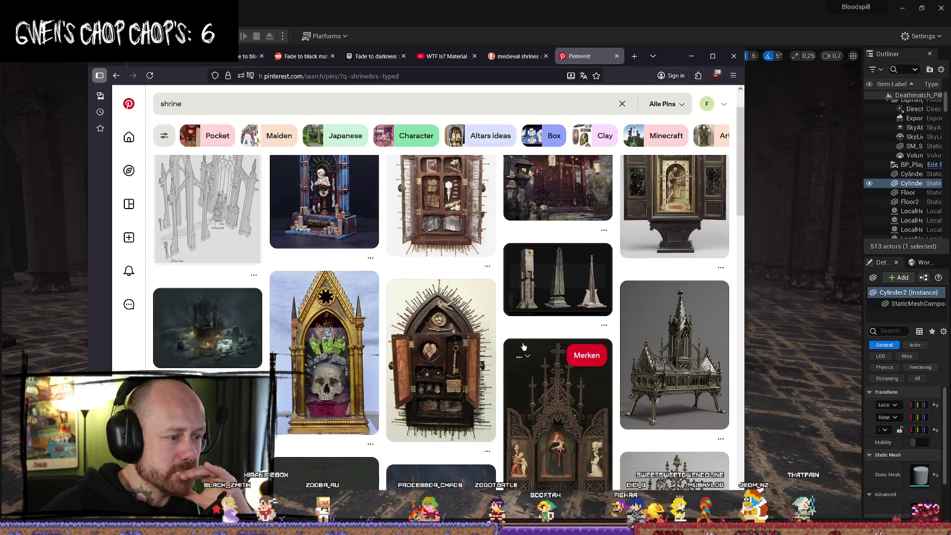
Open the cabinet shrine pin, look it over, and return to the shrine results
scroll(503, 321, up, 1)
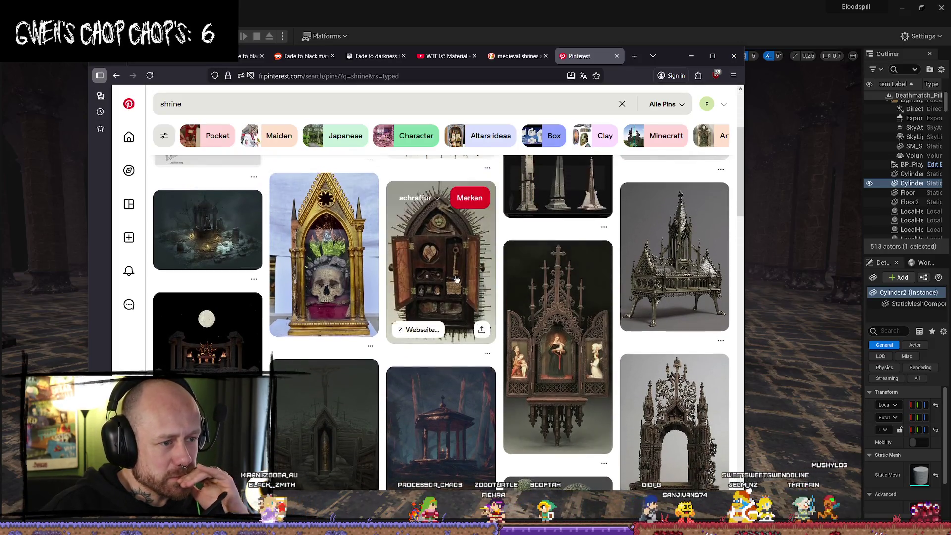
click(488, 307)
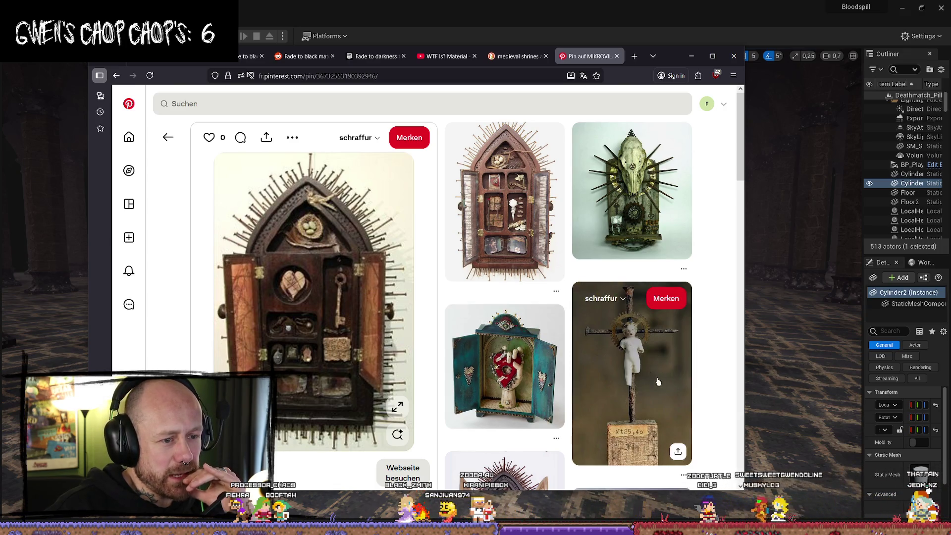
scroll(646, 348, down, 7)
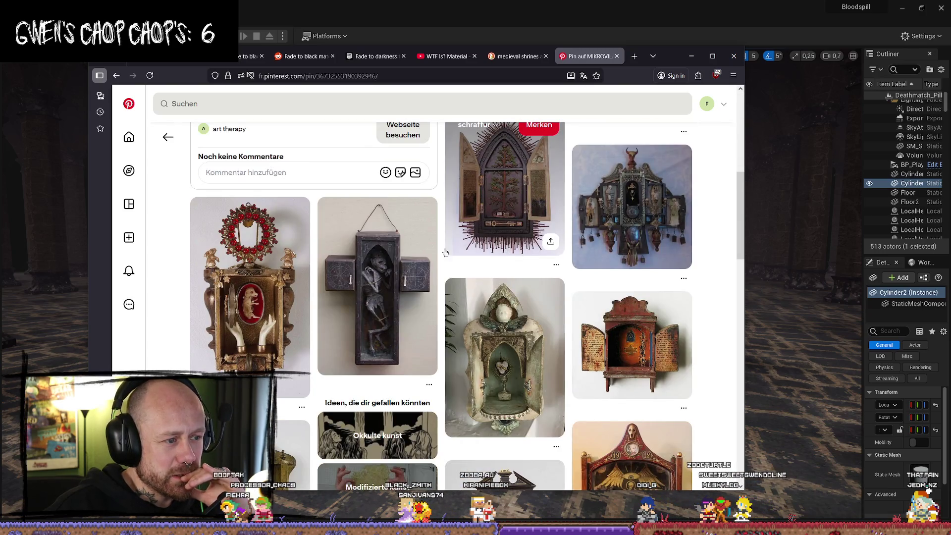
scroll(555, 312, down, 3)
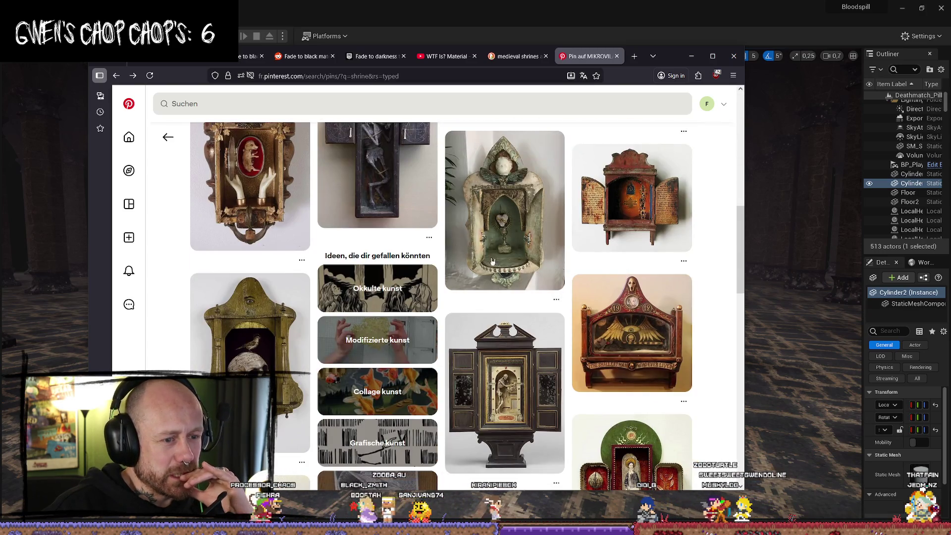
key(alt+Left)
Scroll further down the shrine results and open the dark stone hall pin
scroll(517, 287, down, 2)
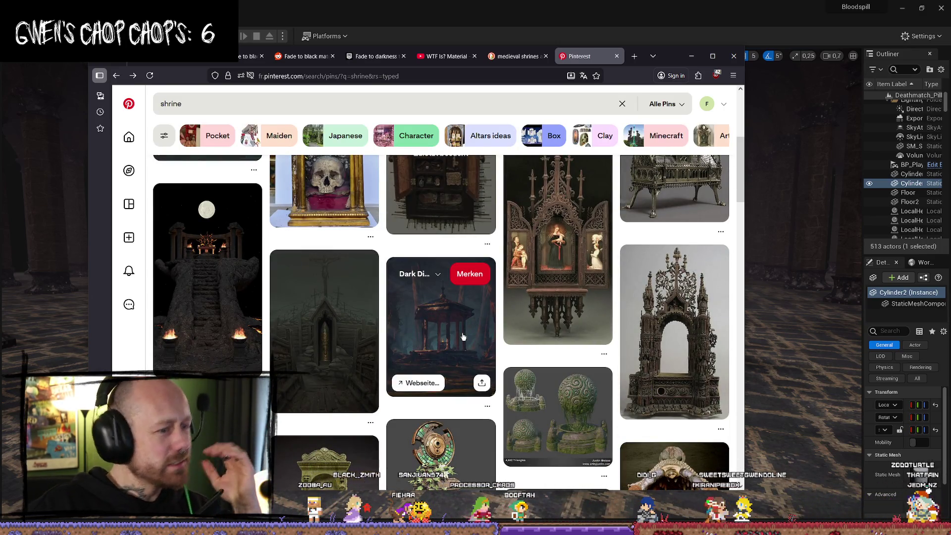
scroll(380, 322, down, 3)
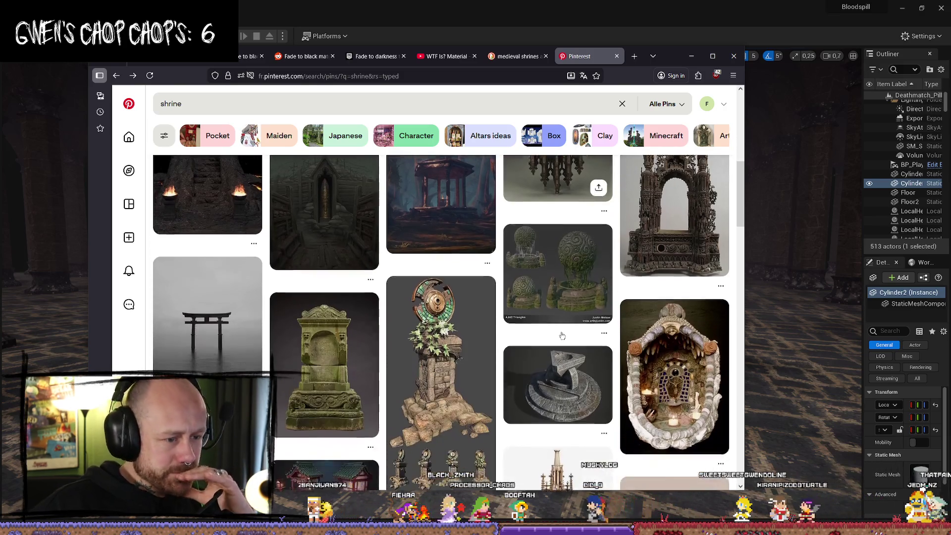
scroll(380, 322, down, 5)
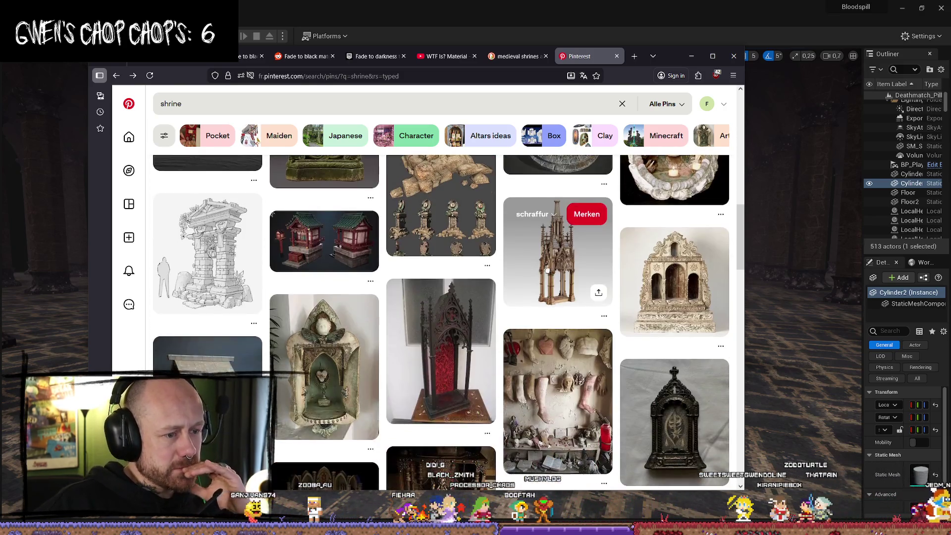
scroll(541, 270, down, 4)
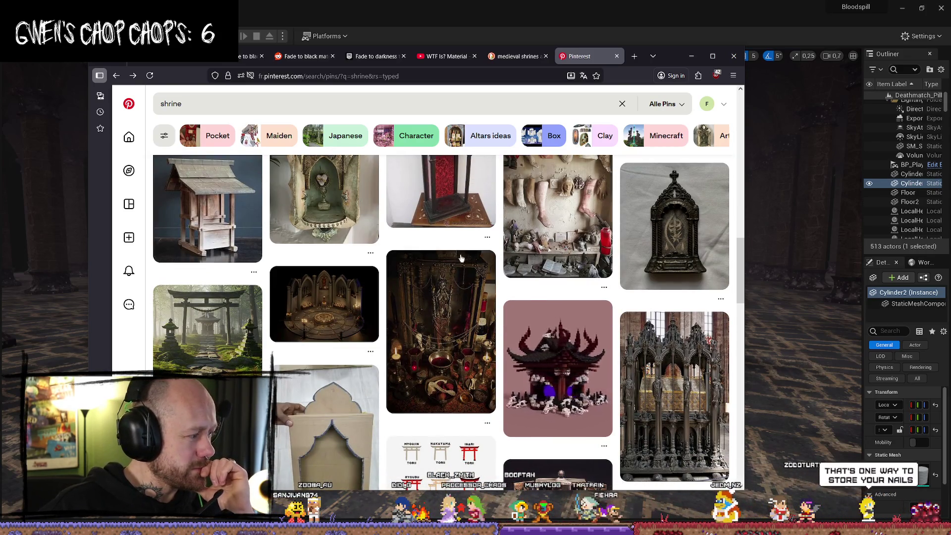
scroll(494, 246, down, 2)
click(562, 263)
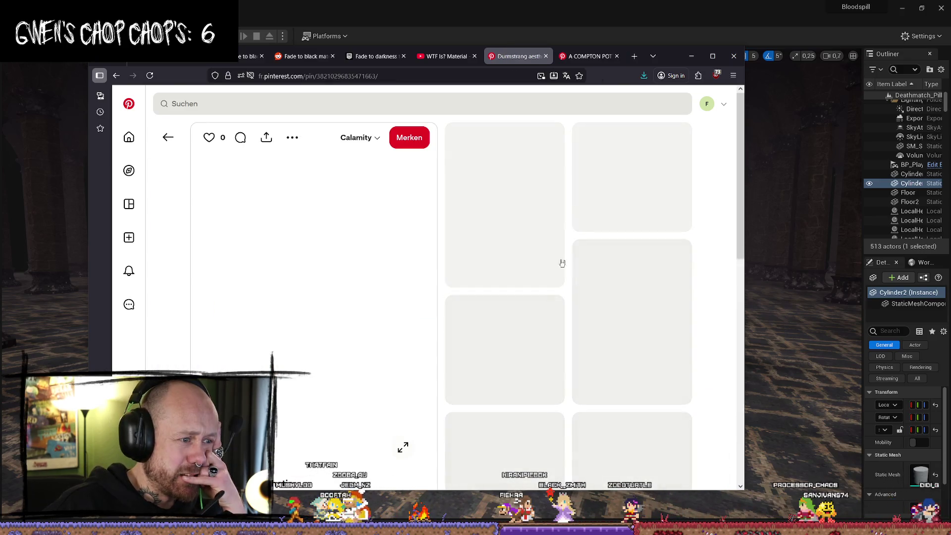
Browse related dark hall, stone-circle and carved-circle pins, ending back on the Sacrificial altar pin
click(520, 388)
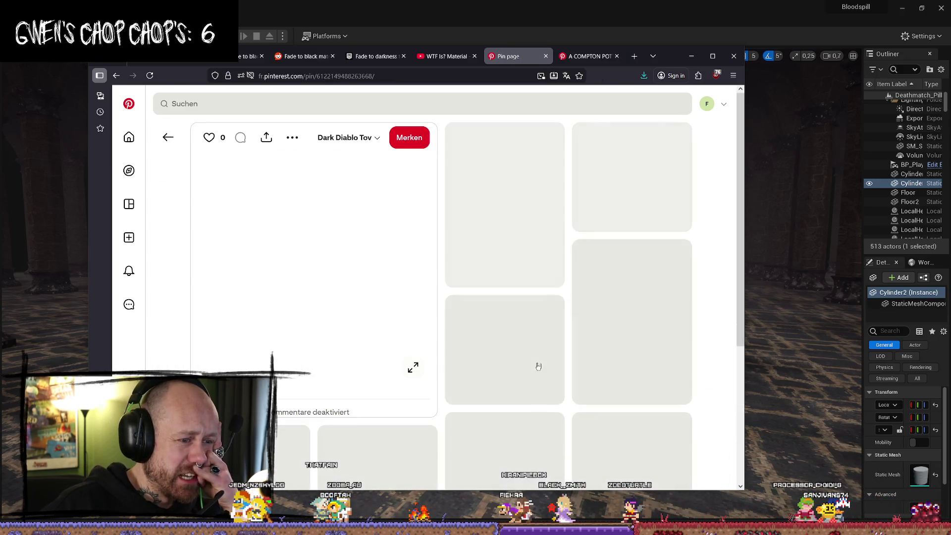
key(alt+Left)
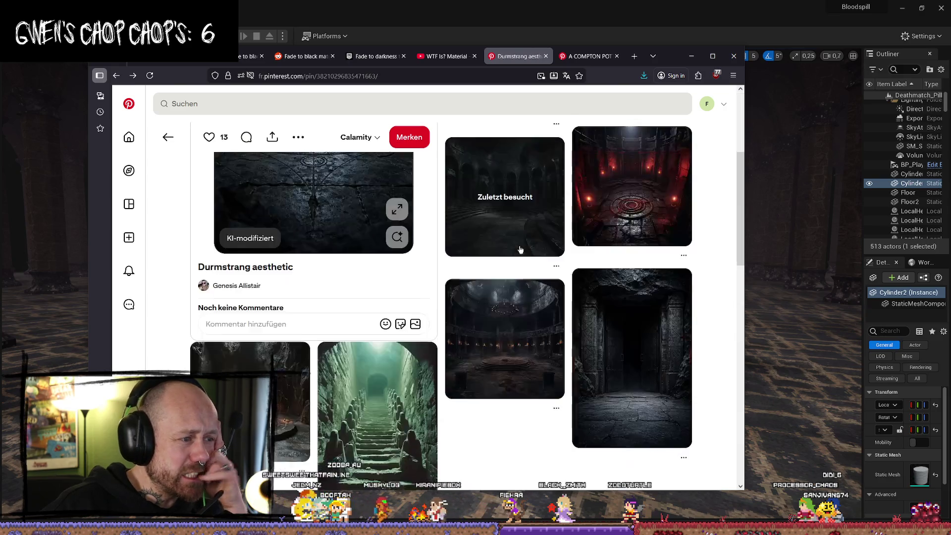
click(467, 268)
click(588, 304)
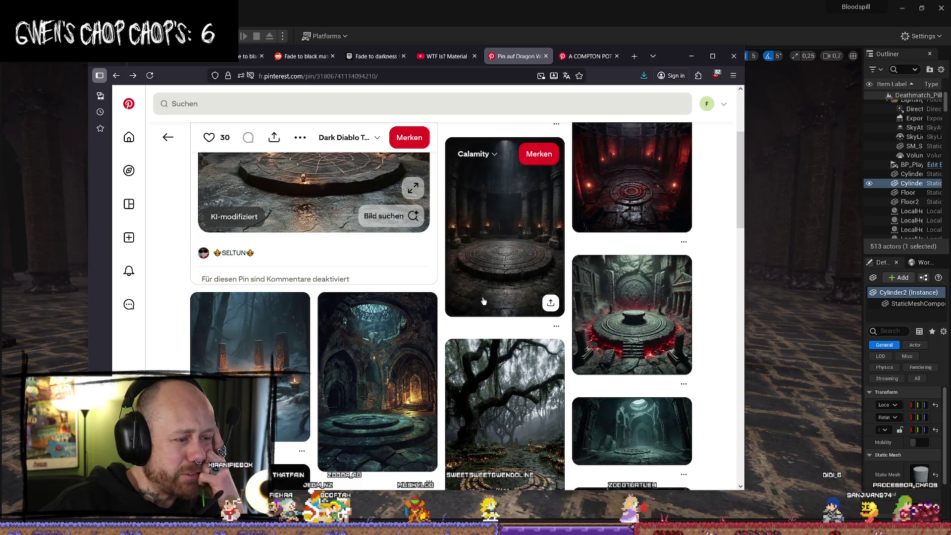
click(481, 303)
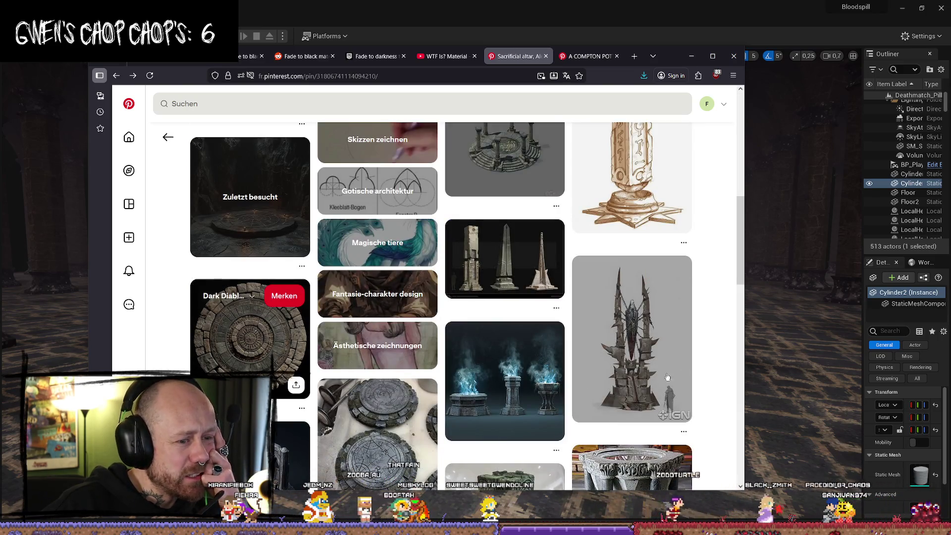
click(277, 341)
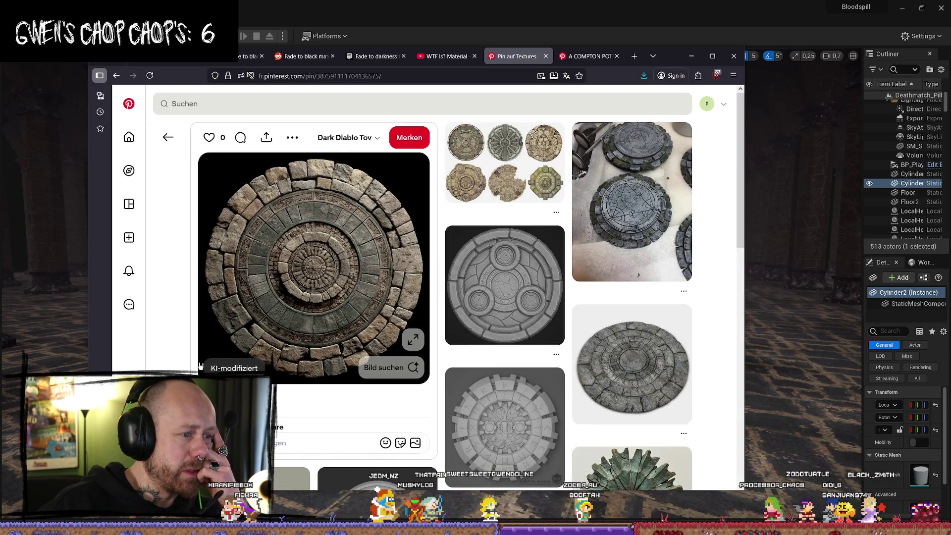
key(alt+Left)
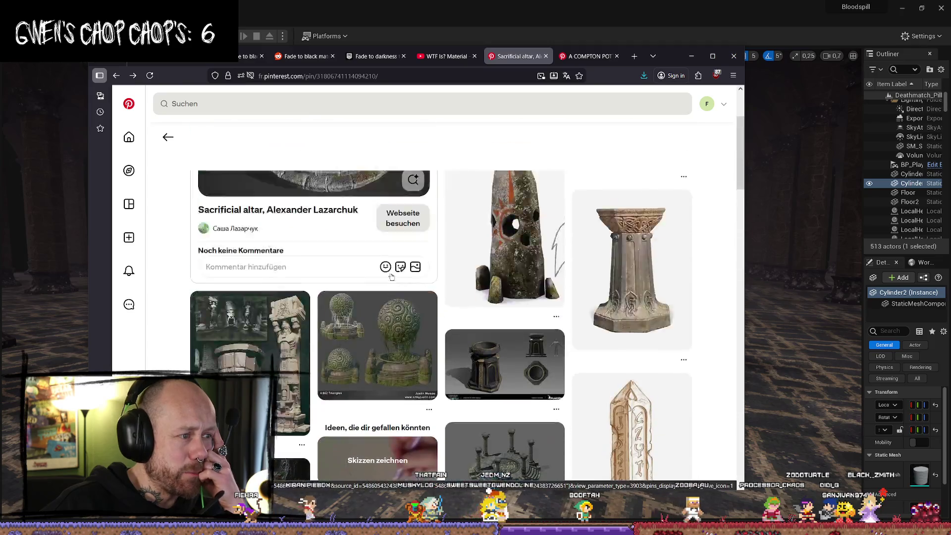
Follow the pillared stone circle and stone portal disc pins to the pillared temple-circle pin
scroll(676, 287, down, 6)
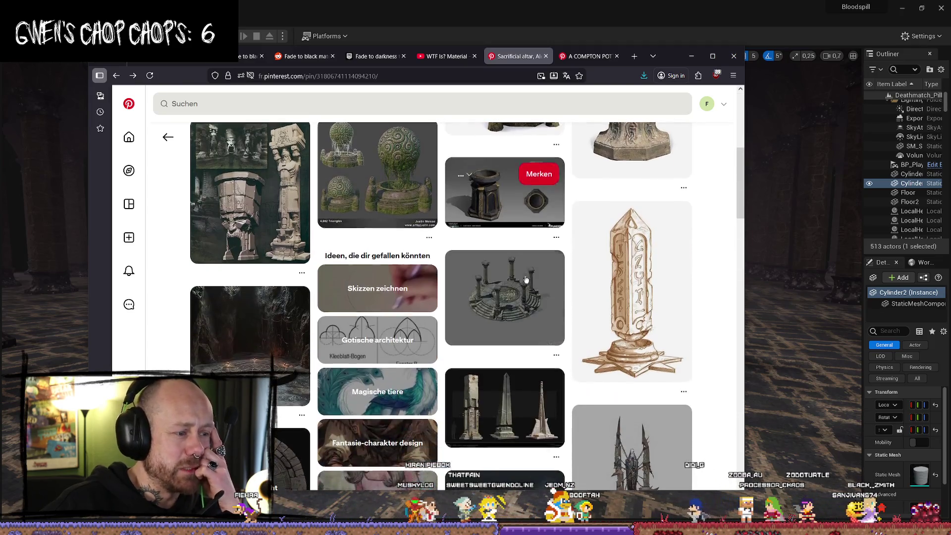
click(522, 309)
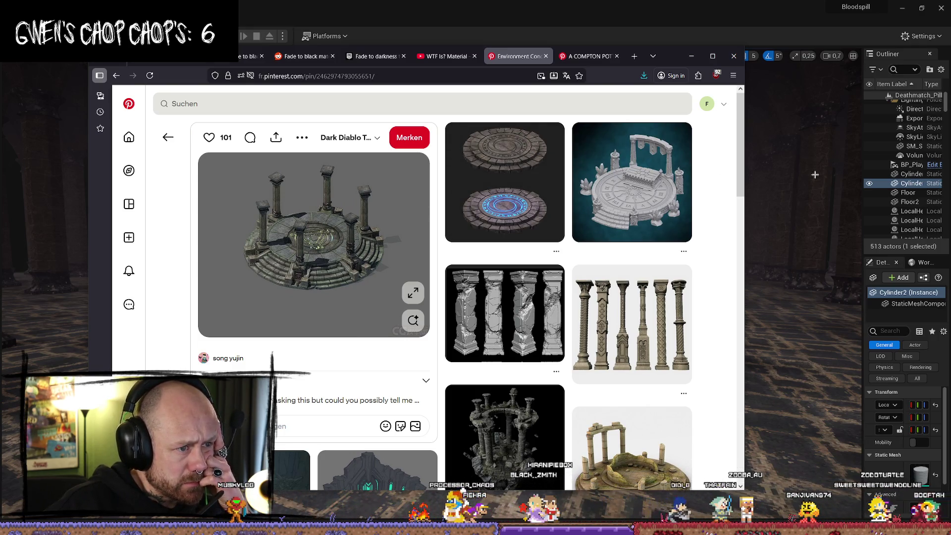
click(515, 206)
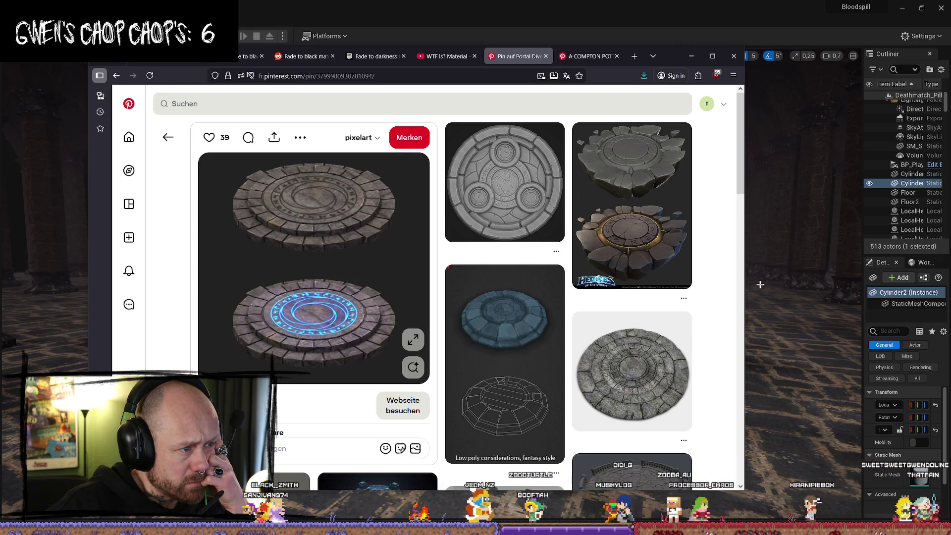
scroll(511, 280, down, 3)
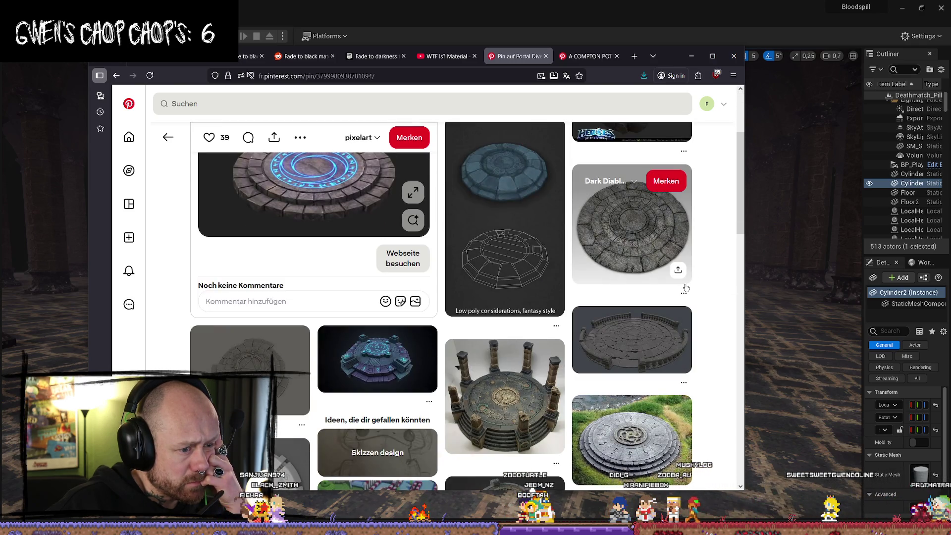
click(492, 415)
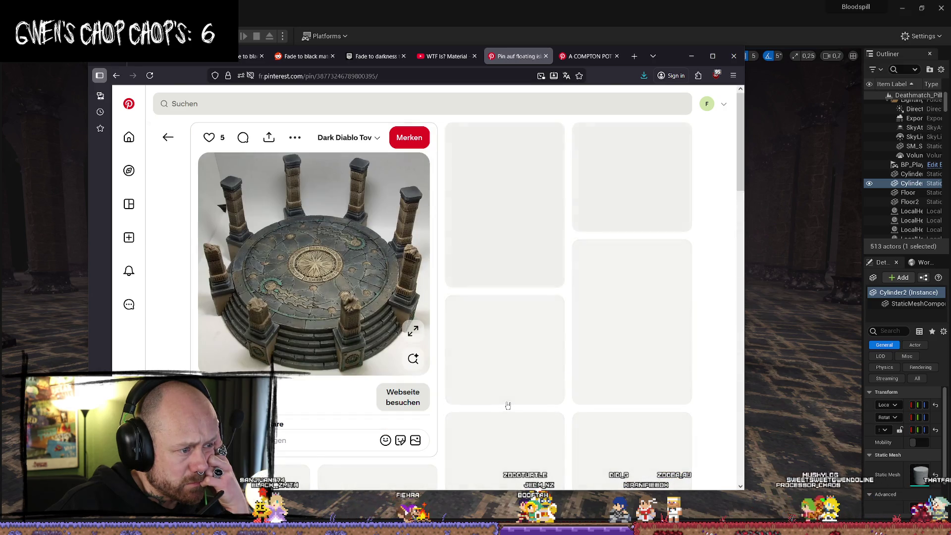
Save the pin's stone platform image as a reference
right_click(317, 263)
click(357, 285)
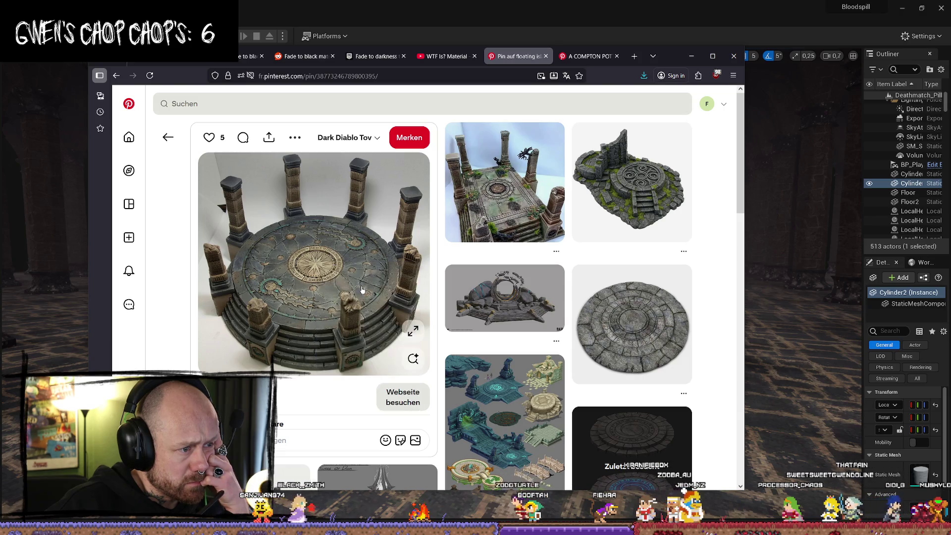
click(455, 298)
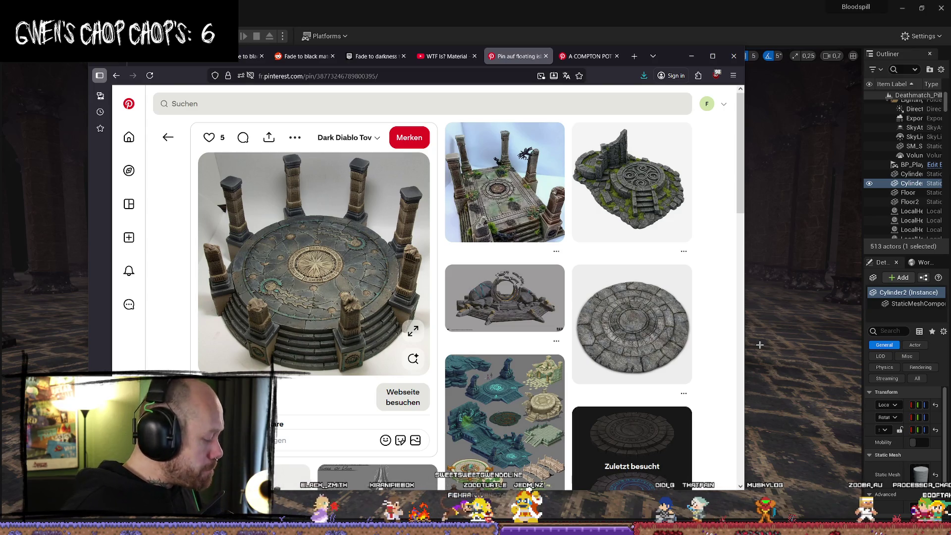
Reopen the stone portal disc pin, peek at the stone circle on grass pin, and come back
scroll(705, 280, down, 4)
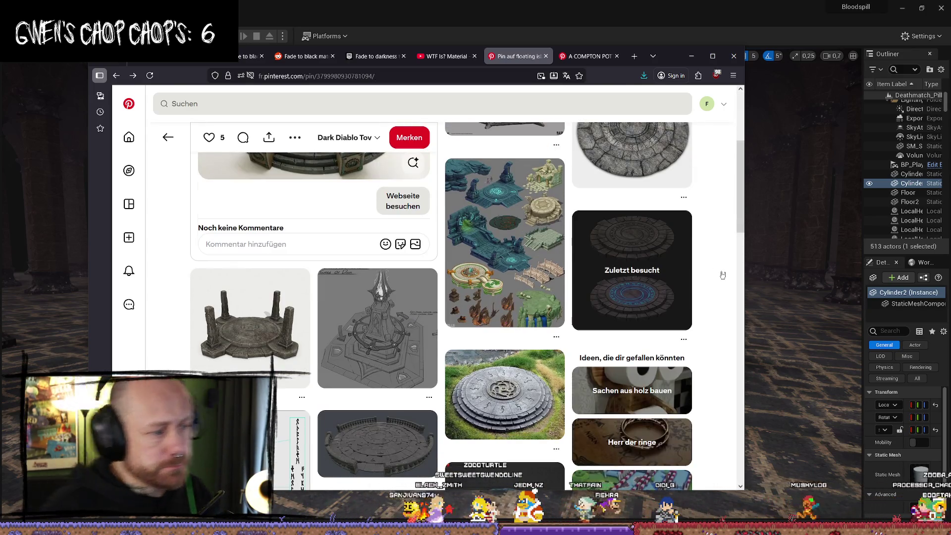
click(658, 278)
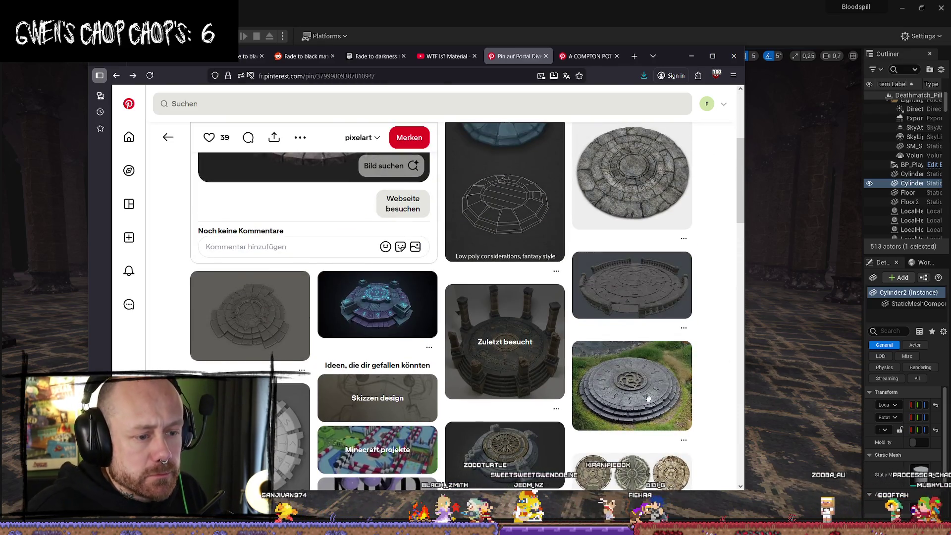
click(647, 398)
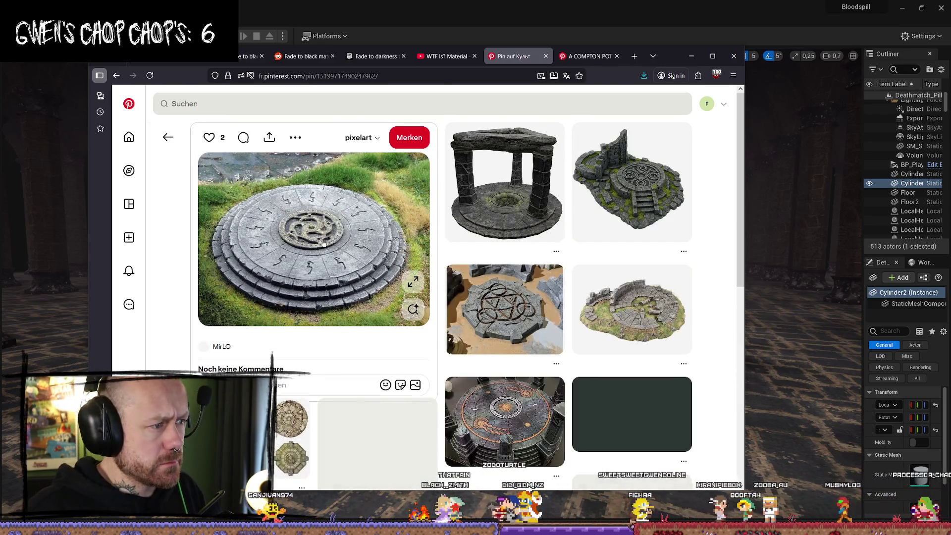
key(alt+Left)
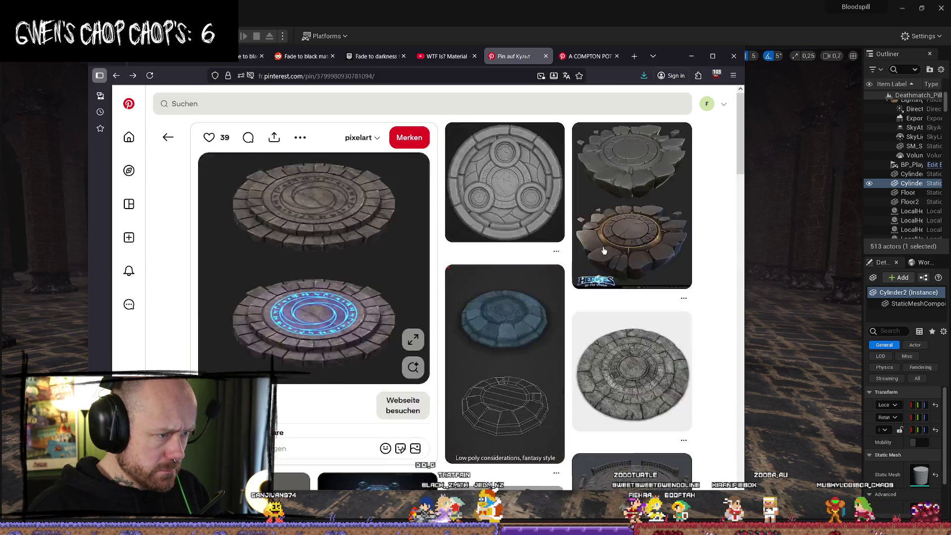
Scroll through the disc pin's related circular platforms, then return to the top of the pin
scroll(603, 250, down, 10)
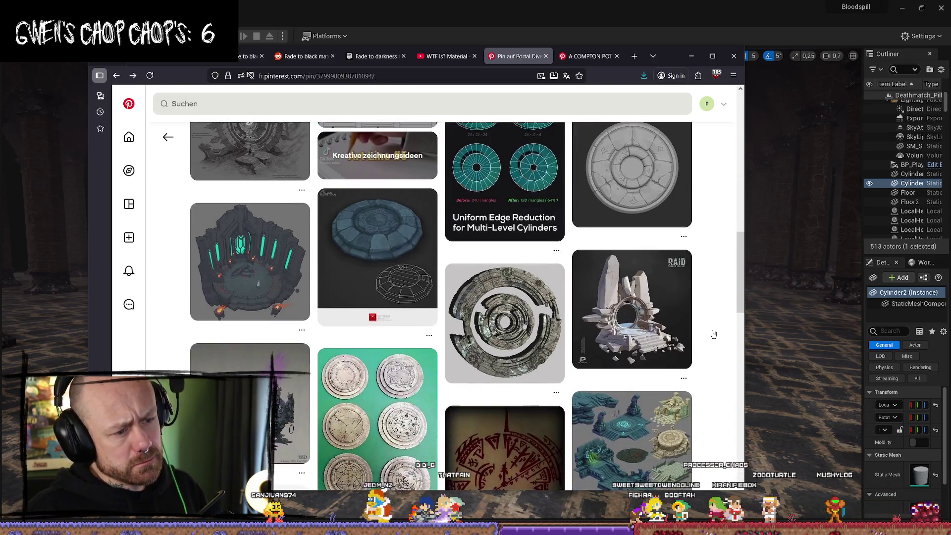
scroll(713, 335, down, 7)
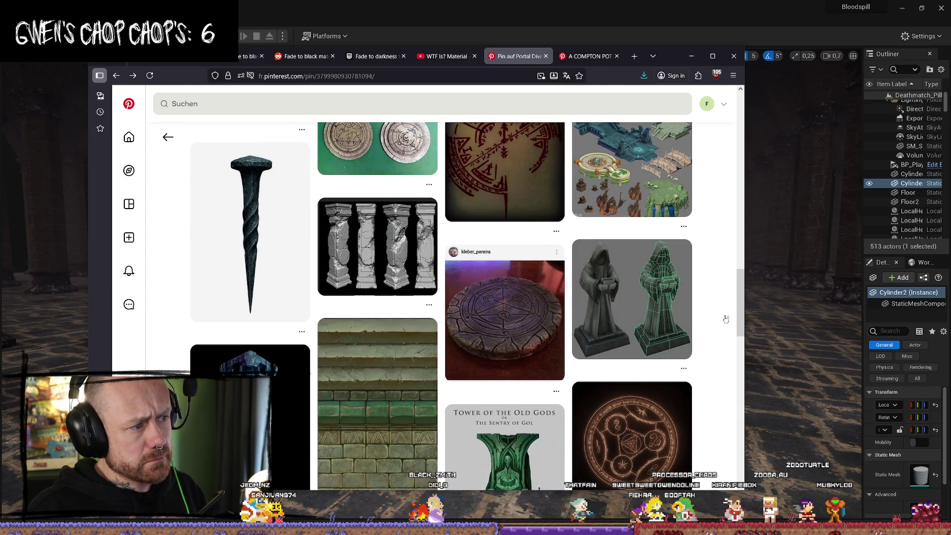
scroll(715, 302, down, 3)
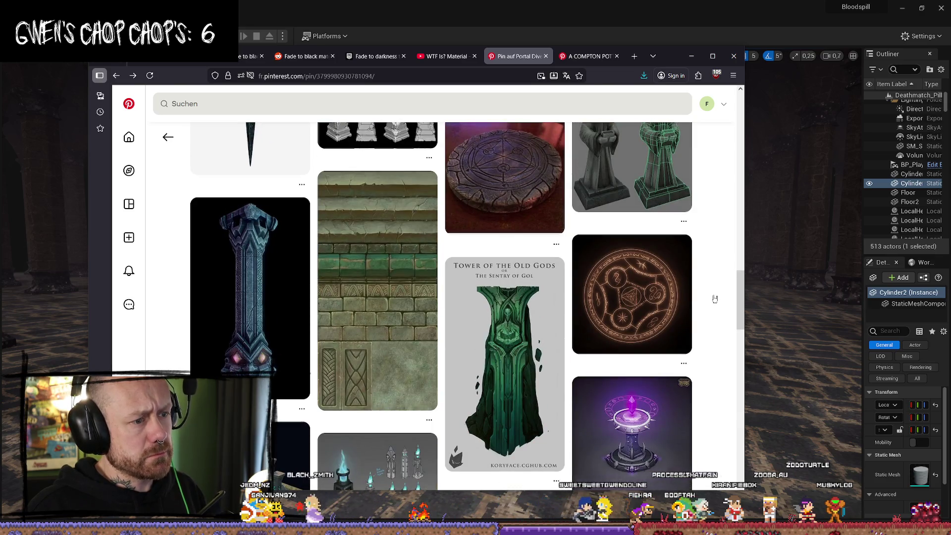
scroll(715, 299, down, 5)
scroll(721, 293, down, 15)
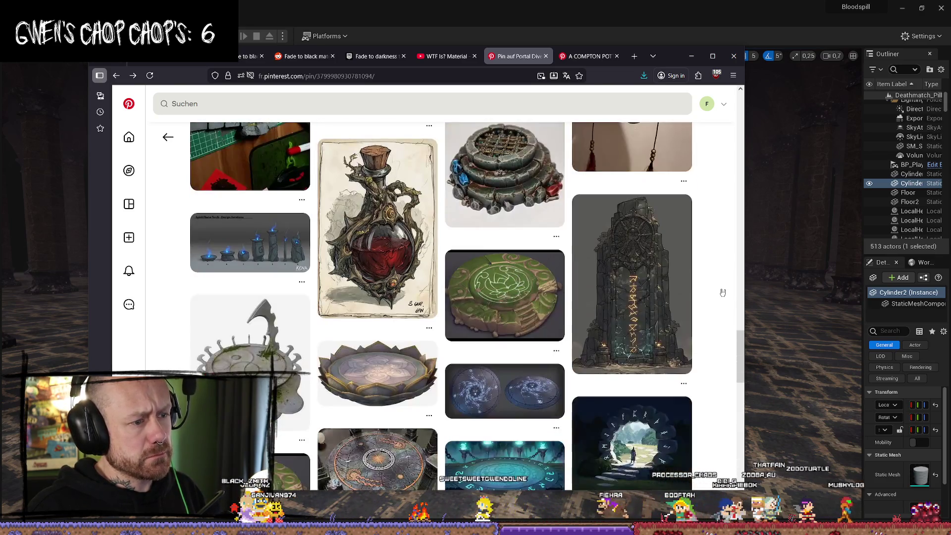
scroll(723, 293, down, 5)
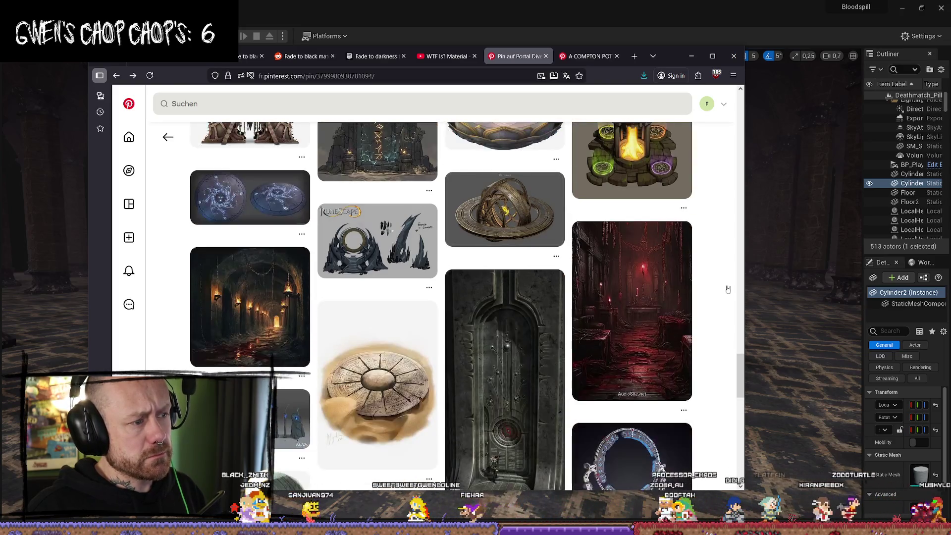
scroll(730, 288, down, 3)
scroll(743, 367, down, 13)
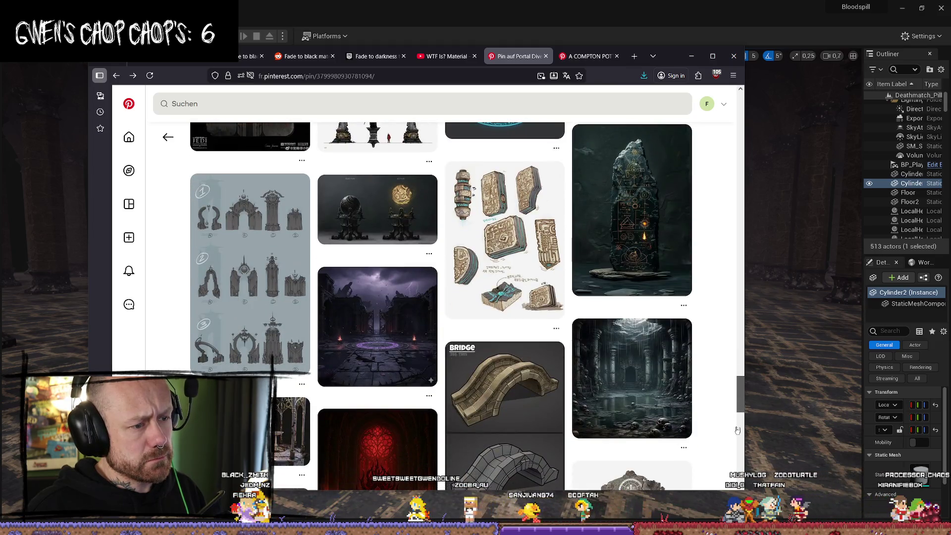
drag(739, 396, 737, 99)
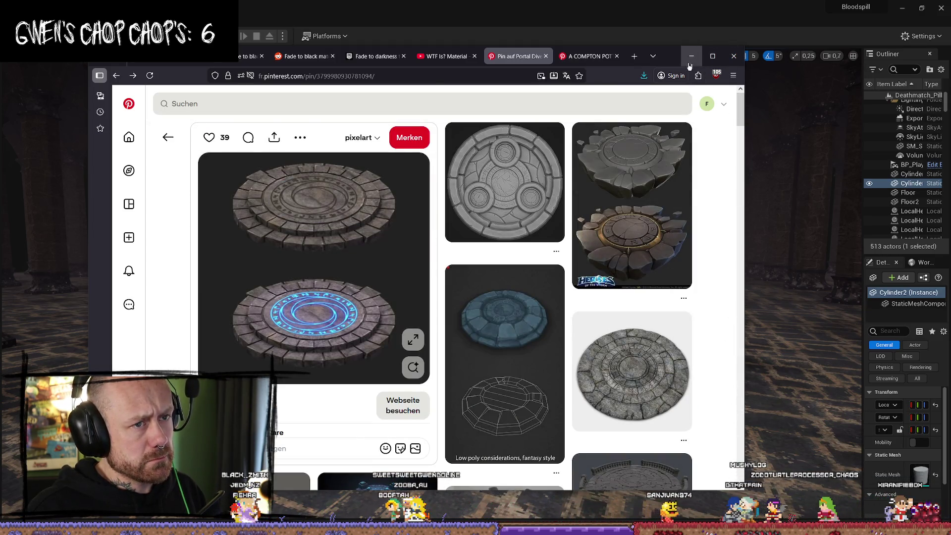
click(691, 57)
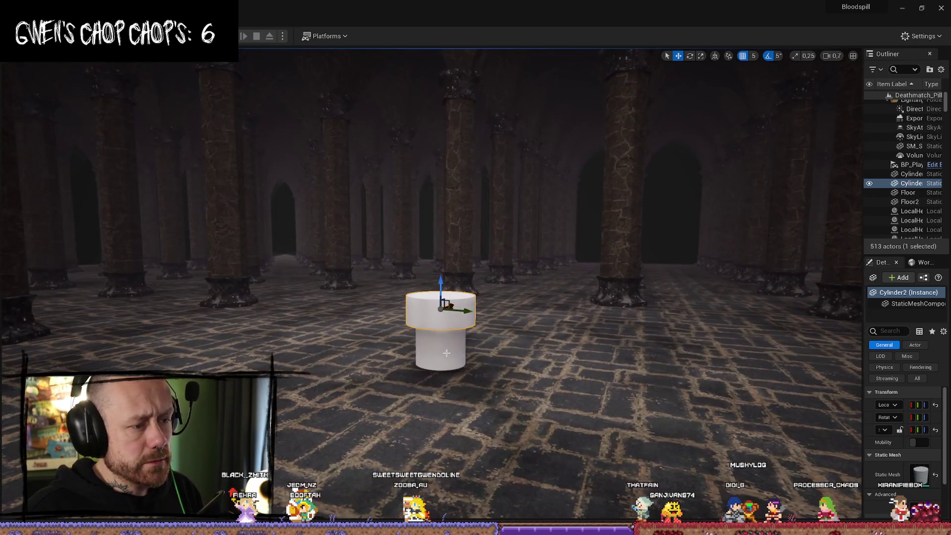
Delete both placeholder cylinders from the Unreal pillar hall
ctrl+click(446, 352)
key(Delete)
mouse_move(446, 352)
right_down()
mouse_move(446, 386)
mouse_move(446, 346)
right_up()
Open the Content Drawer, then switch back to Firefox's Miro reference board
key(ctrl+space)
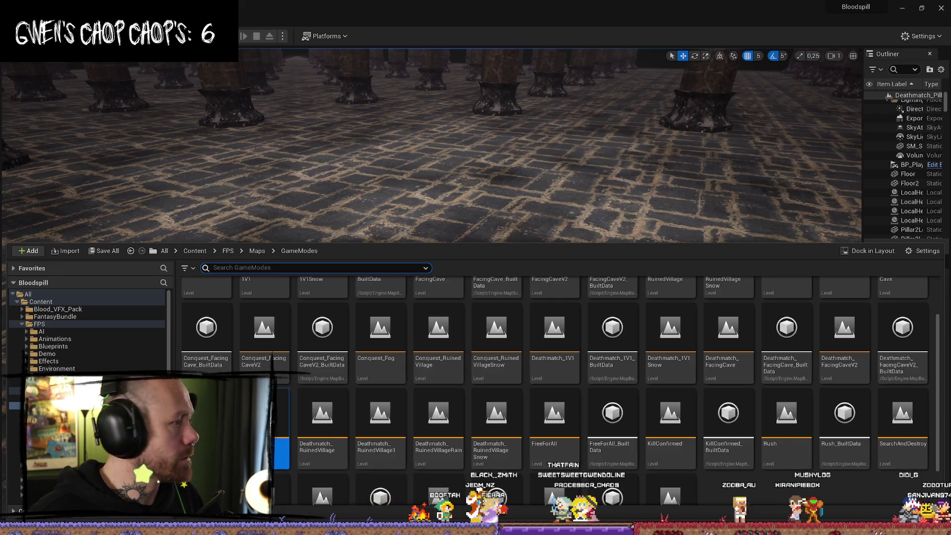
key(alt+Tab)
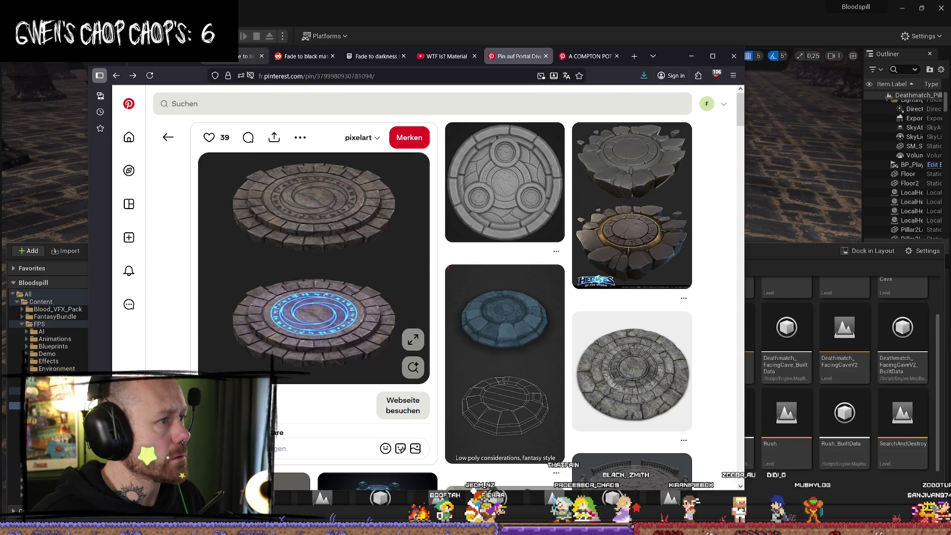
key(ctrl+1)
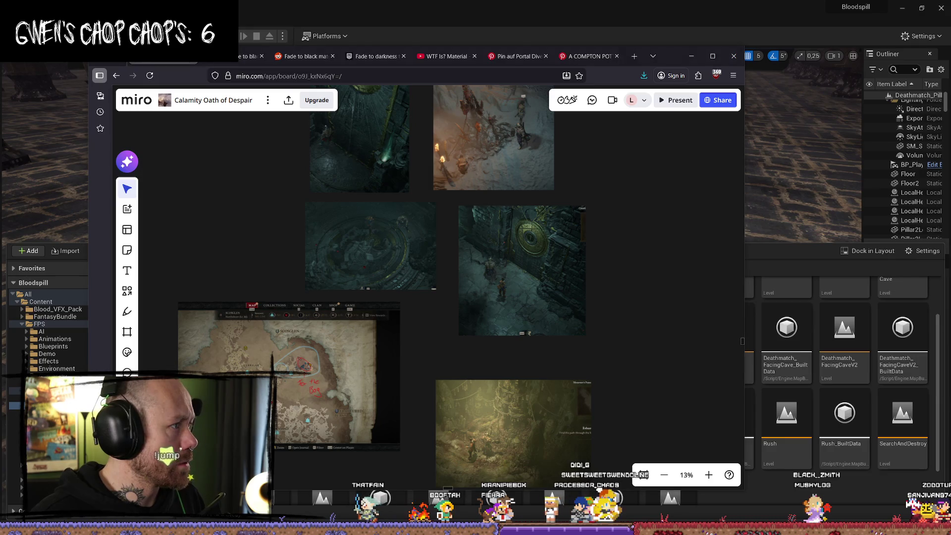
Drop the pillar, round arena and stone platform images onto the Miro board
mouse_move(656, 487)
mouse_down()
mouse_move(505, 346)
mouse_move(684, 314)
mouse_move(675, 314)
mouse_up()
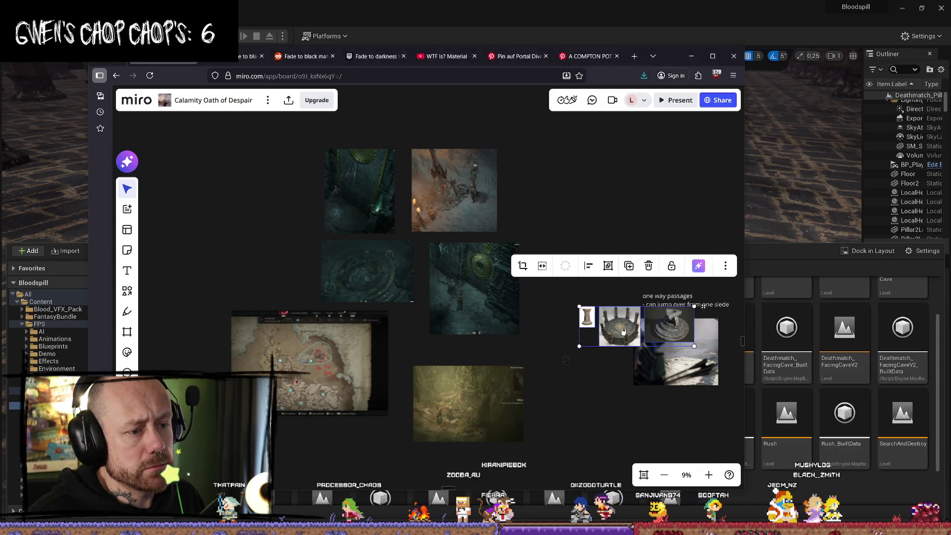
scroll(563, 304, up, 5)
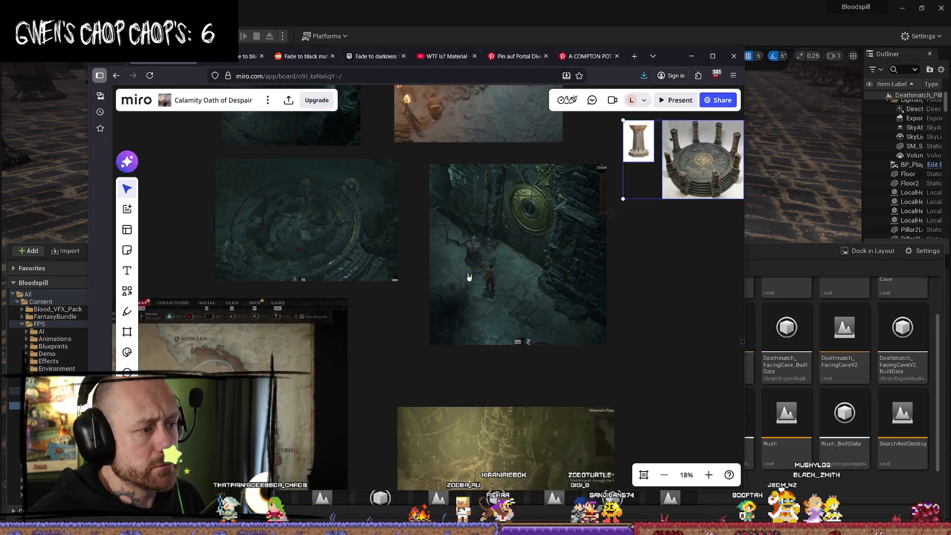
scroll(445, 292, up, 2)
click(364, 333)
scroll(365, 303, up, 3)
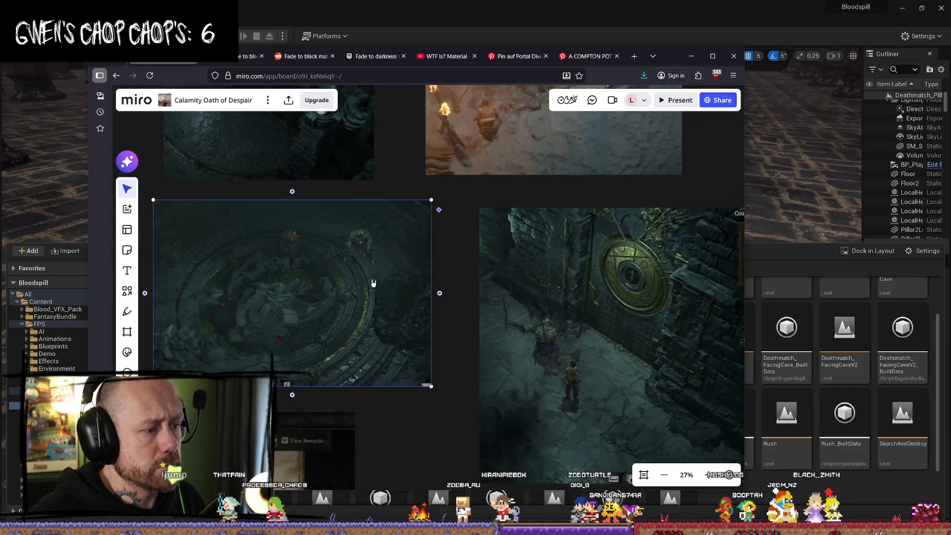
scroll(373, 283, down, 3)
scroll(361, 276, right, 3)
Select the three new images together and move them up-left beside the existing screenshots
click(548, 187)
drag(694, 235, 664, 184)
drag(615, 309, 645, 377)
scroll(616, 278, up, 5)
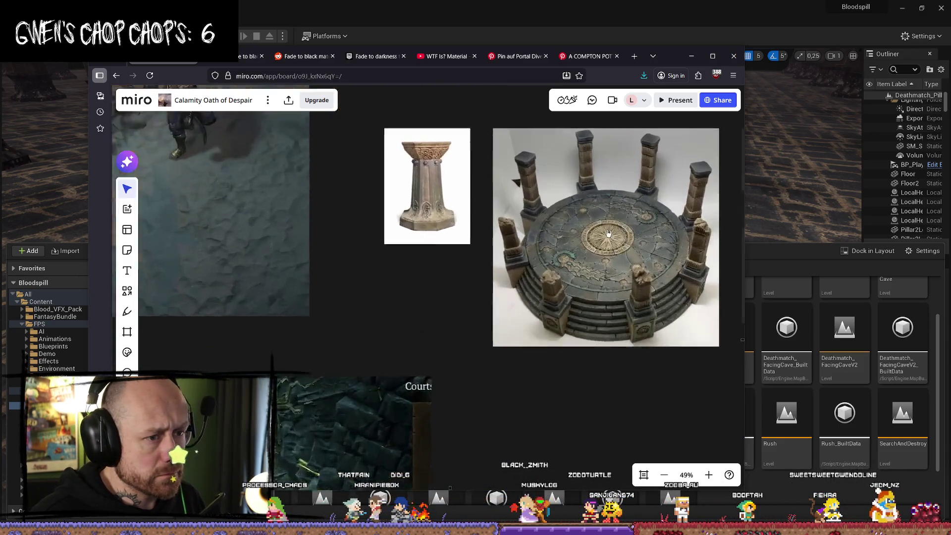
scroll(505, 302, down, 2)
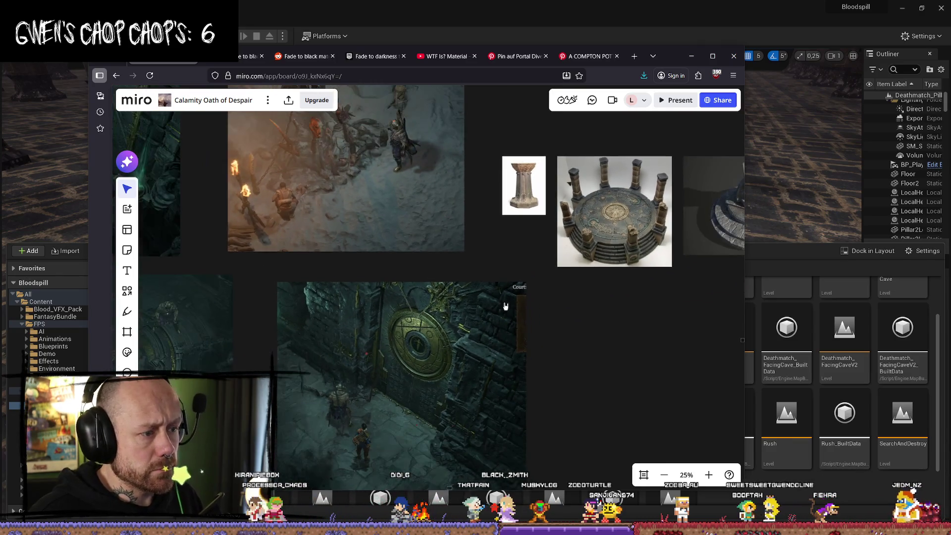
scroll(570, 293, down, 1)
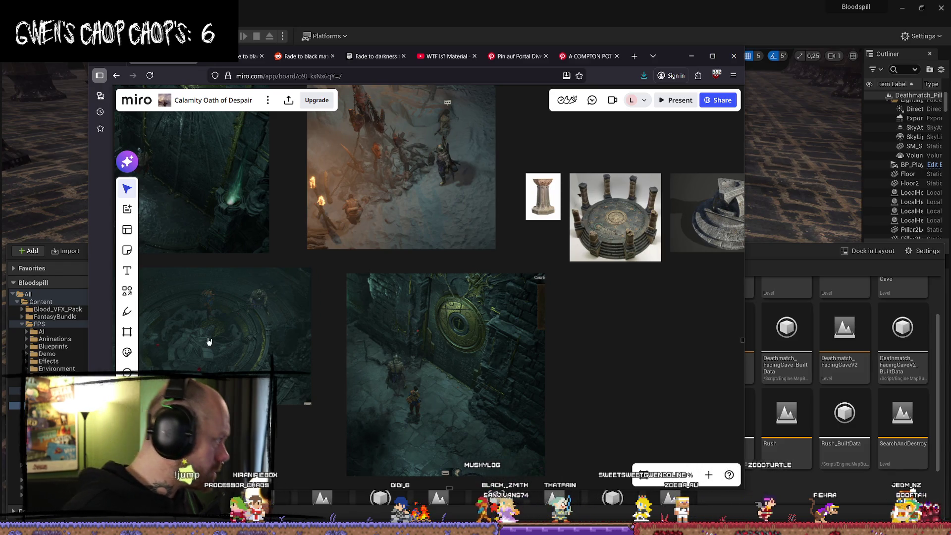
key(alt+Tab)
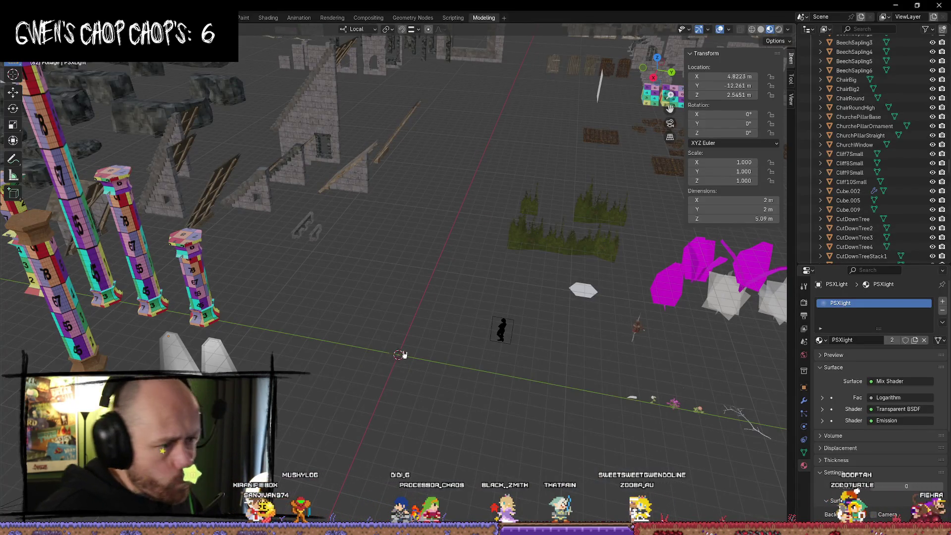
Add a 2 m by 2 m Mesh > Cylinder at the world origin
middle_drag(404, 355, 423, 373)
key(shift+a)
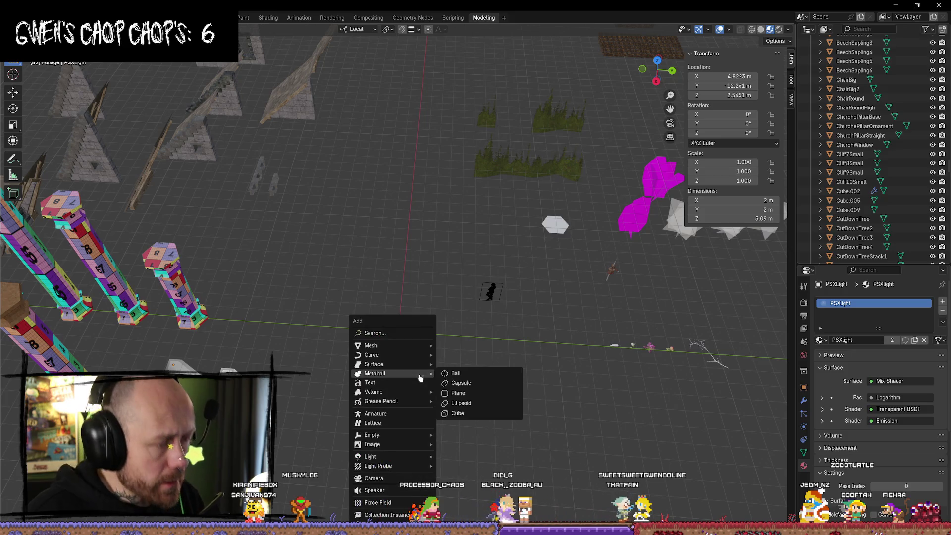
mouse_move(391, 345)
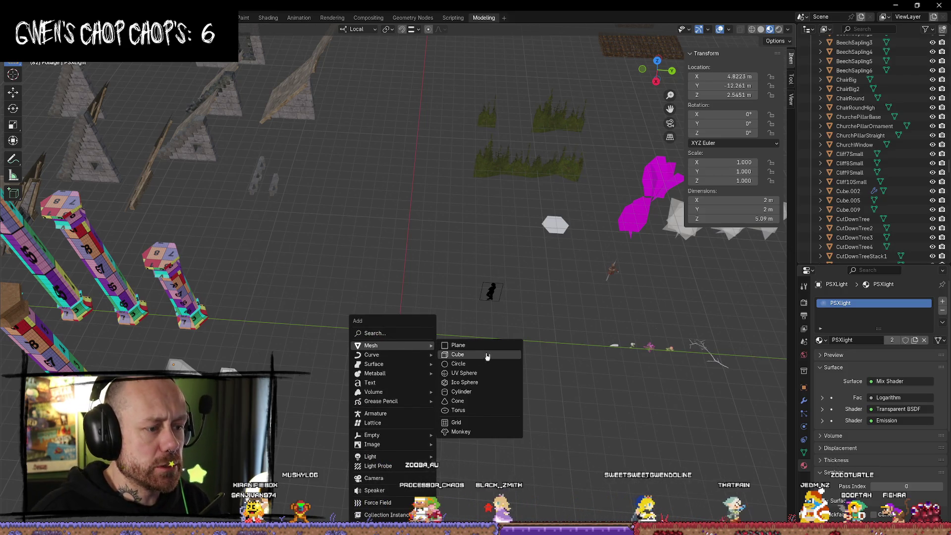
click(474, 391)
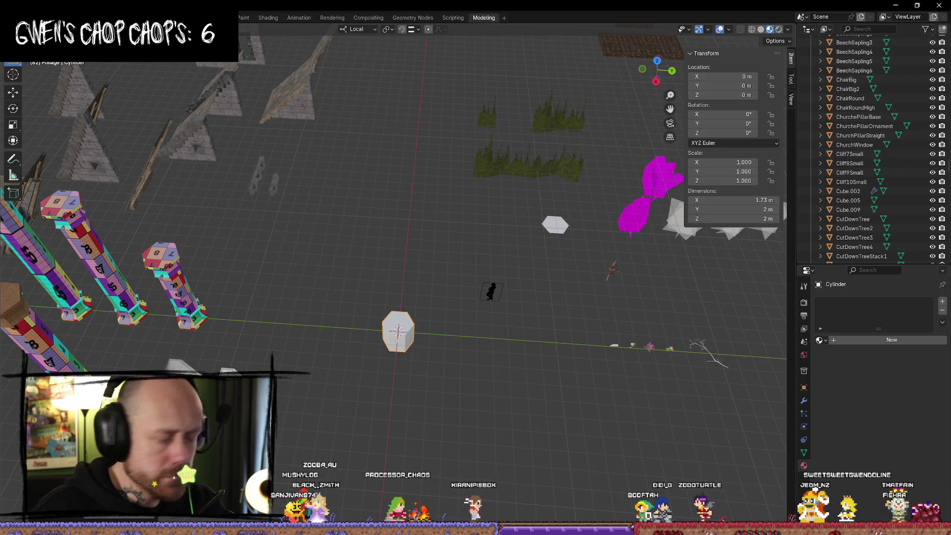
scroll(360, 362, up, 5)
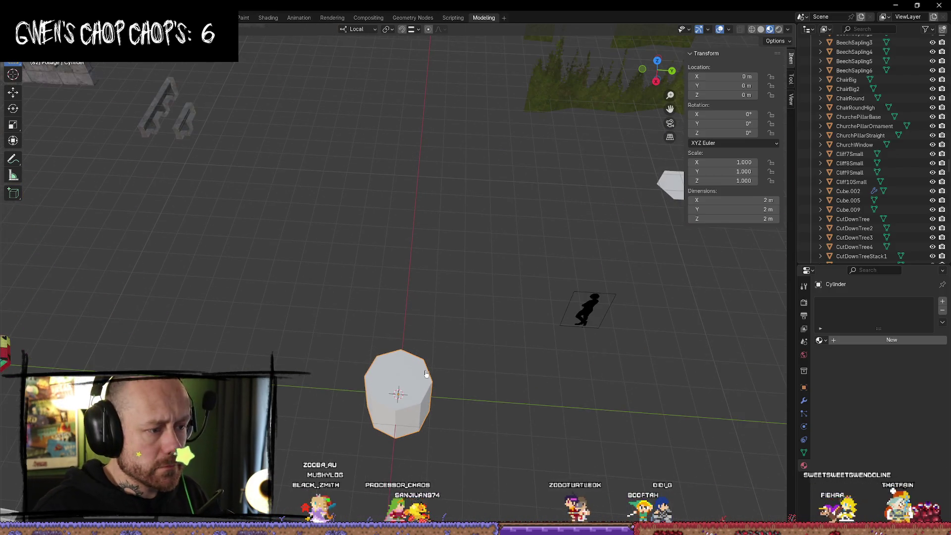
Inspect the cylinder from several angles, toggling Edit Mode and clearing the selection
middle_drag(426, 373, 436, 301)
mouse_move(657, 77)
mouse_down()
mouse_move(483, 375)
mouse_move(449, 388)
mouse_up()
key(Tab)
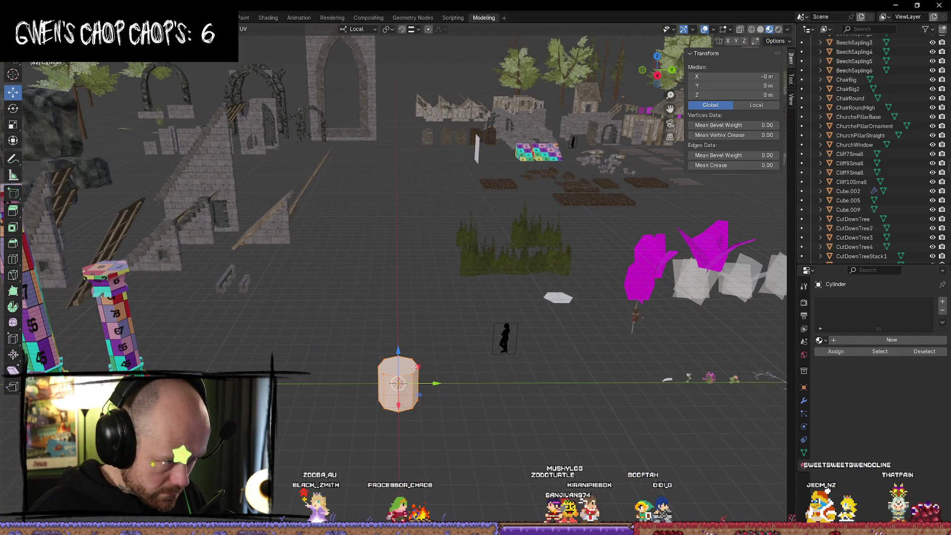
middle_drag(413, 366, 461, 401)
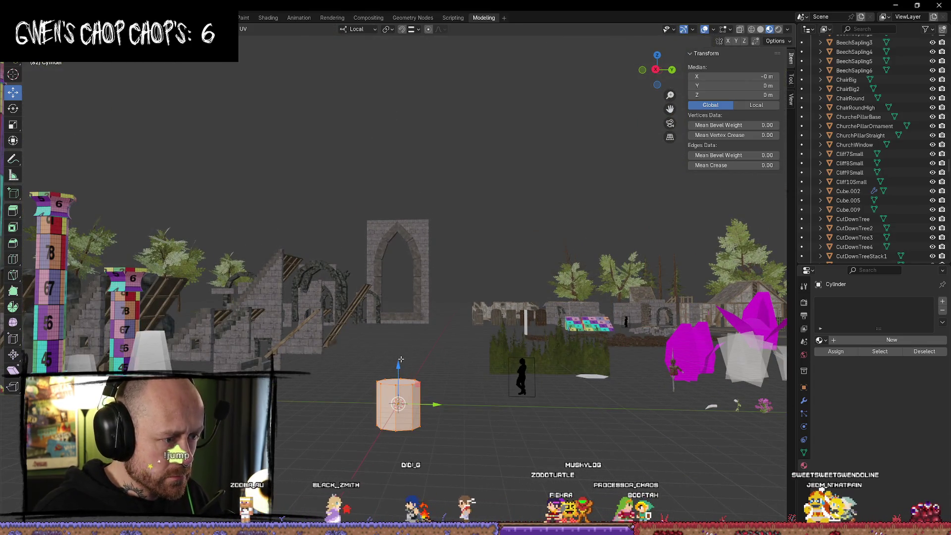
key(Tab)
key(a)
key(alt+a)
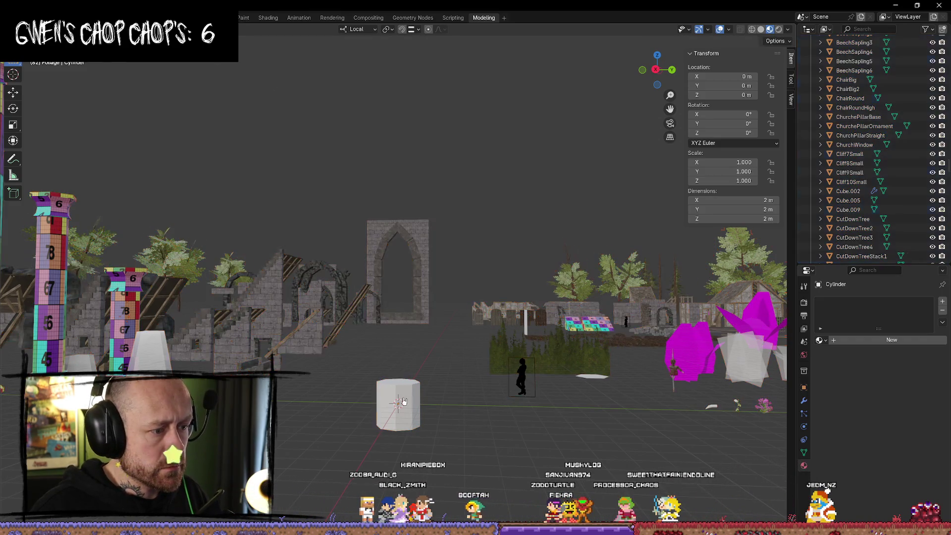
Scale the cylinder along Z to 0.204, flattening it to 0.409 m tall
key(s)
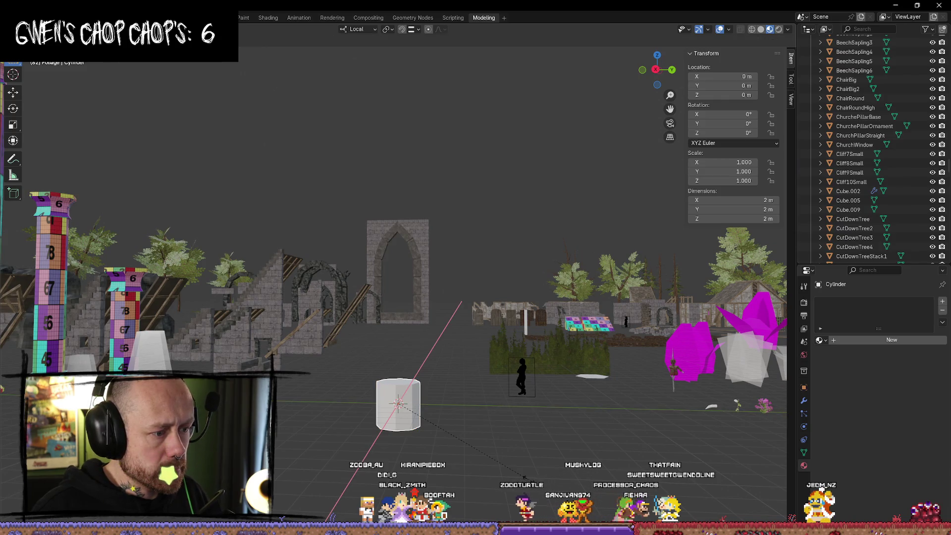
key(z)
click(455, 462)
scroll(455, 461, up, 3)
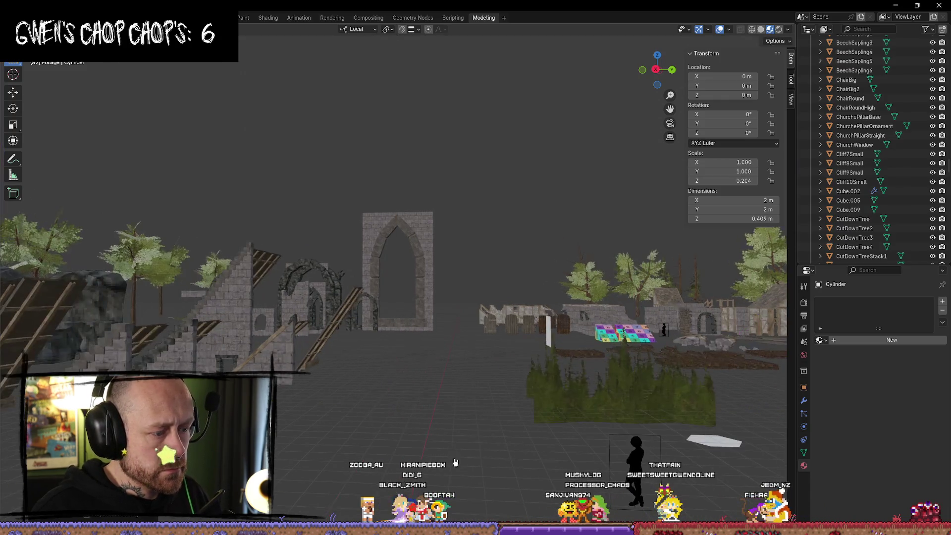
mouse_move(459, 432)
middle_down()
mouse_move(475, 239)
mouse_move(439, 289)
middle_up()
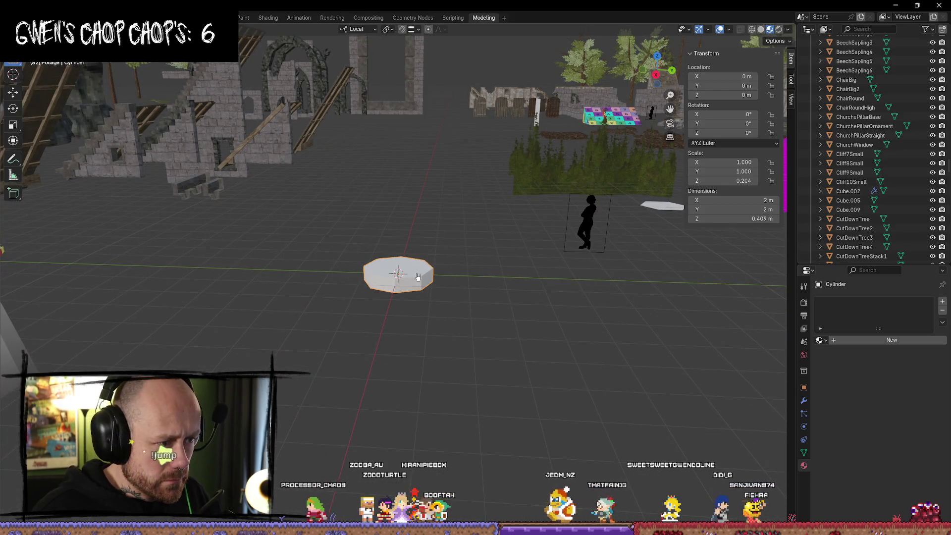
Begin scaling the flat disc in X and Y only, using the Shift+Z constraint
key(s)
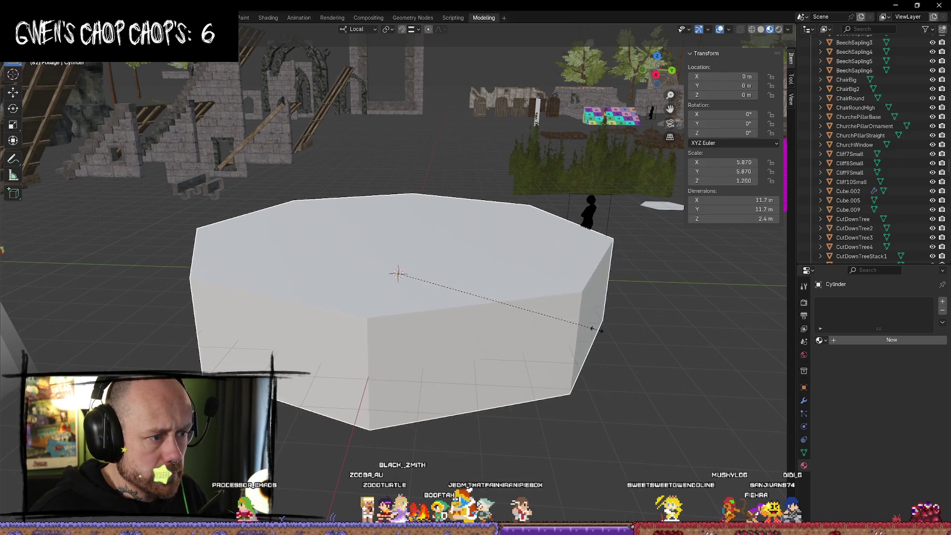
key(Escape)
key(s)
key(x)
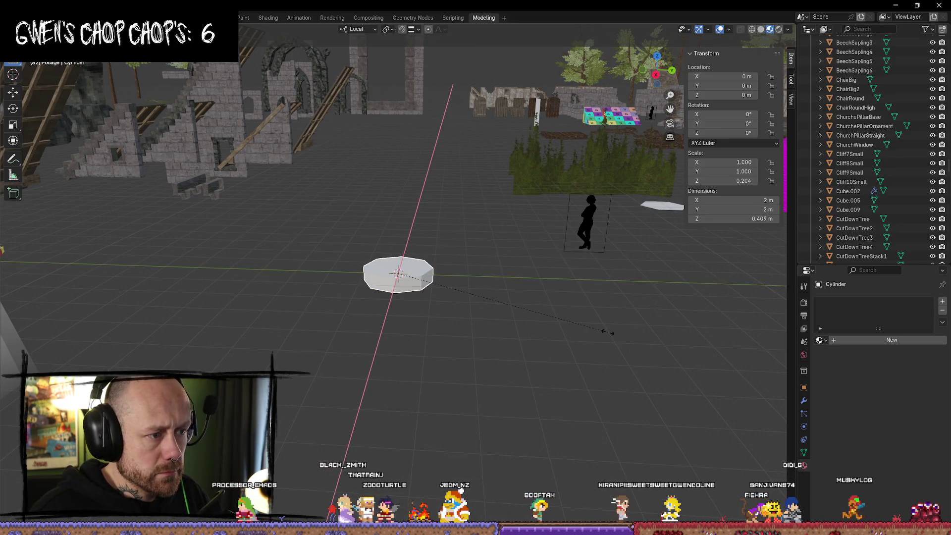
key(shift+y)
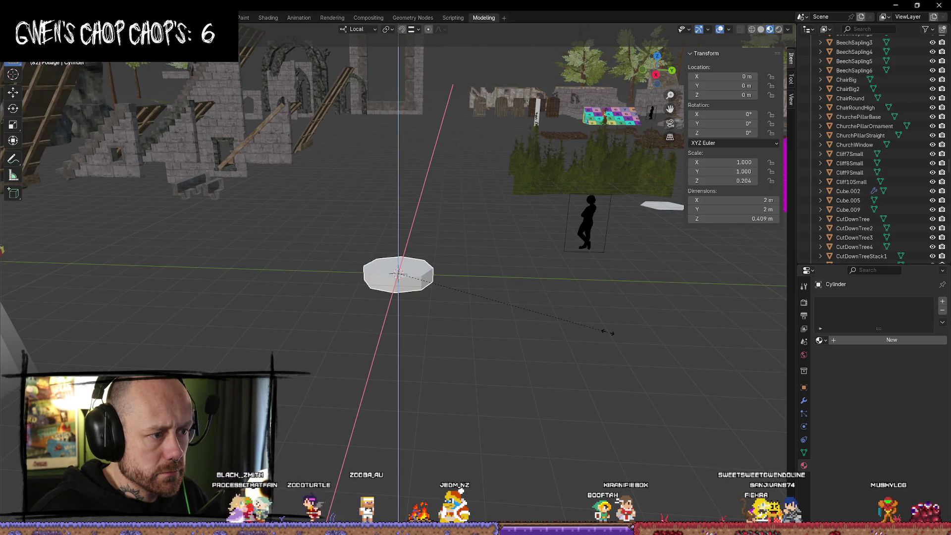
key(shift+x)
key(x)
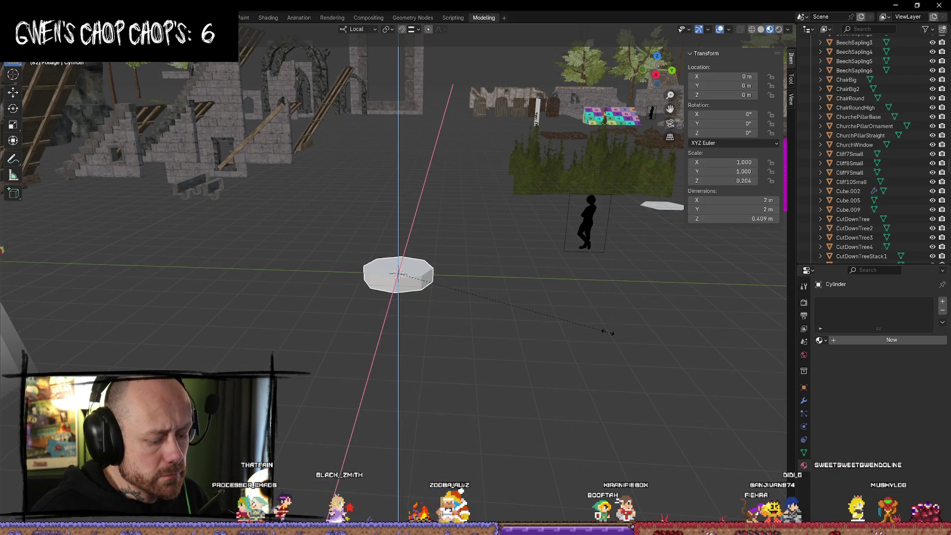
key(shift+z)
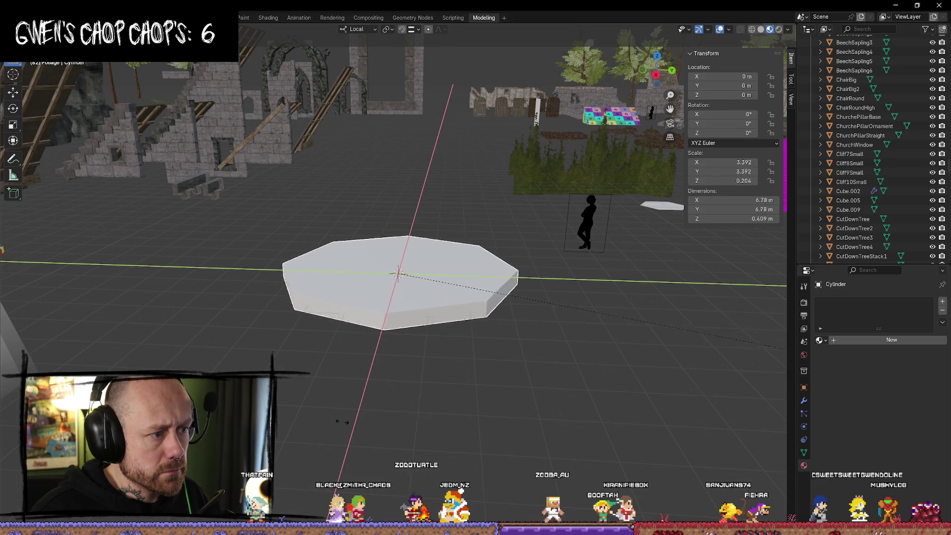
Widen the plate in X and Y to 10 m across
click(398, 400)
mouse_move(445, 322)
middle_down()
mouse_move(460, 367)
mouse_move(596, 345)
mouse_move(625, 328)
mouse_move(545, 322)
mouse_move(481, 350)
mouse_move(447, 303)
middle_up()
middle_drag(531, 341, 475, 322)
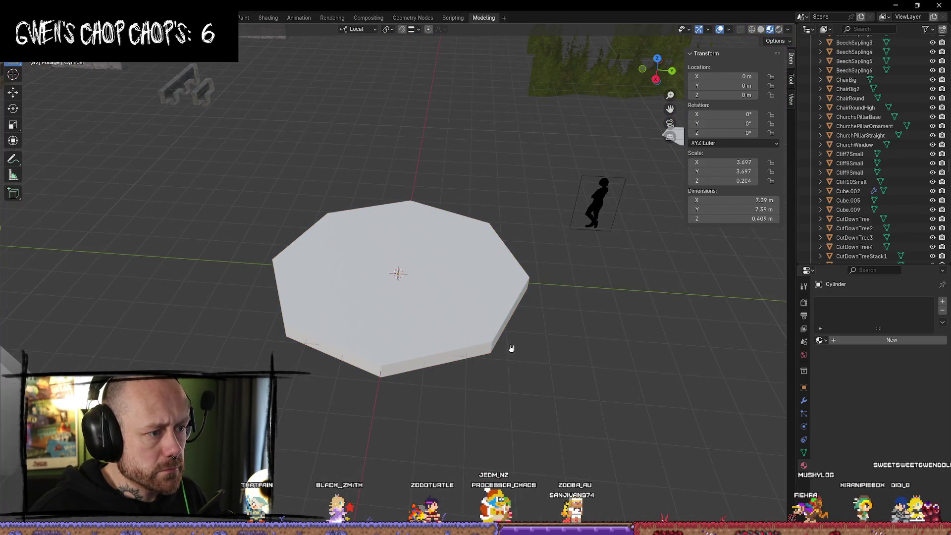
key(z)
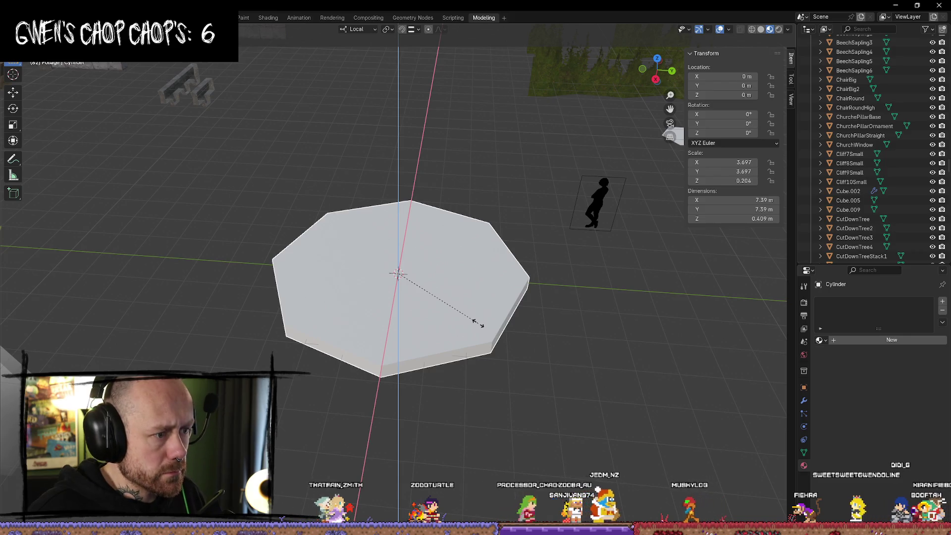
click(510, 333)
Thin the plate's height to 0.239 m and check it from above
middle_drag(544, 379, 545, 366)
key(s)
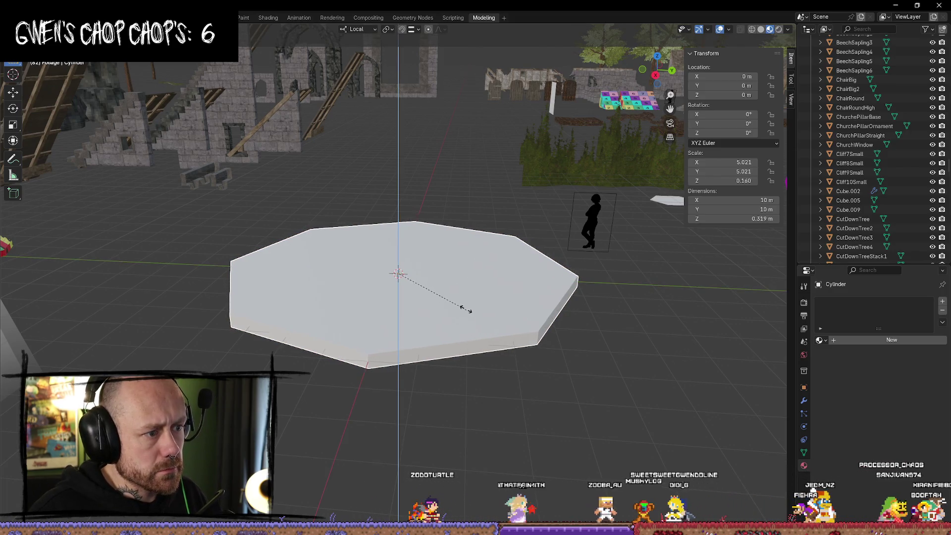
click(465, 320)
mouse_move(465, 320)
middle_down()
mouse_move(545, 359)
mouse_move(597, 148)
middle_up()
drag(658, 76, 490, 339)
mouse_move(439, 297)
middle_down()
mouse_move(254, 314)
mouse_move(250, 195)
mouse_move(494, 165)
mouse_move(418, 335)
mouse_move(459, 280)
middle_up()
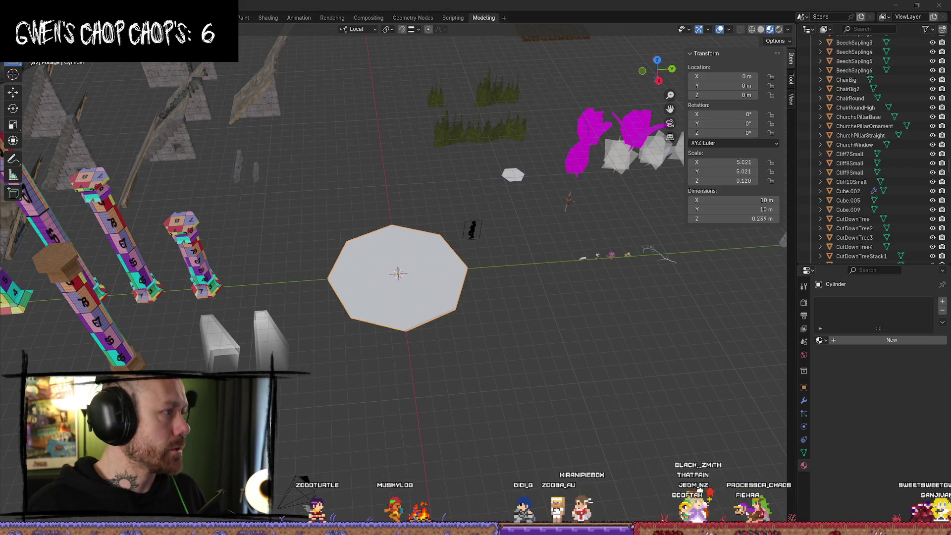
key(alt+Tab)
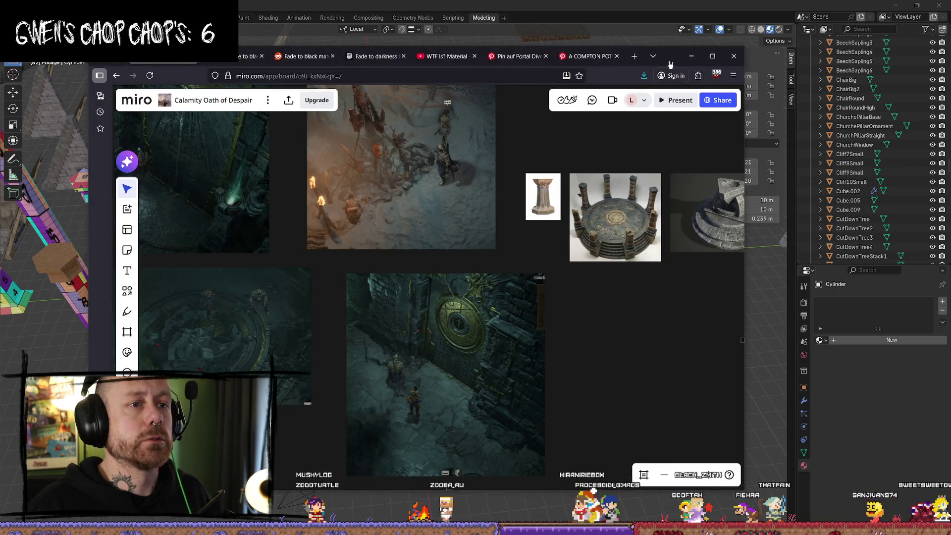
Hide the Miro board and orbit around the plate into a low perspective view
click(691, 56)
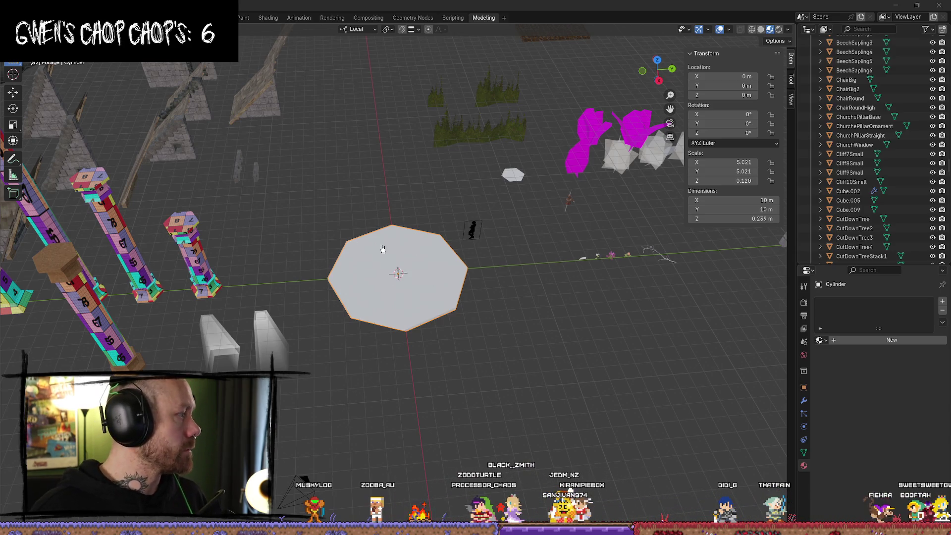
middle_drag(379, 253, 369, 282)
scroll(383, 243, up, 5)
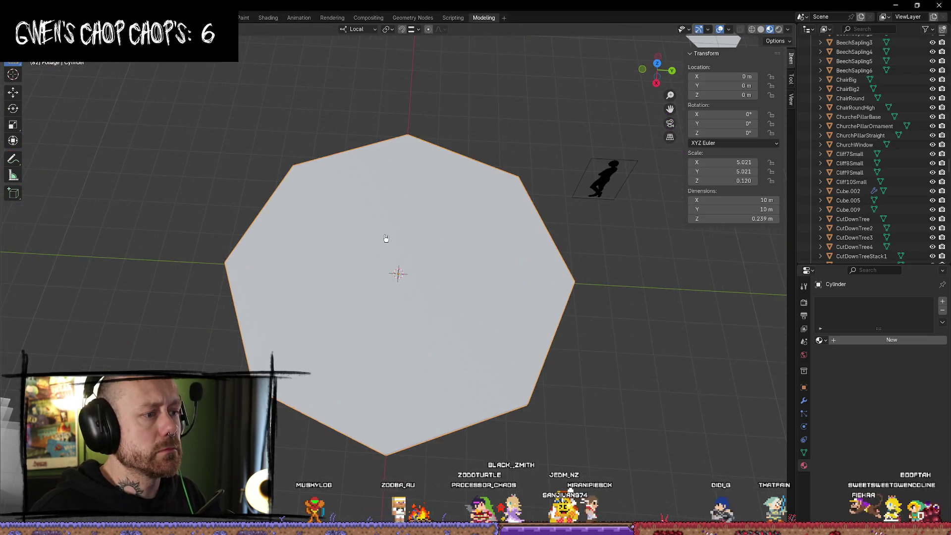
middle_drag(386, 217, 388, 219)
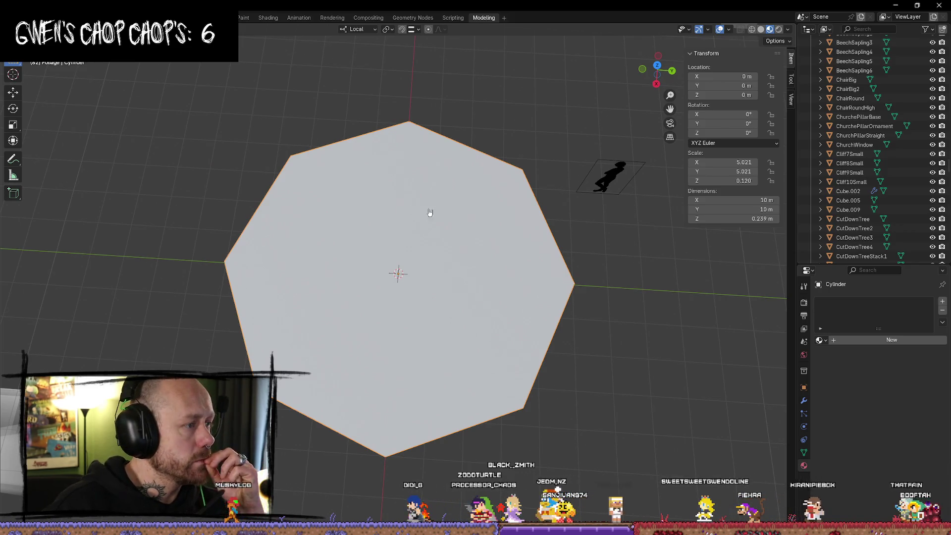
scroll(394, 233, down, 5)
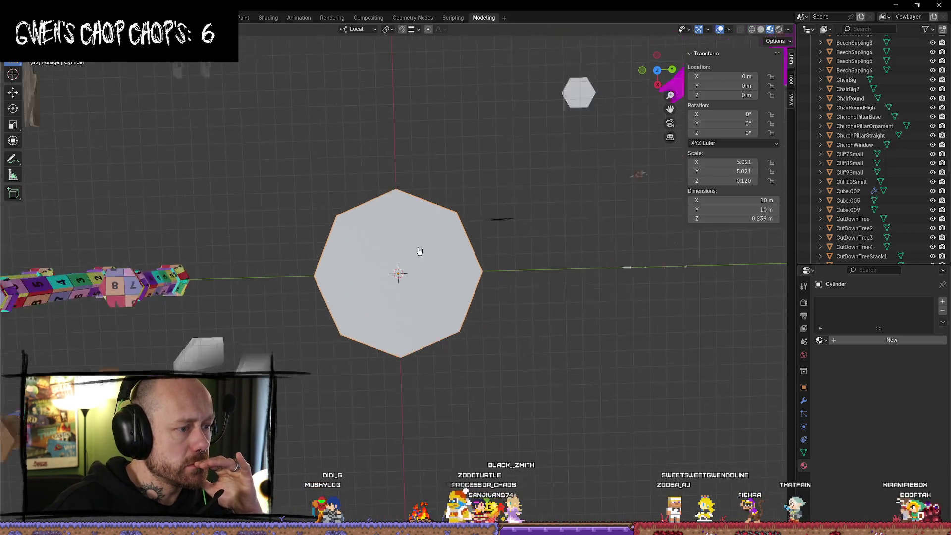
middle_drag(399, 248, 394, 276)
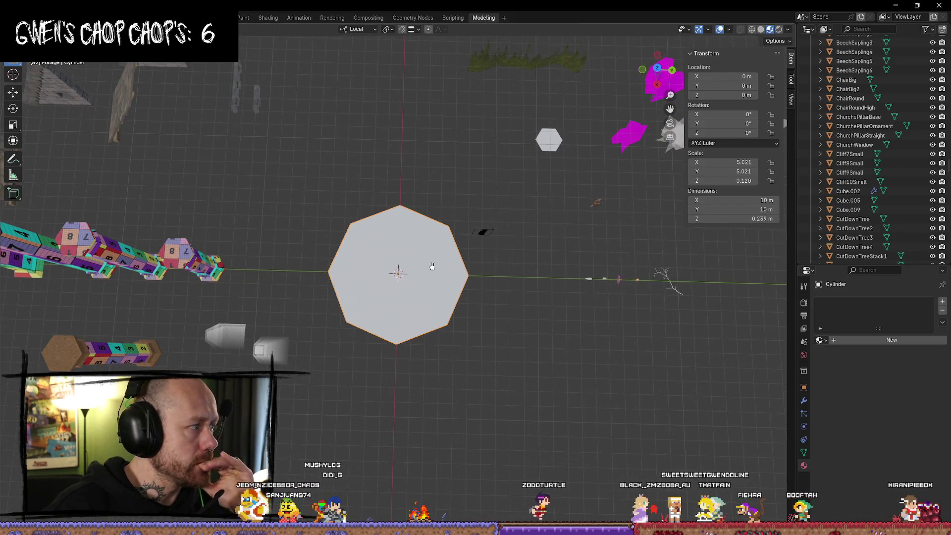
scroll(432, 274, up, 5)
middle_drag(517, 313, 525, 258)
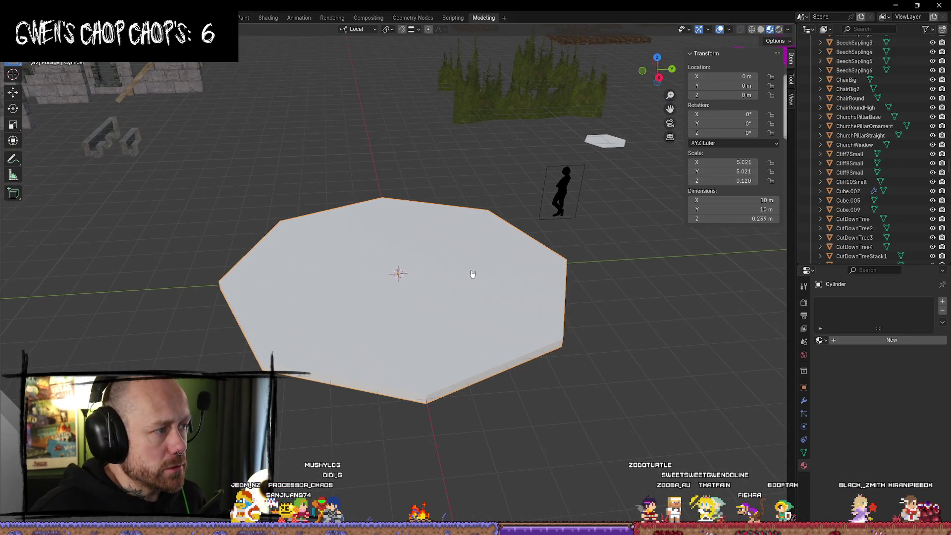
scroll(472, 274, down, 5)
mouse_move(471, 272)
middle_down()
mouse_move(460, 252)
mouse_move(450, 295)
middle_up()
scroll(460, 252, up, 4)
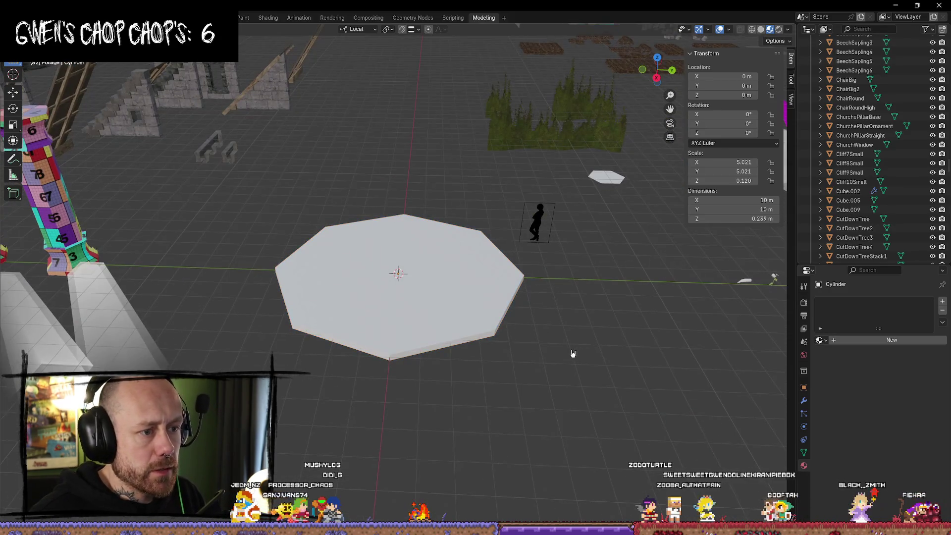
Scale the plate in X and Y to 12.6 m across, keeping 0.239 m thickness
key(s)
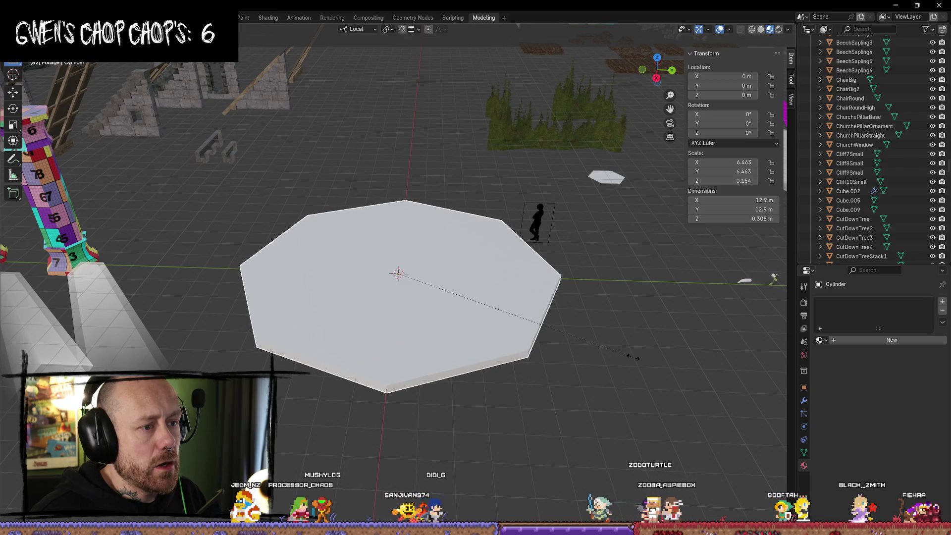
key(Escape)
key(s)
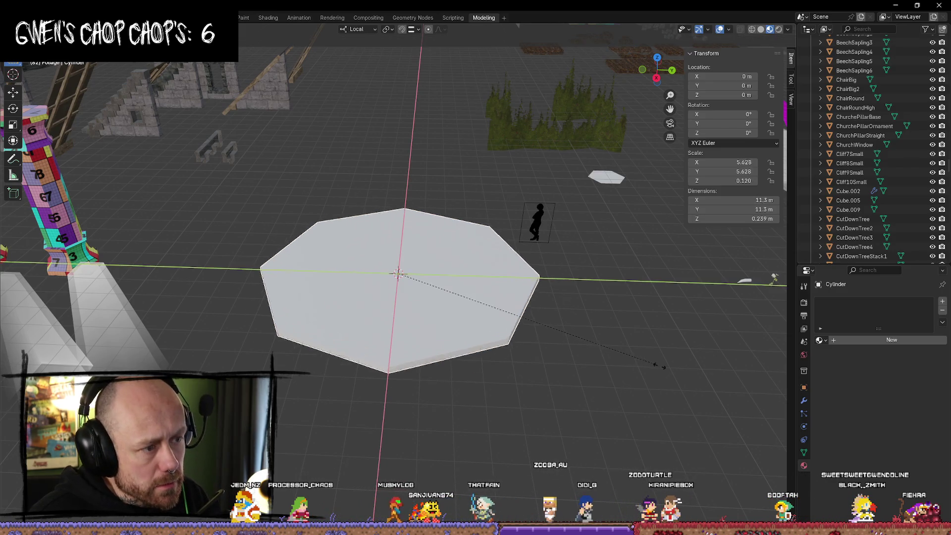
click(647, 378)
middle_drag(580, 373, 609, 381)
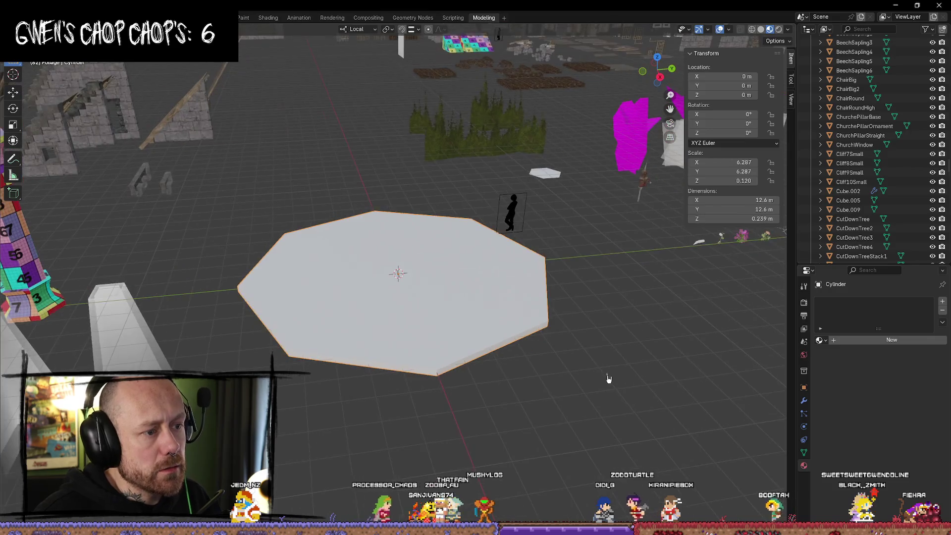
scroll(873, 190, down, 5)
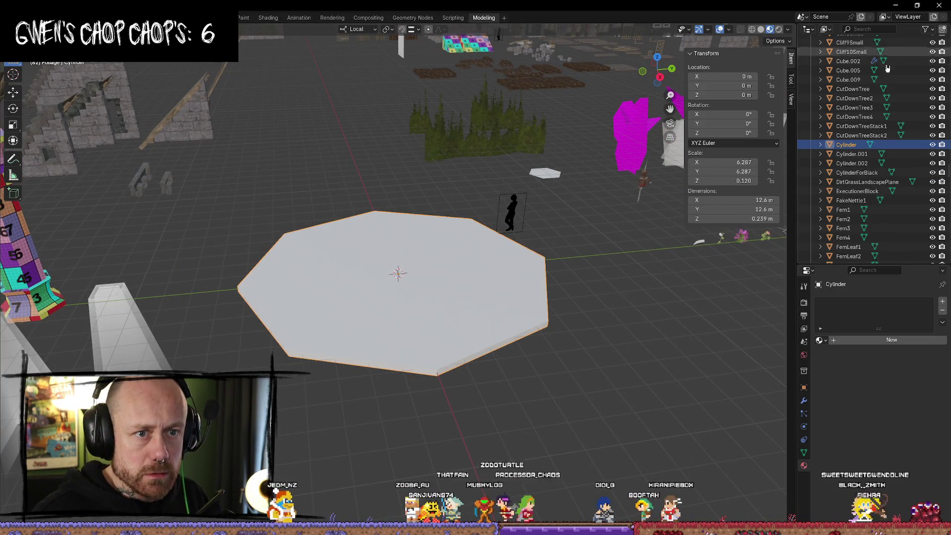
Rename the Cylinder to ShrinePlate in the Outliner and open the Mr Mannequins FBX export settings
double_click(846, 144)
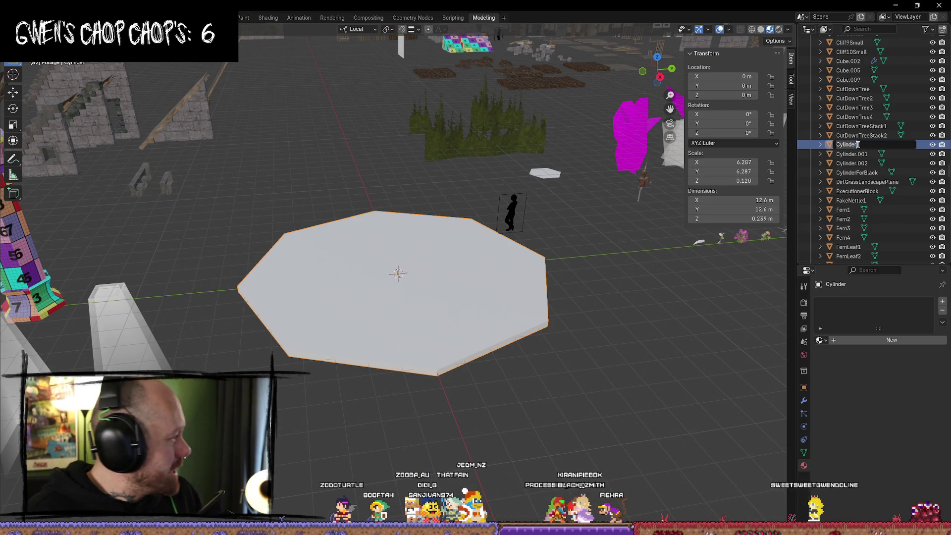
text(Shrine)
key(Return)
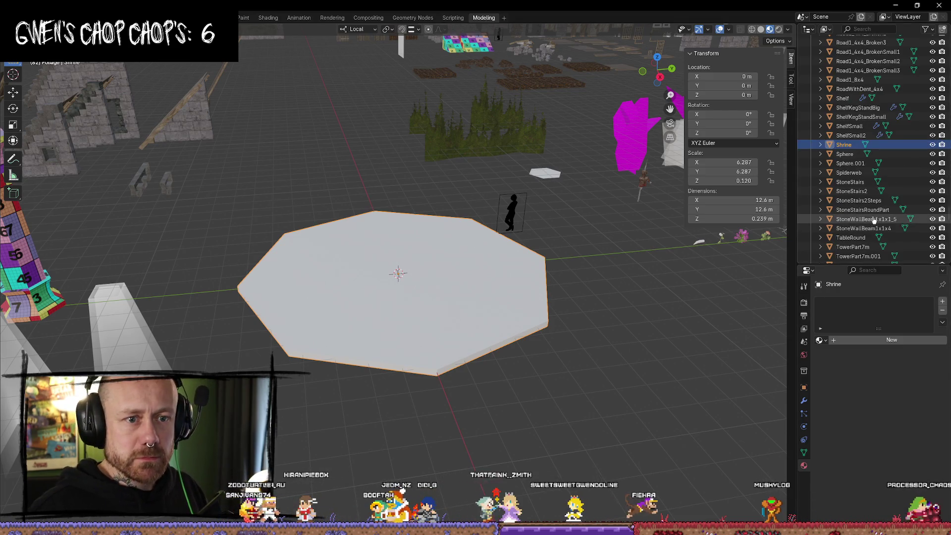
double_click(847, 144)
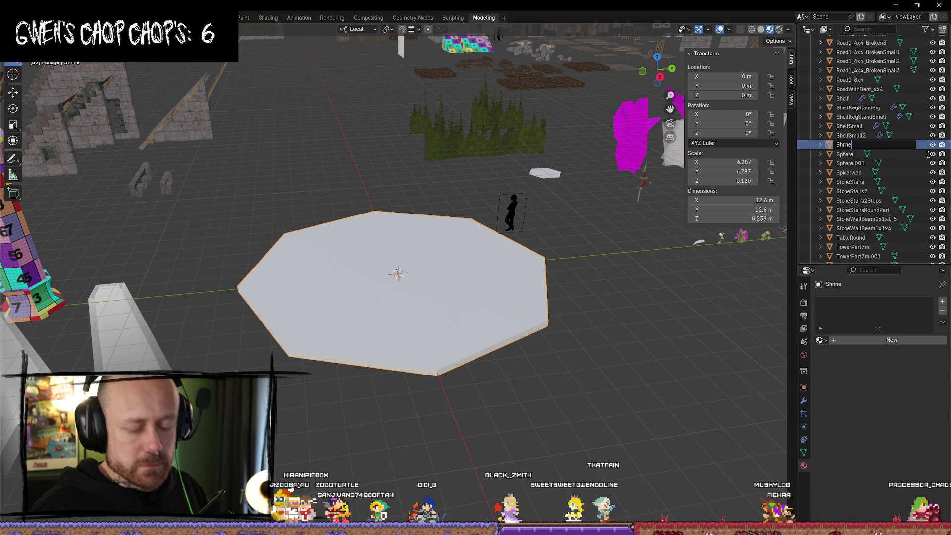
key(Return)
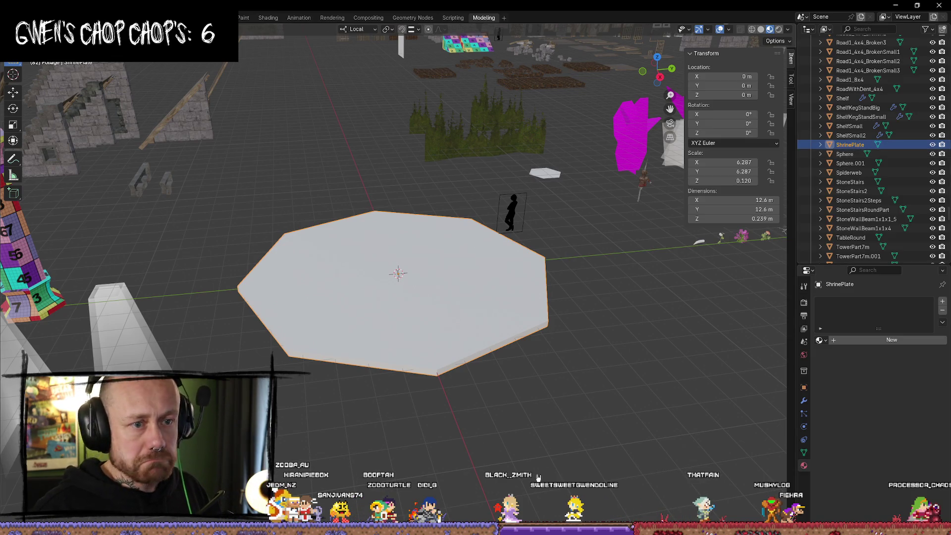
key(q)
click(424, 349)
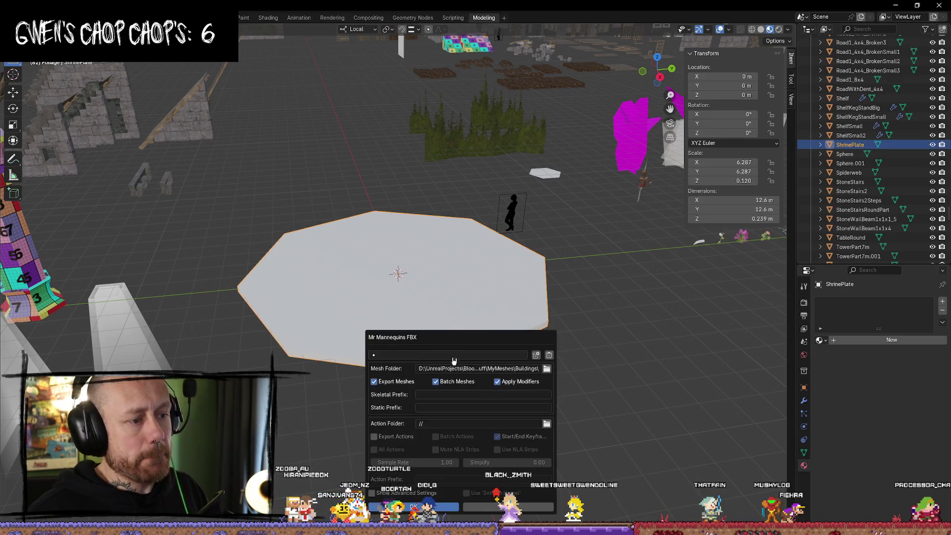
Export ShrinePlate as FBX into the Buildings mesh folder and switch over to Unreal Engine
click(546, 369)
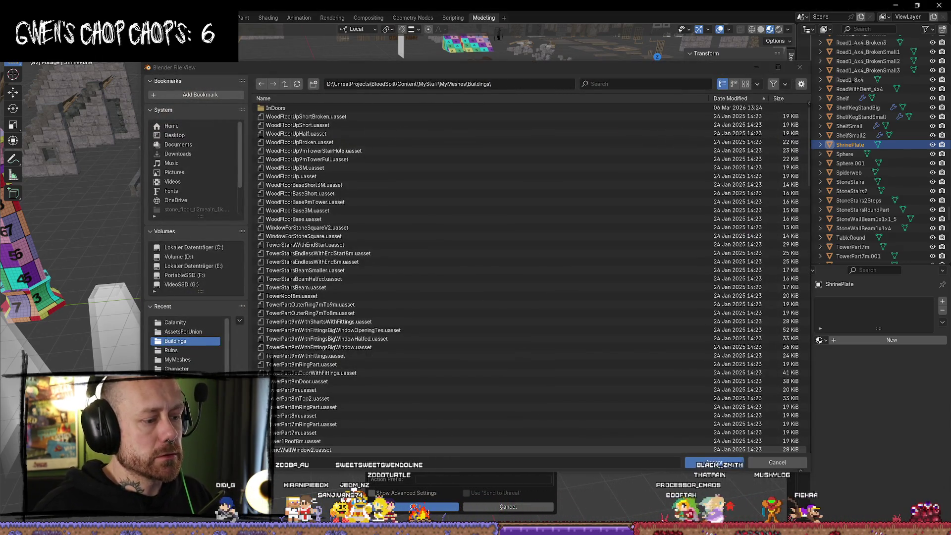
click(721, 465)
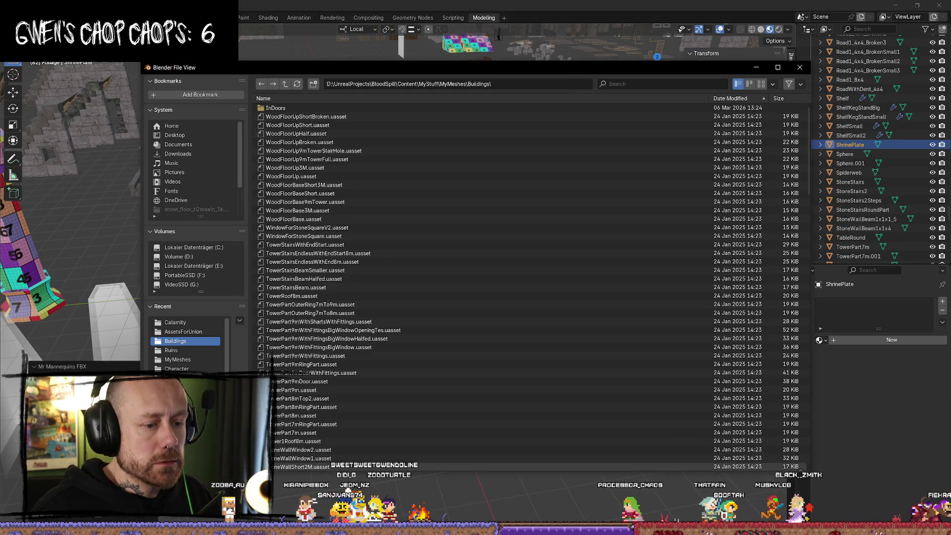
click(798, 71)
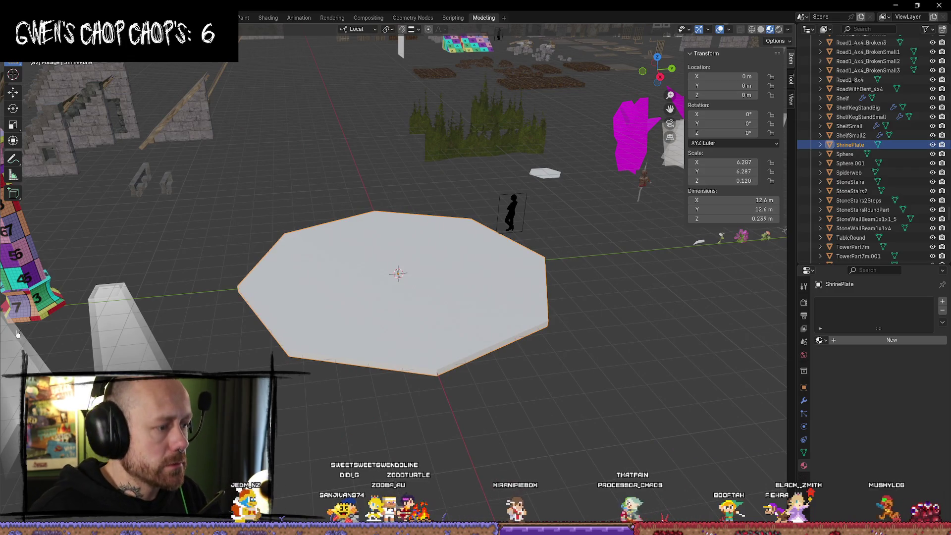
key(alt+Tab)
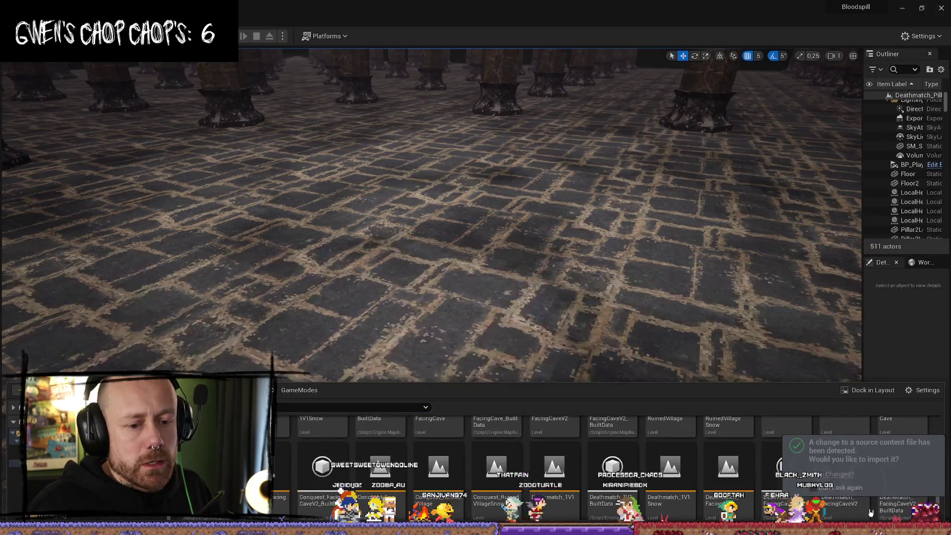
Reimport the changed ShrinePlate and drag it from the Content Drawer onto the pillar hall floor
click(479, 452)
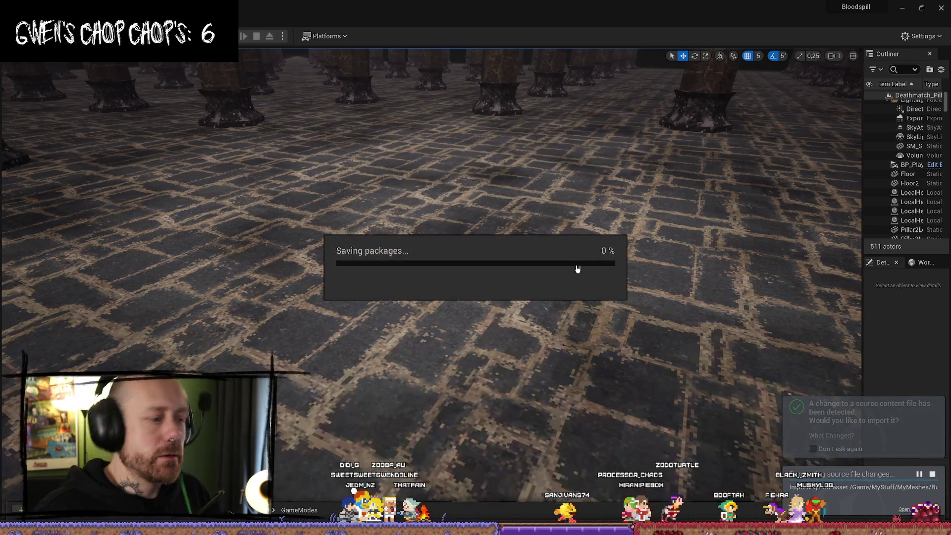
key(ctrl+space)
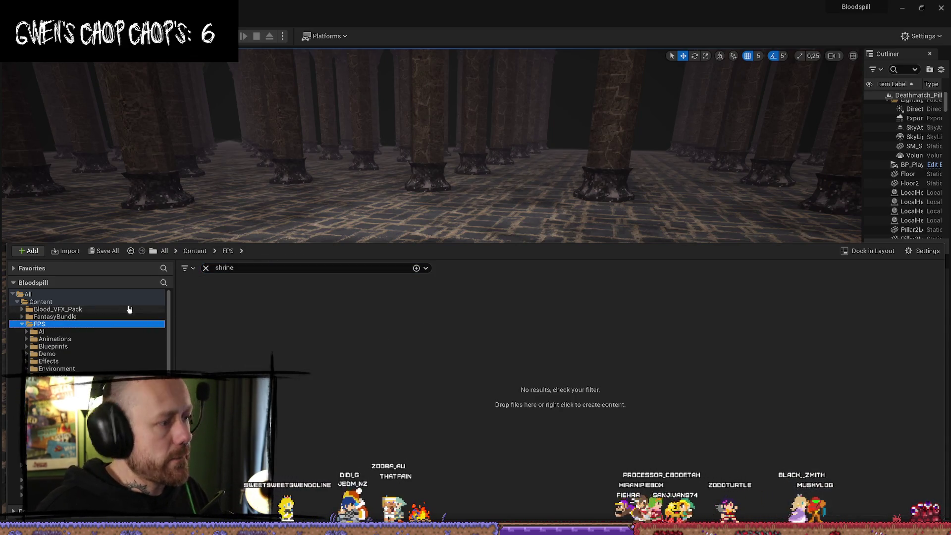
click(79, 302)
mouse_move(205, 310)
mouse_down()
mouse_move(390, 246)
mouse_move(433, 253)
mouse_up()
right_drag(434, 253, 433, 253)
scroll(434, 253, up, 2)
right_drag(506, 330, 478, 321)
scroll(480, 327, down, 1)
right_drag(349, 222, 350, 222)
click(349, 222)
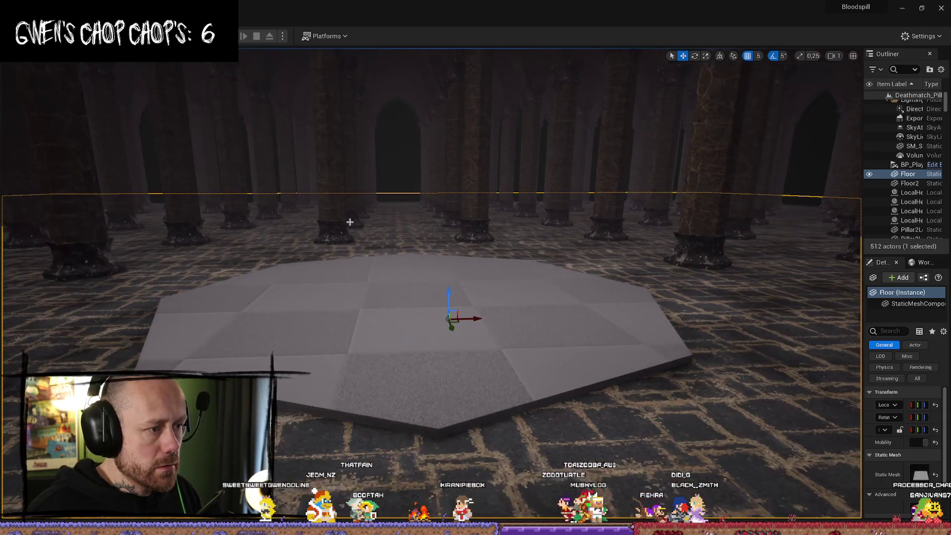
Play-test the level with the new plate, then return to the editor
key(alt+p)
click(431, 456)
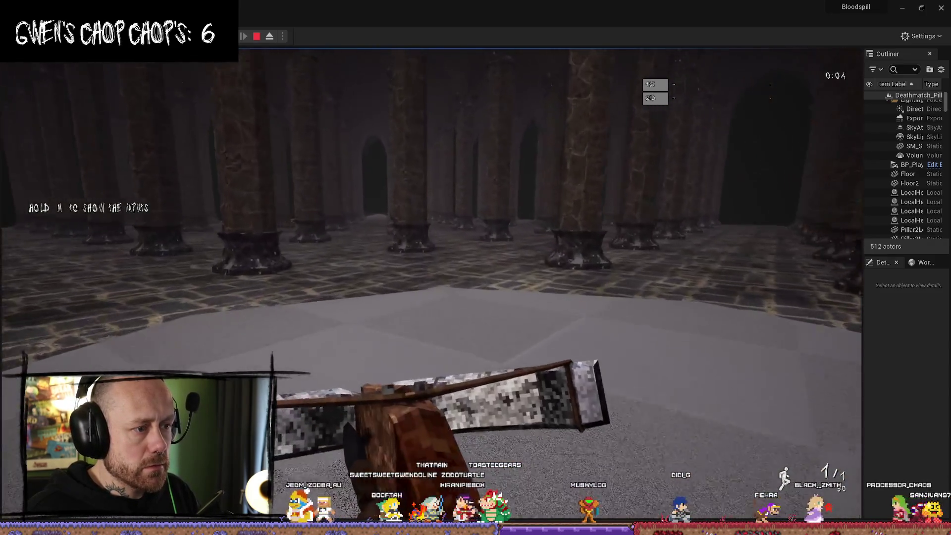
key(Escape)
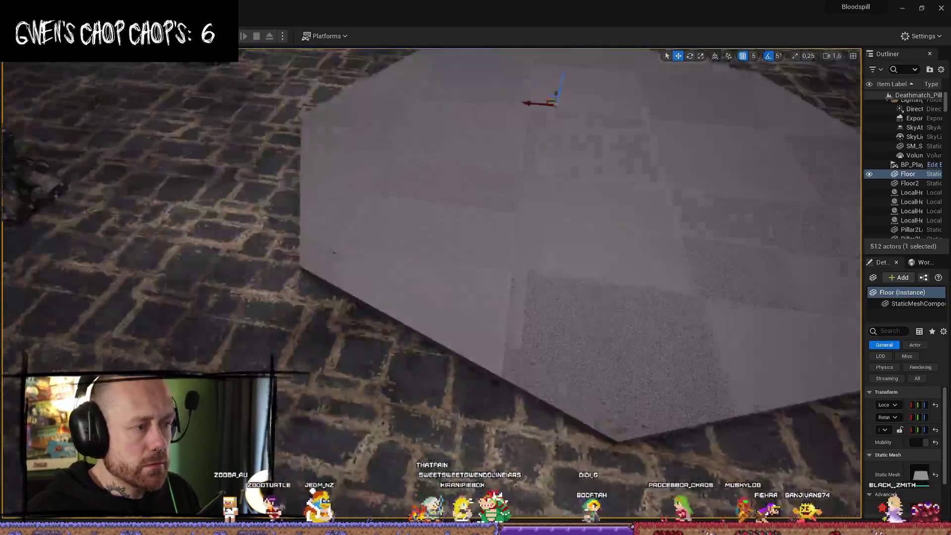
Select the ShrinePlate and set its X location to 0 in the Details panel
mouse_move(555, 102)
right_down()
mouse_move(445, 198)
mouse_move(531, 214)
mouse_move(458, 190)
right_up()
drag(458, 190, 453, 197)
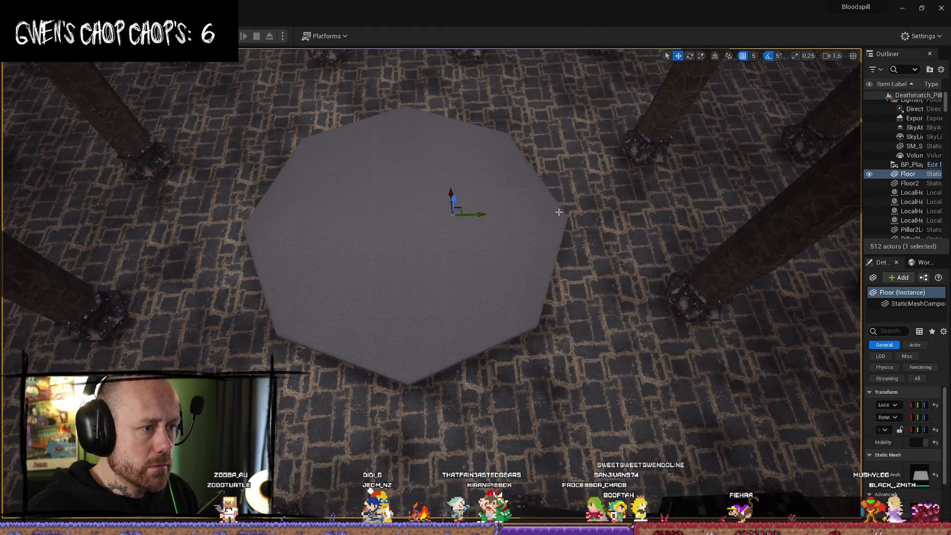
key(ctrl+z)
click(443, 235)
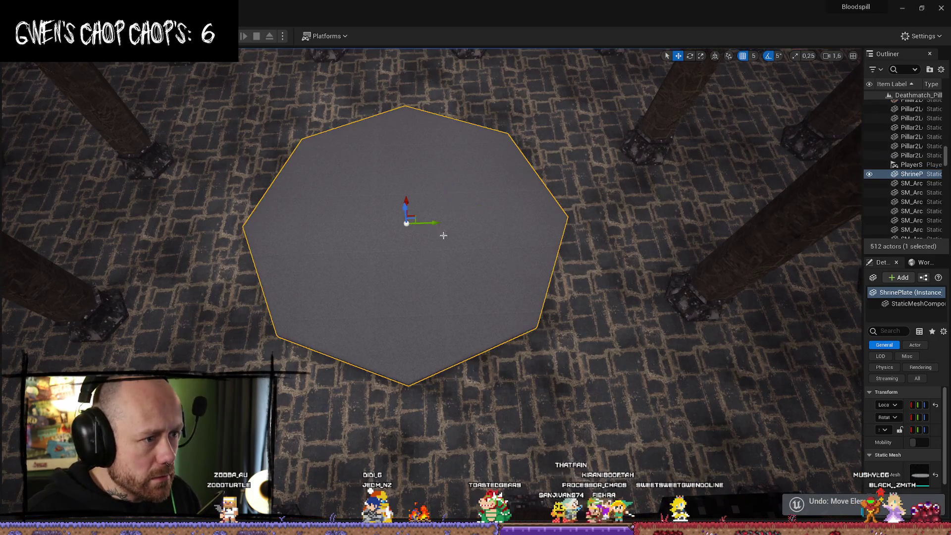
mouse_move(430, 222)
right_down()
mouse_move(430, 199)
mouse_move(431, 218)
right_up()
key(f)
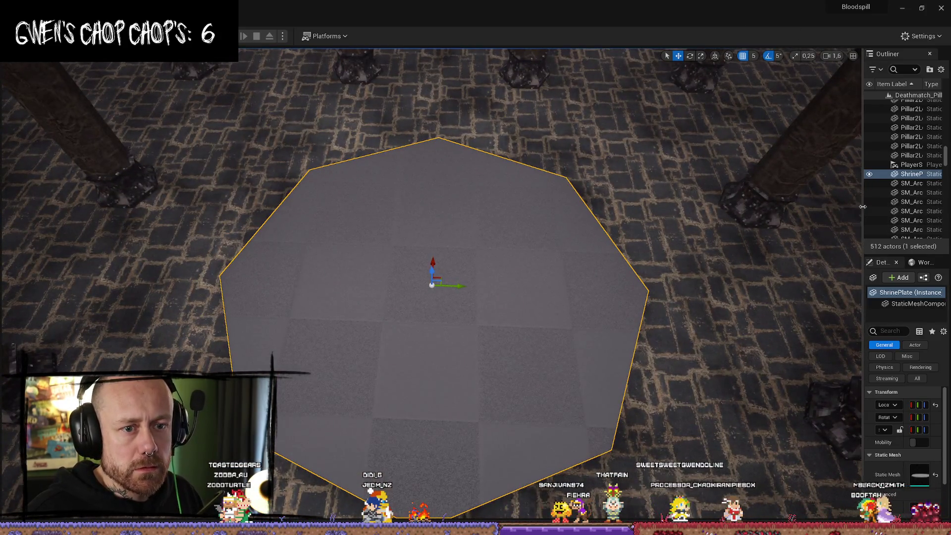
drag(863, 207, 745, 206)
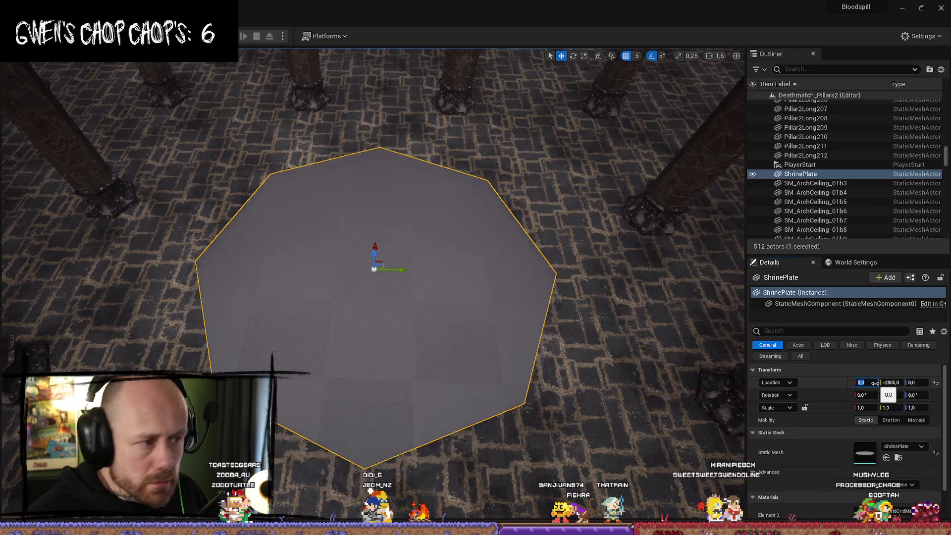
text(0)
key(Return)
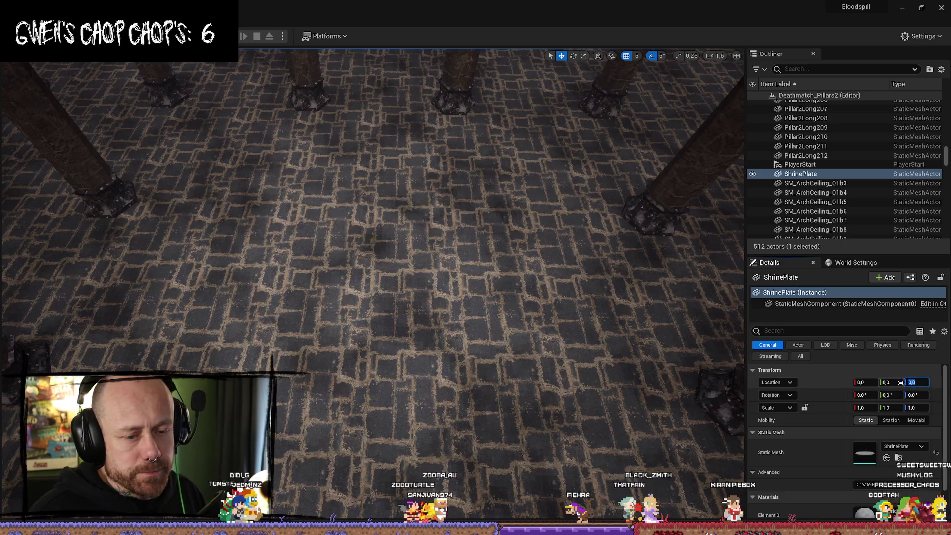
Hide the Floor2 plane using its Outliner visibility toggle
mouse_move(631, 357)
right_down()
mouse_move(643, 346)
mouse_move(623, 363)
mouse_move(574, 344)
mouse_move(531, 375)
mouse_move(543, 378)
mouse_move(546, 350)
mouse_move(556, 361)
mouse_move(544, 364)
mouse_move(472, 248)
right_up()
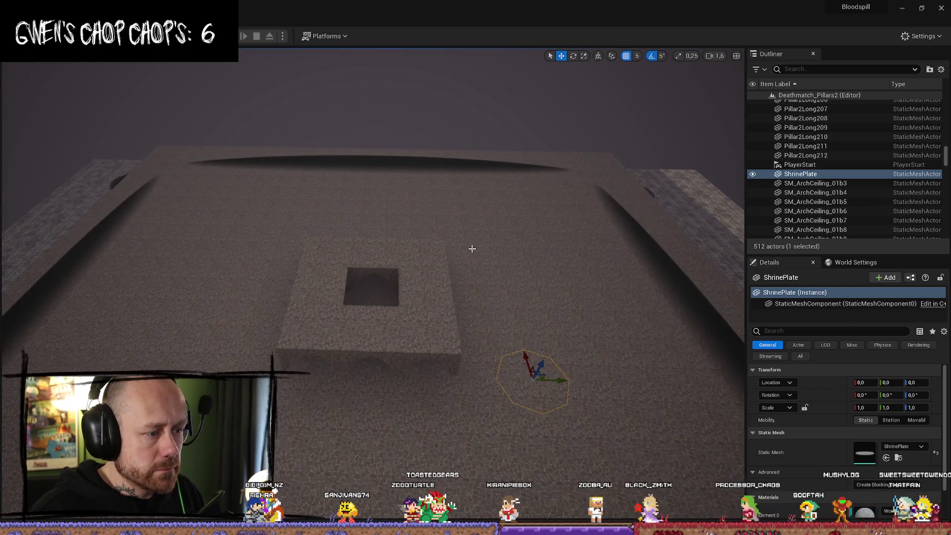
scroll(504, 281, up, 5)
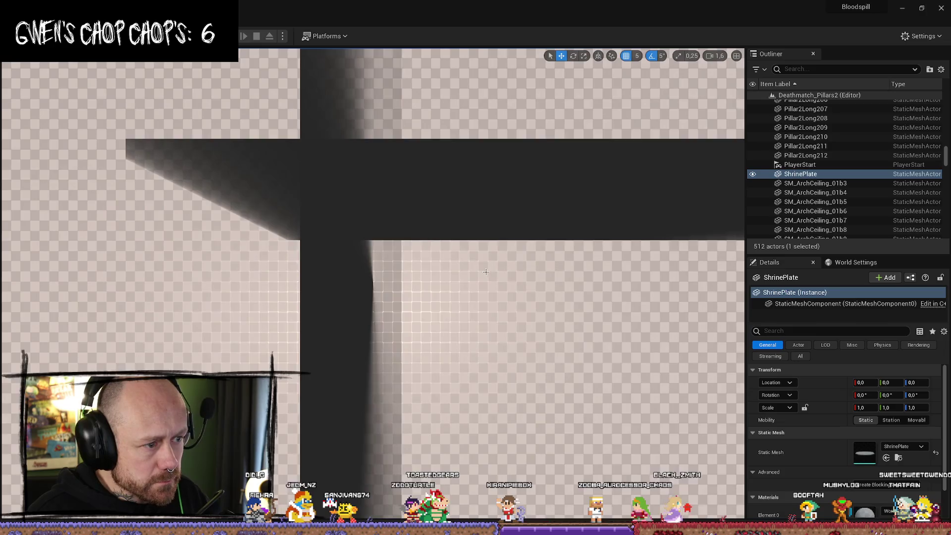
scroll(485, 272, down, 2)
scroll(365, 299, up, 5)
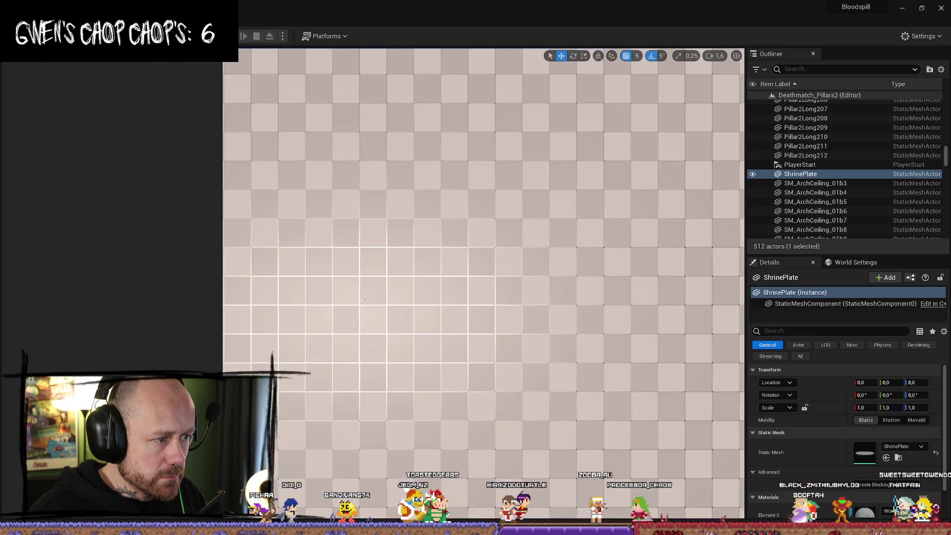
scroll(367, 297, down, 3)
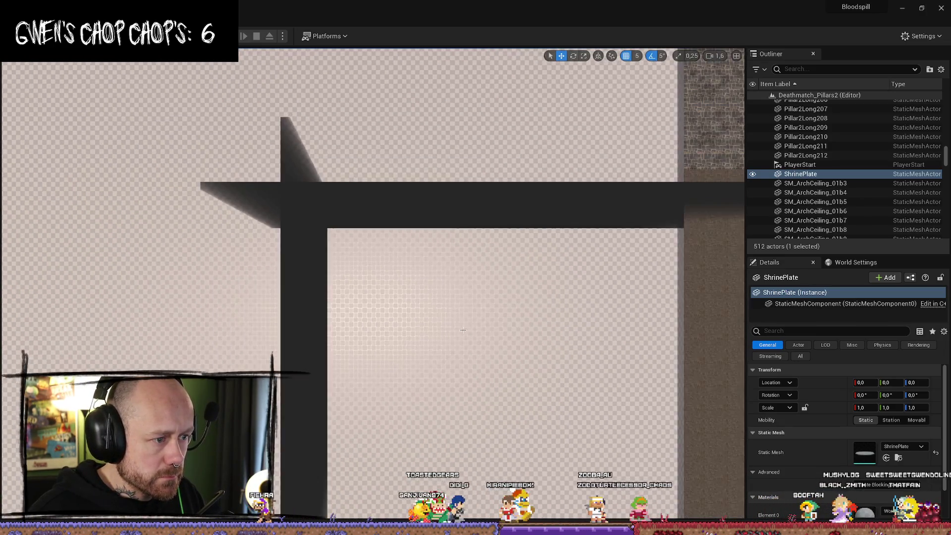
key(h)
click(463, 330)
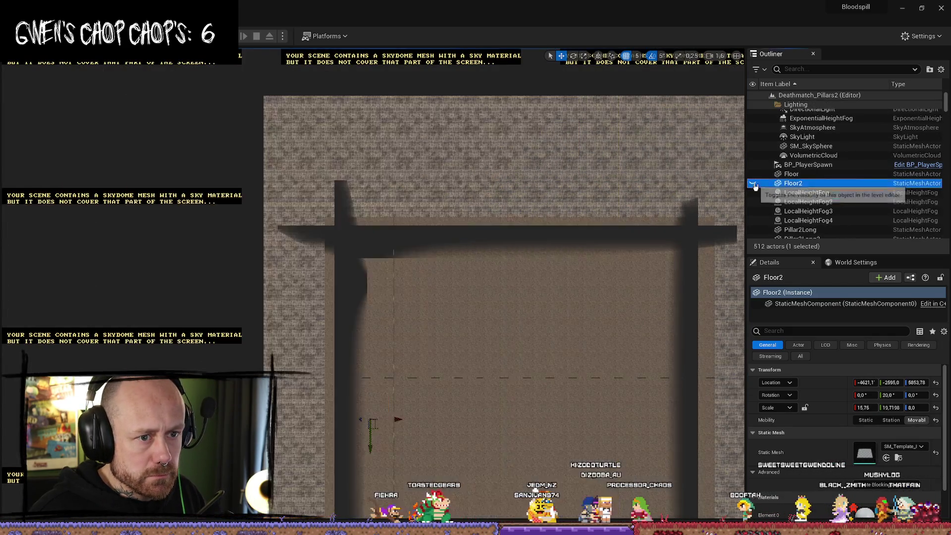
click(753, 183)
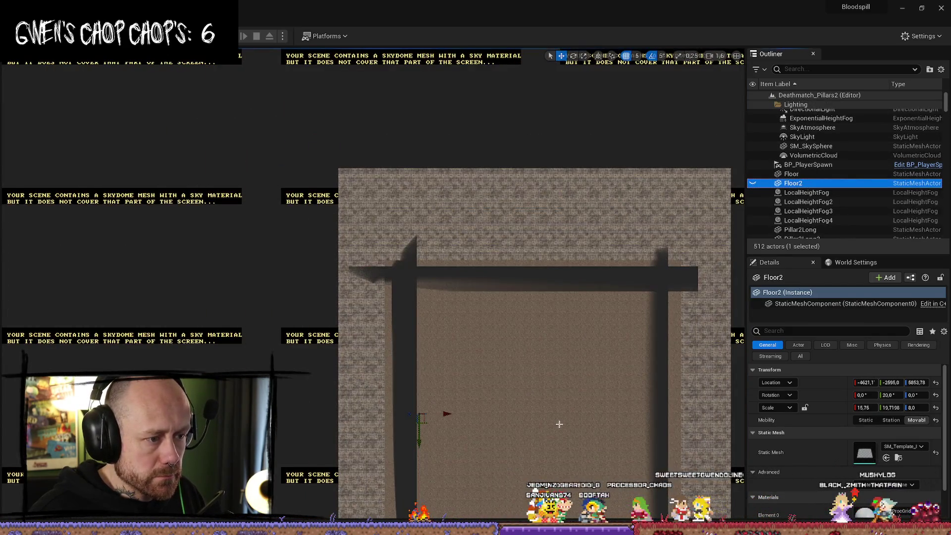
Drag the ShrinePlate along Y in top view to centre it within the square shrine frame
mouse_move(559, 424)
right_down()
mouse_move(562, 389)
mouse_move(589, 406)
mouse_move(601, 438)
mouse_move(601, 406)
right_up()
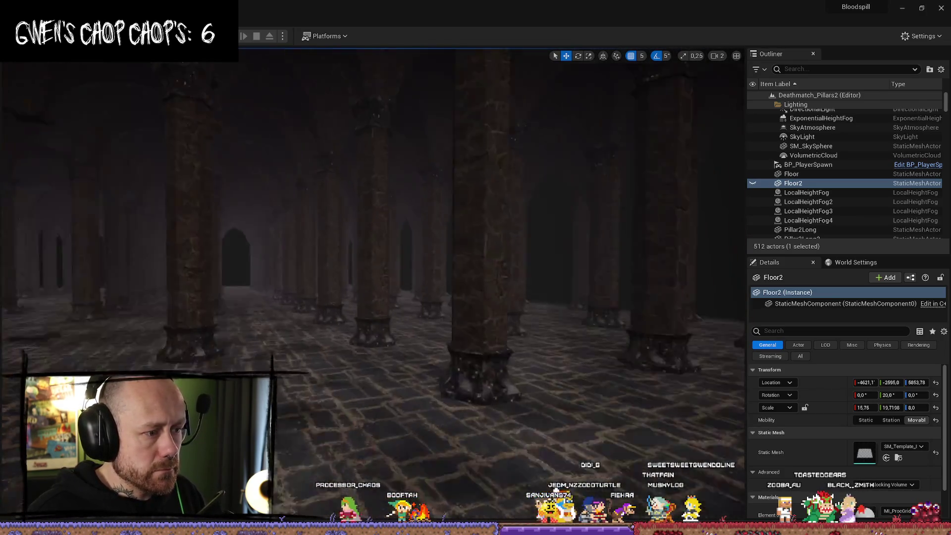
click(587, 241)
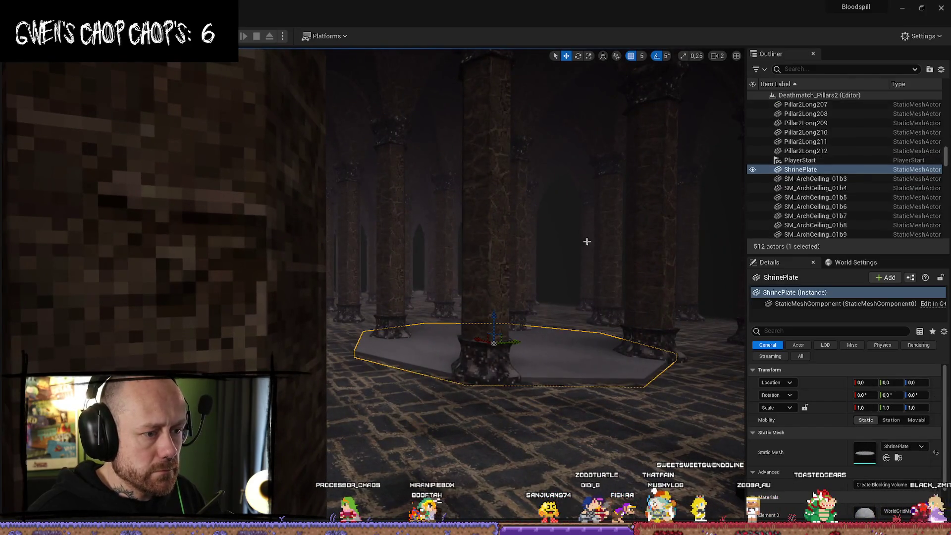
key(alt+h)
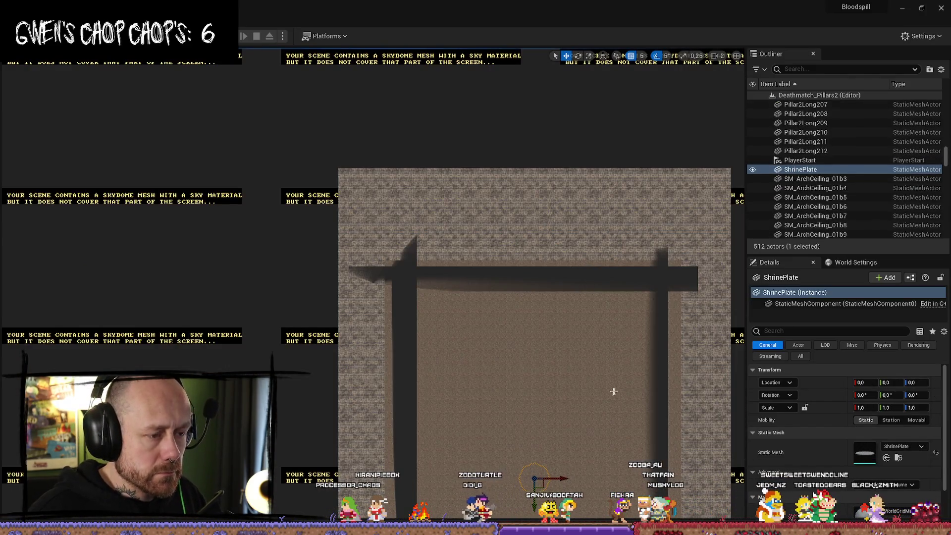
mouse_move(562, 346)
middle_down()
mouse_move(557, 340)
mouse_move(601, 394)
middle_up()
key(f)
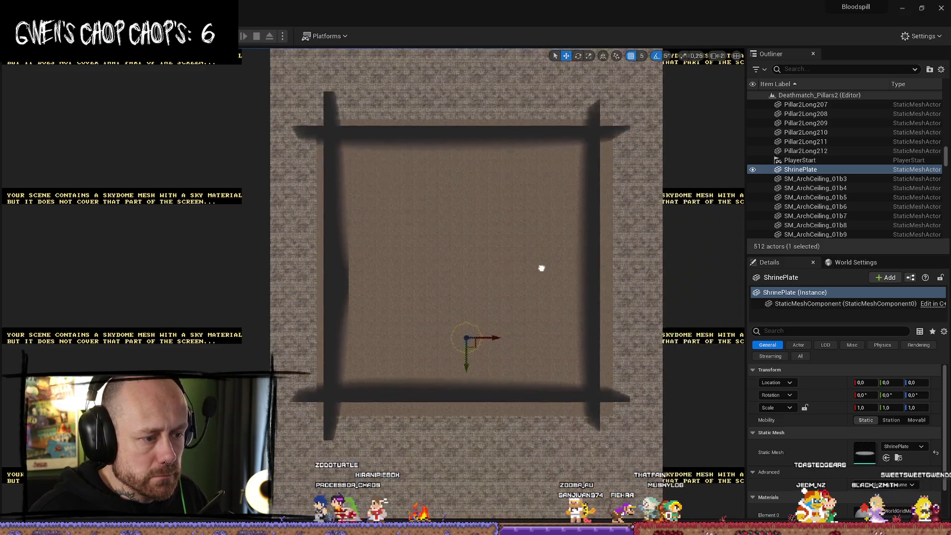
drag(460, 374, 462, 295)
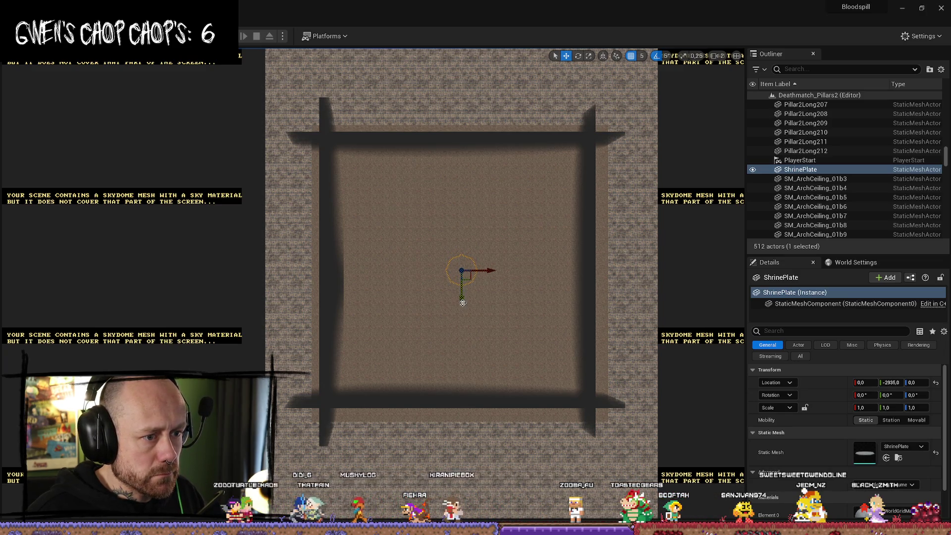
scroll(562, 296, up, 3)
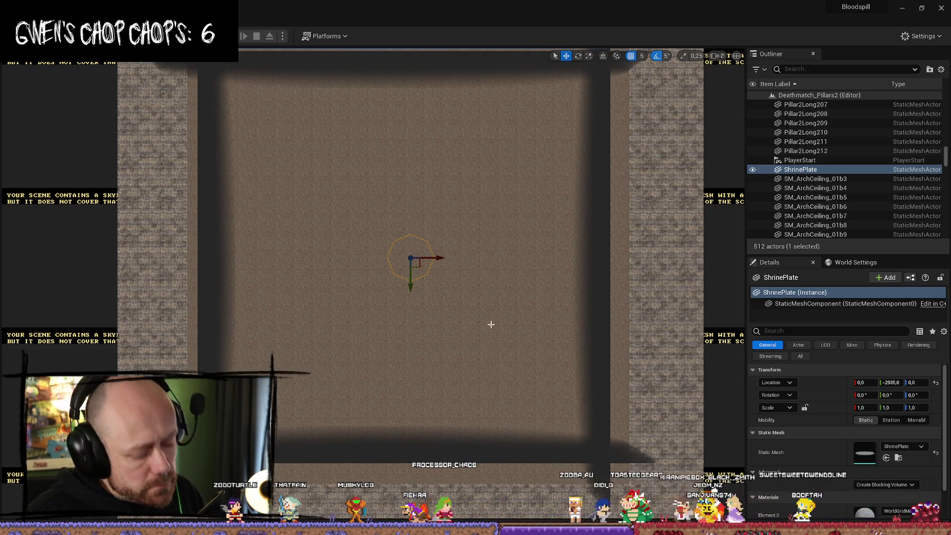
key(alt+g)
right_drag(448, 159, 448, 159)
click(482, 183)
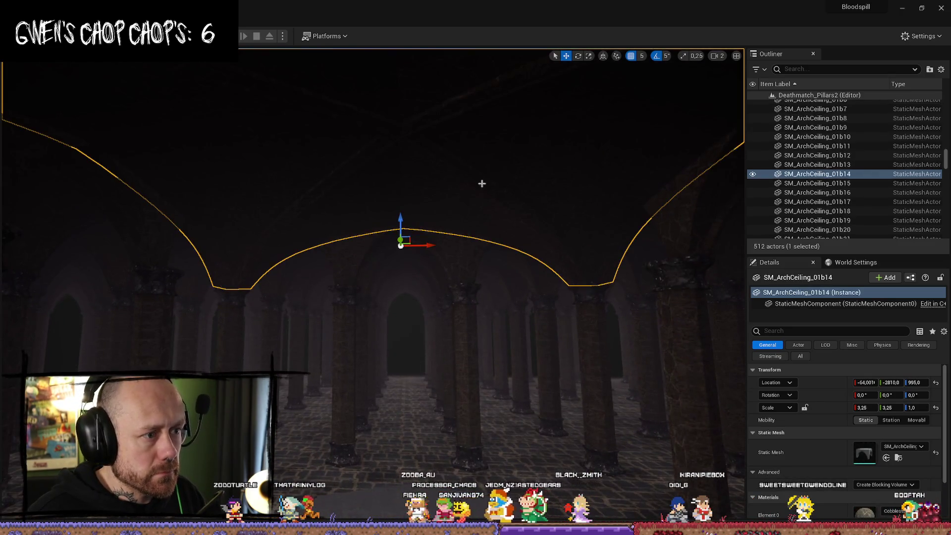
Hide the arch ceiling and nudge the ShrinePlate slightly along X in top view
key(h)
click(438, 497)
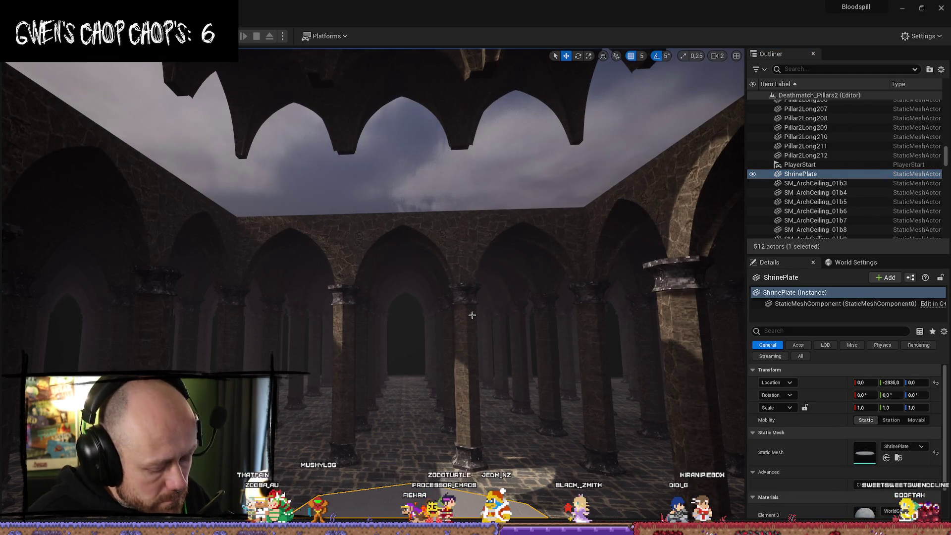
key(alt+j)
scroll(460, 268, up, 3)
drag(435, 238, 422, 239)
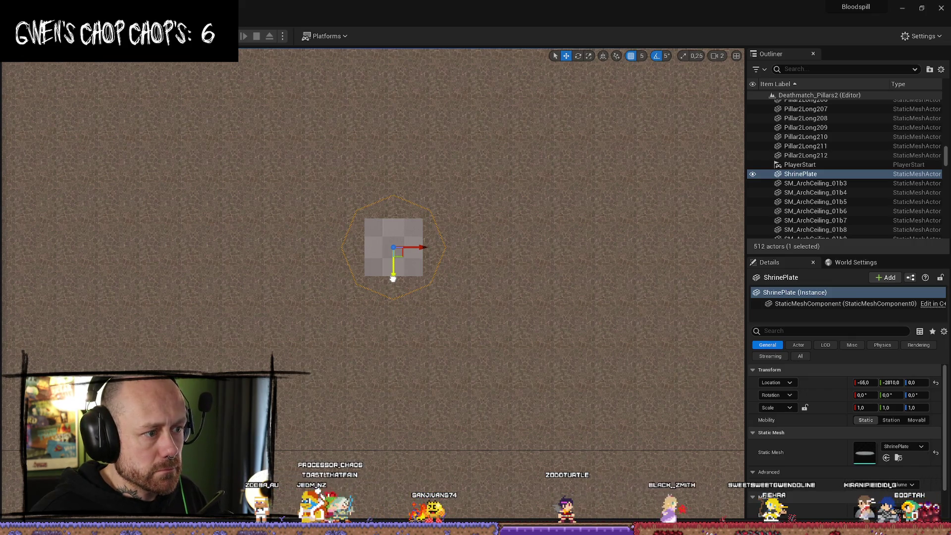
Return to perspective and fly the camera down to check the plate between the pillars
click(498, 303)
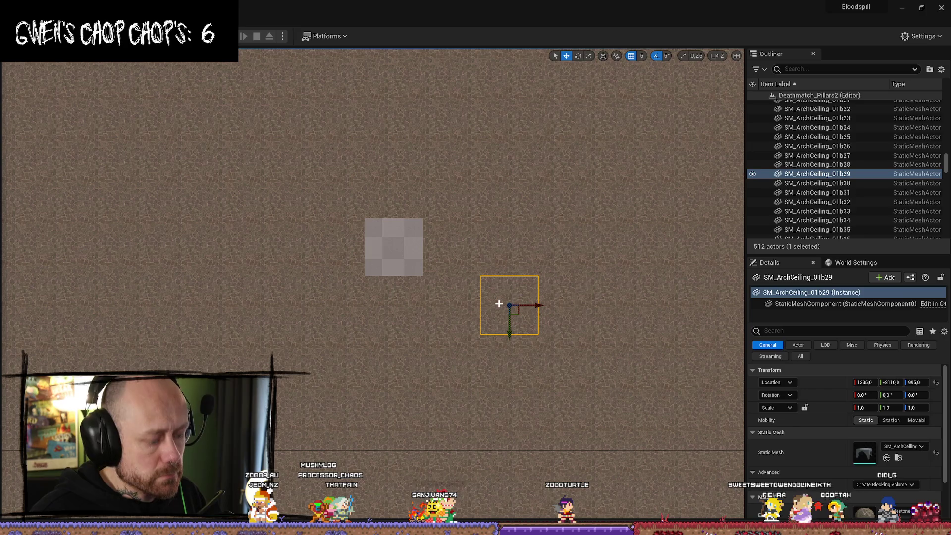
key(alt+g)
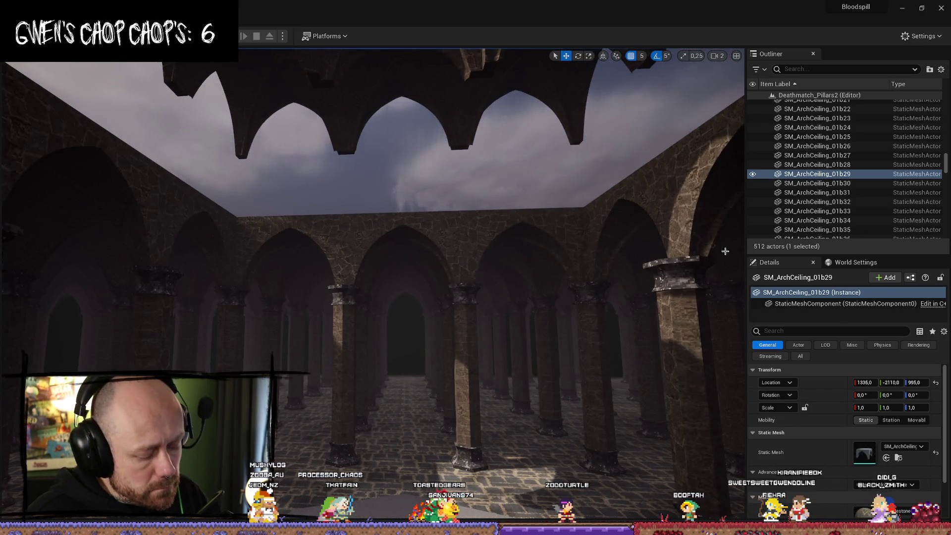
scroll(817, 179, up, 10)
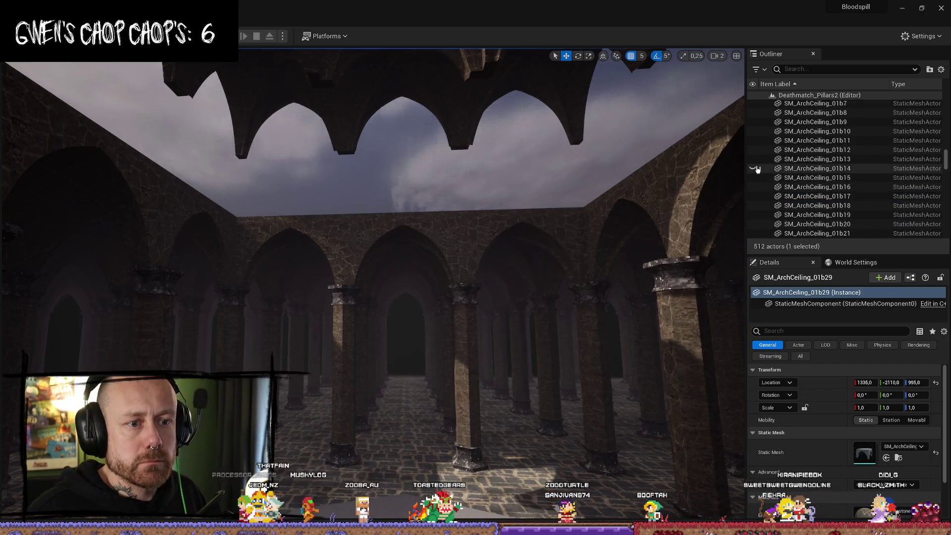
scroll(796, 184, up, 15)
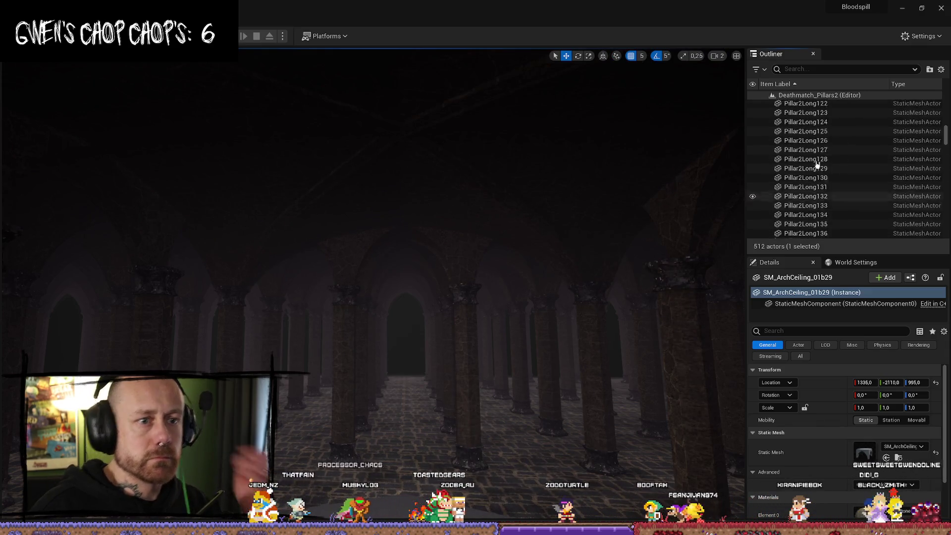
scroll(939, 138, up, 20)
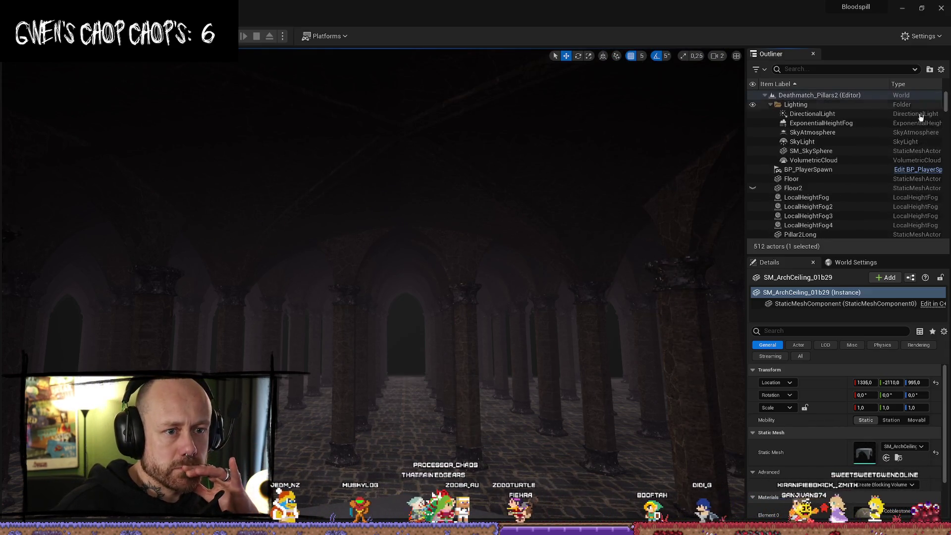
mouse_move(469, 346)
right_down()
mouse_move(469, 366)
mouse_move(469, 341)
mouse_move(490, 384)
right_up()
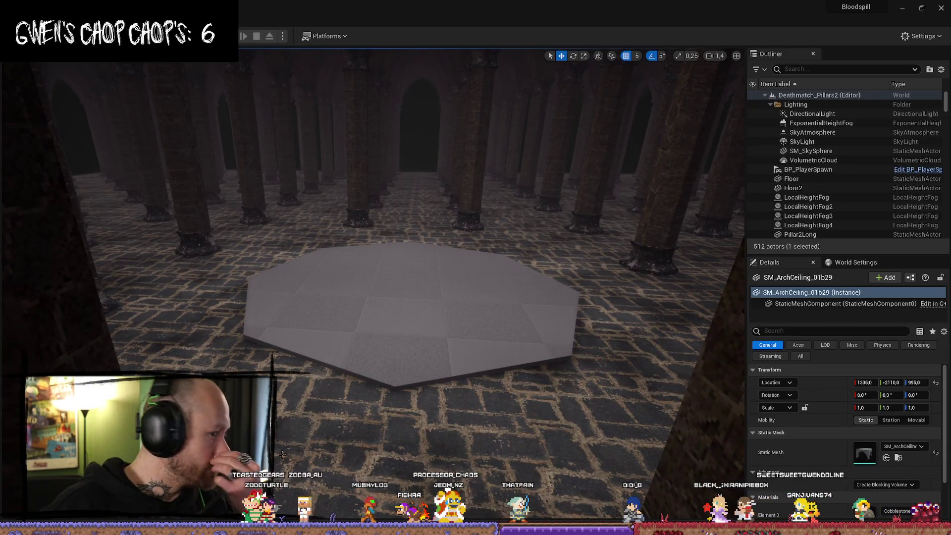
right_drag(525, 417, 513, 416)
Back in Blender, scale the ShrinePlate up to 7.409
key(alt+Tab)
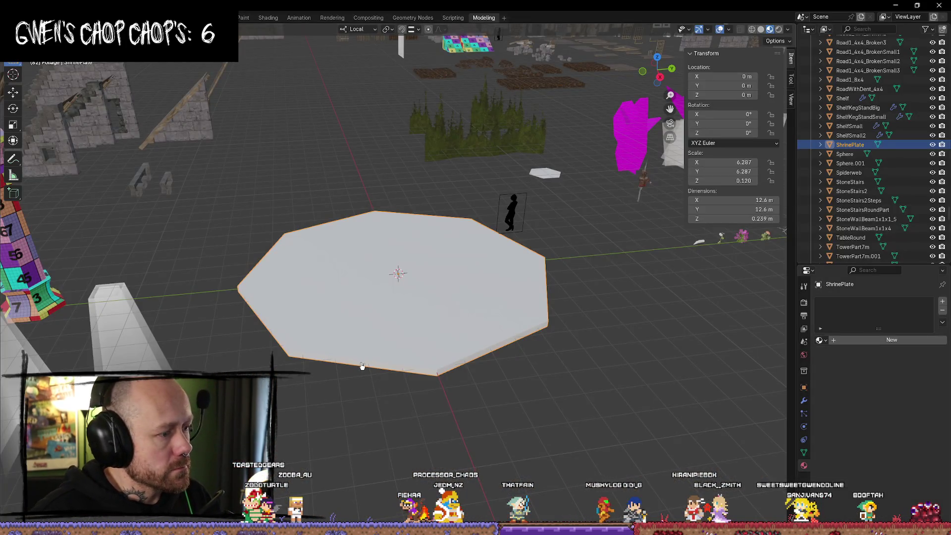
key(s)
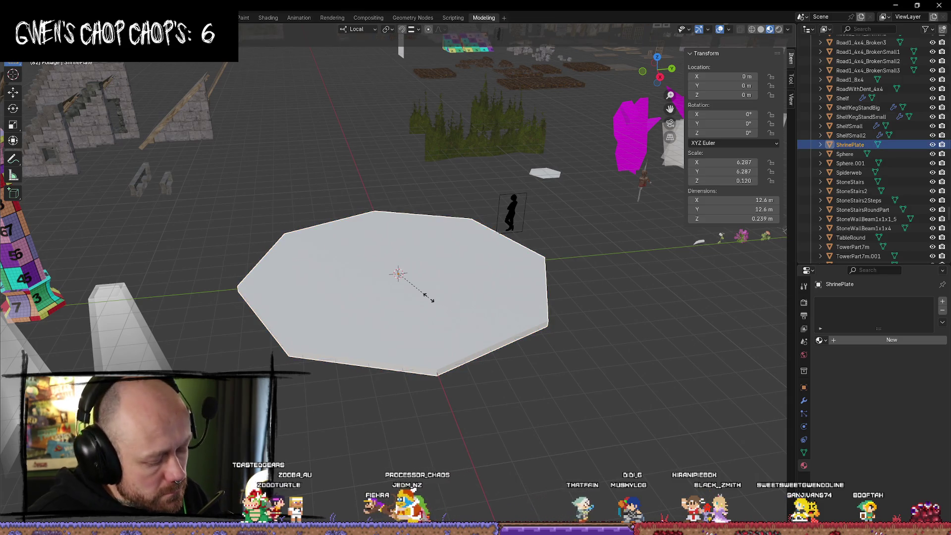
click(440, 296)
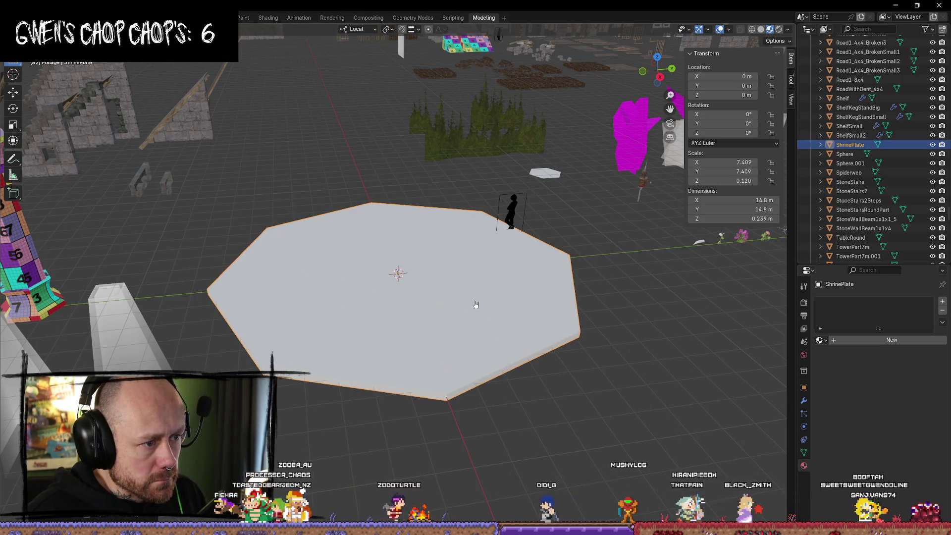
Add a new cube and slide it left off the plate
middle_drag(517, 438, 573, 446)
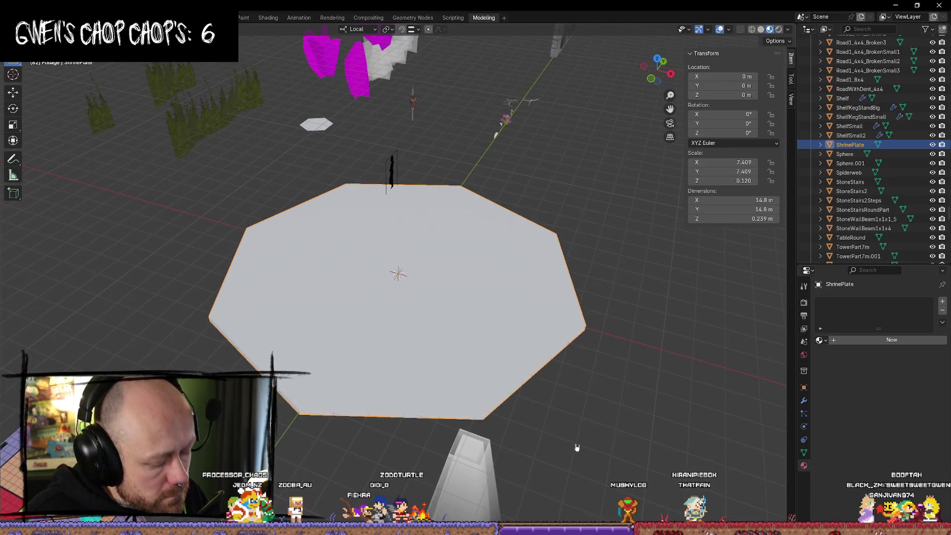
key(shift+a)
mouse_move(575, 445)
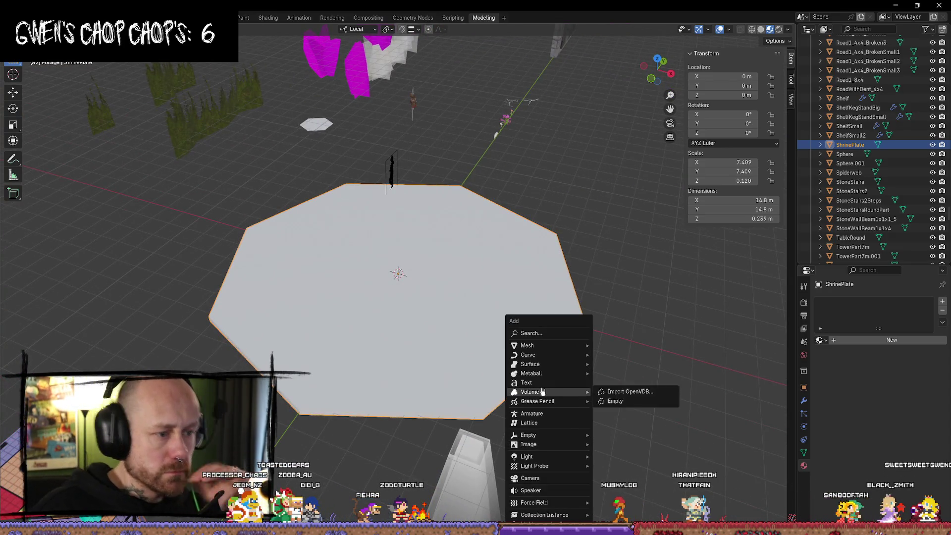
mouse_move(570, 346)
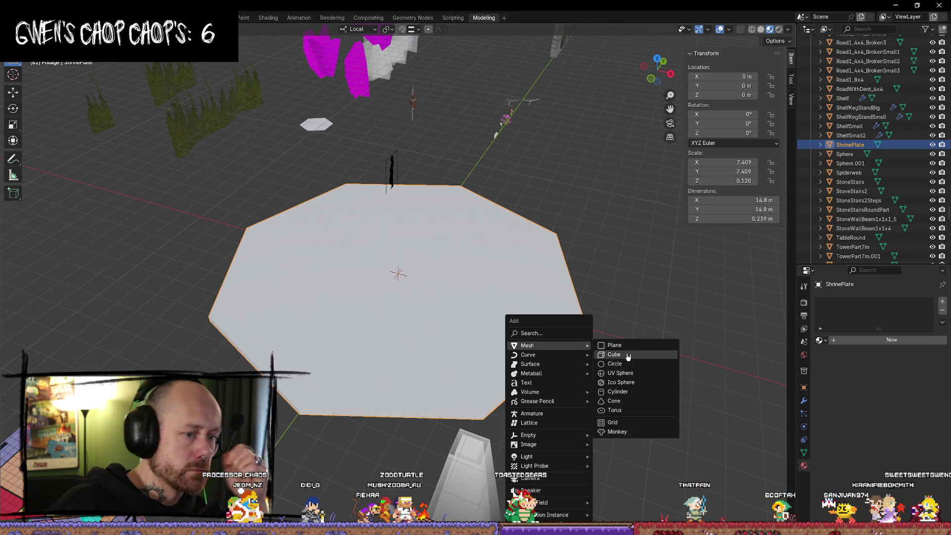
click(627, 356)
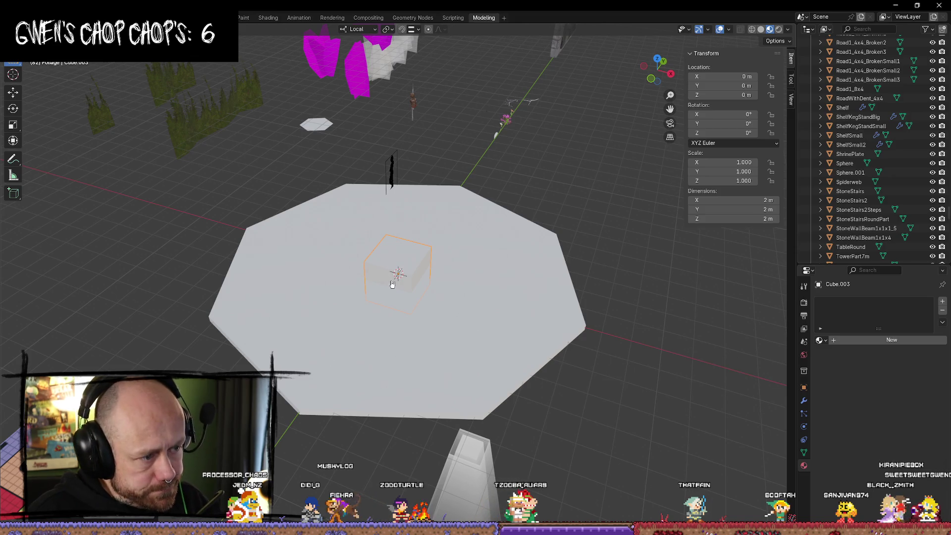
click(13, 92)
drag(425, 283, 245, 229)
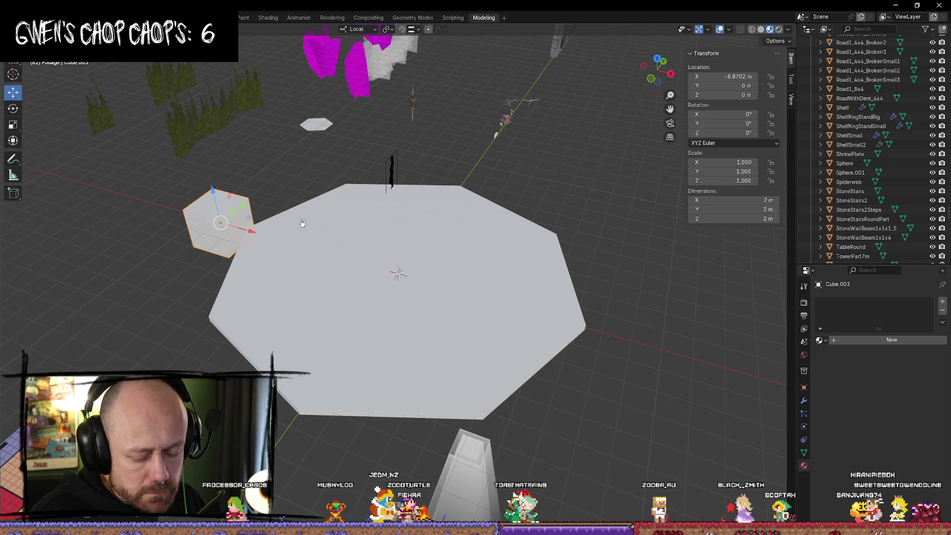
key(KP_Decimal)
scroll(443, 275, down, 2)
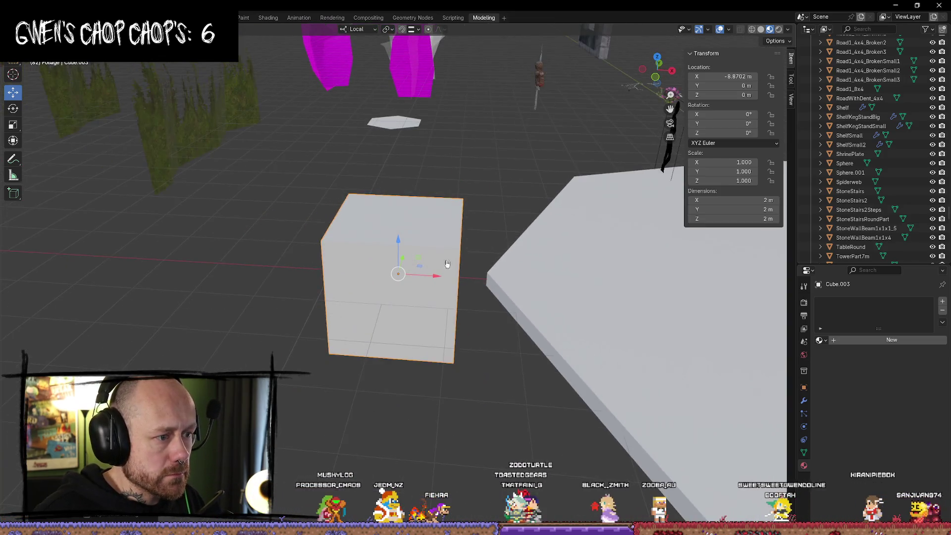
Set Z scale to 0.1 on both the plate and the cube, making them 0.2 m thick
click(585, 312)
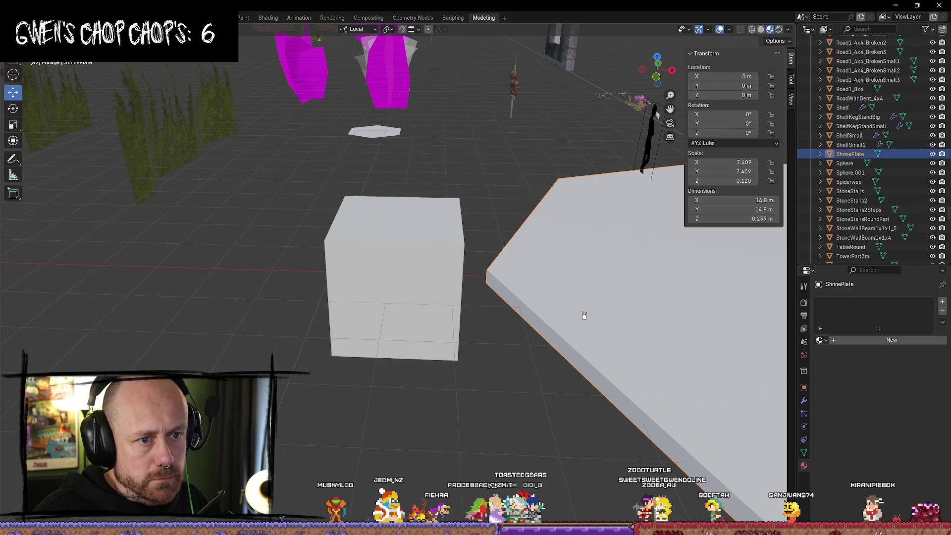
click(750, 181)
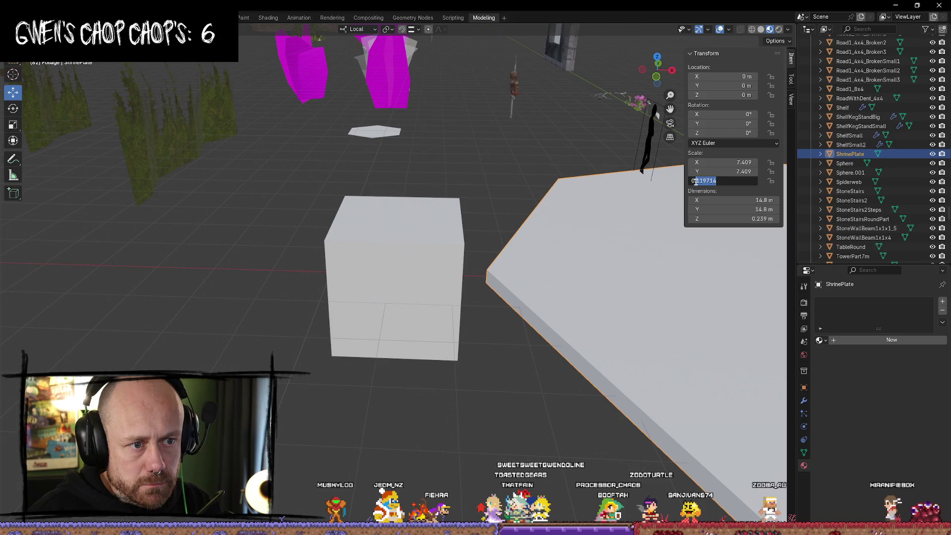
text(00)
key(Return)
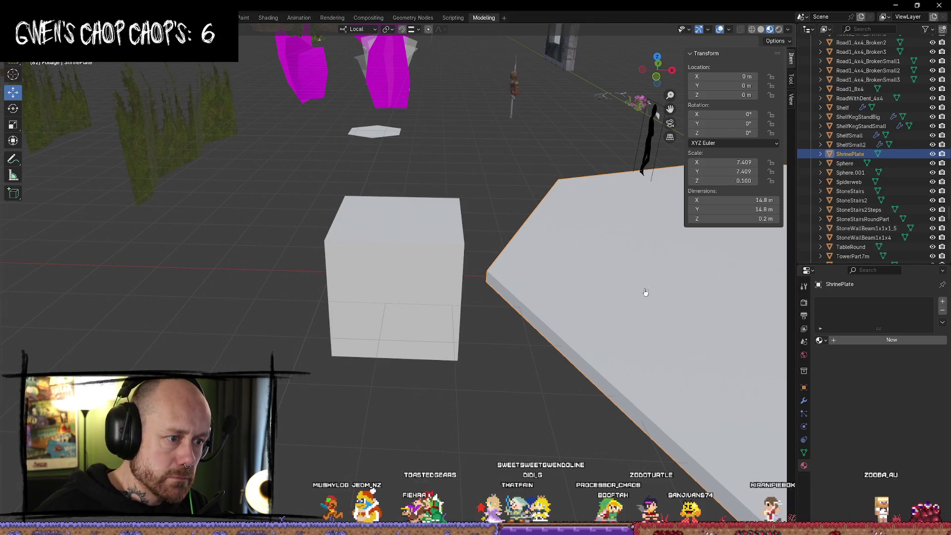
click(580, 452)
click(458, 299)
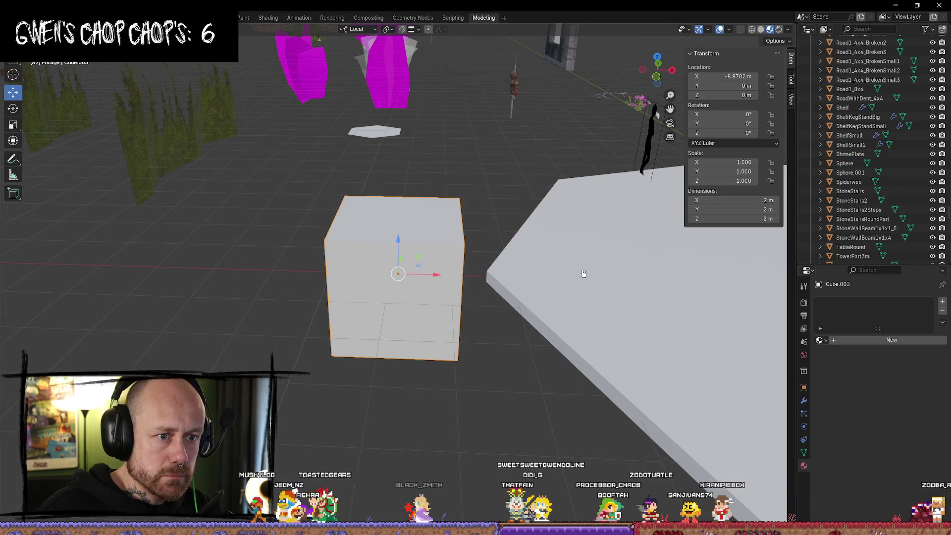
click(756, 181)
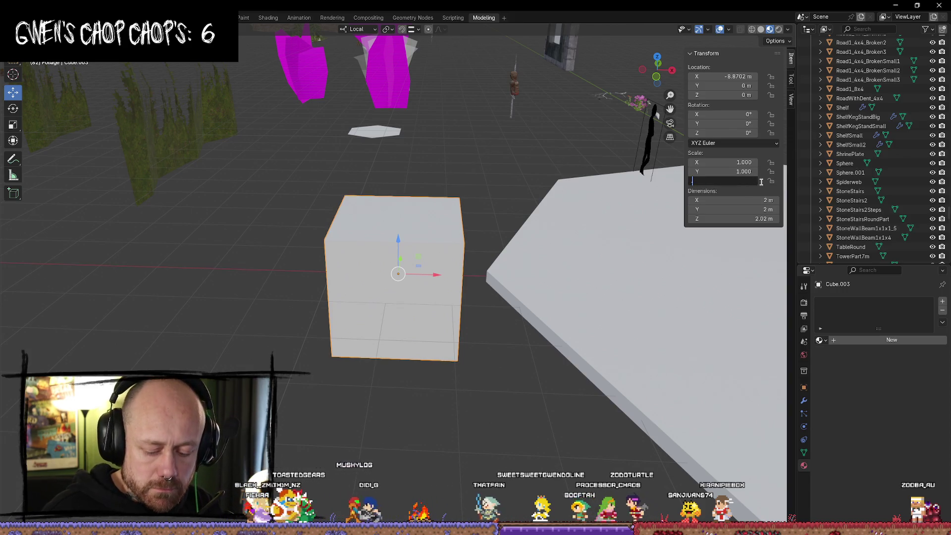
text(0.1)
key(Return)
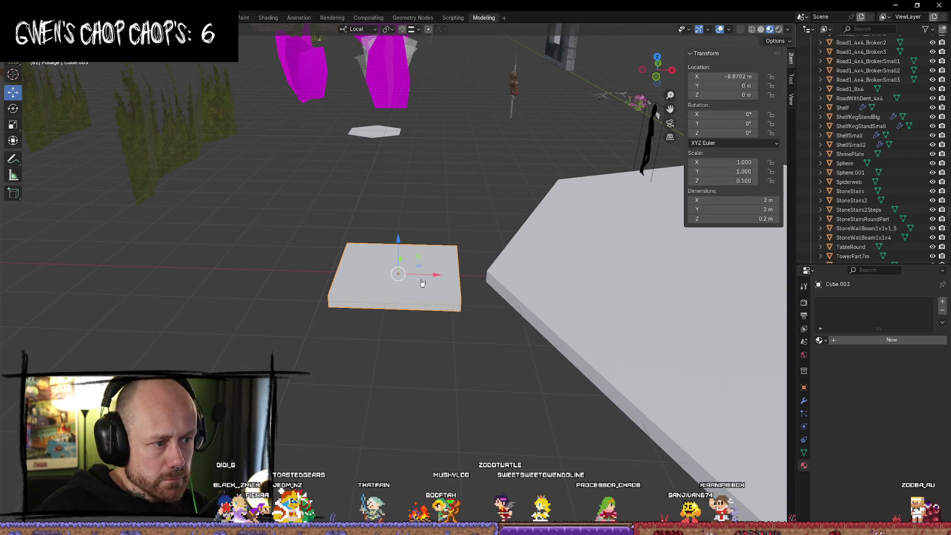
Slide the slab against the plate's edge and enter Edit Mode with nothing selected
drag(438, 279, 482, 276)
mouse_move(483, 276)
middle_down()
mouse_move(514, 353)
mouse_move(522, 335)
middle_up()
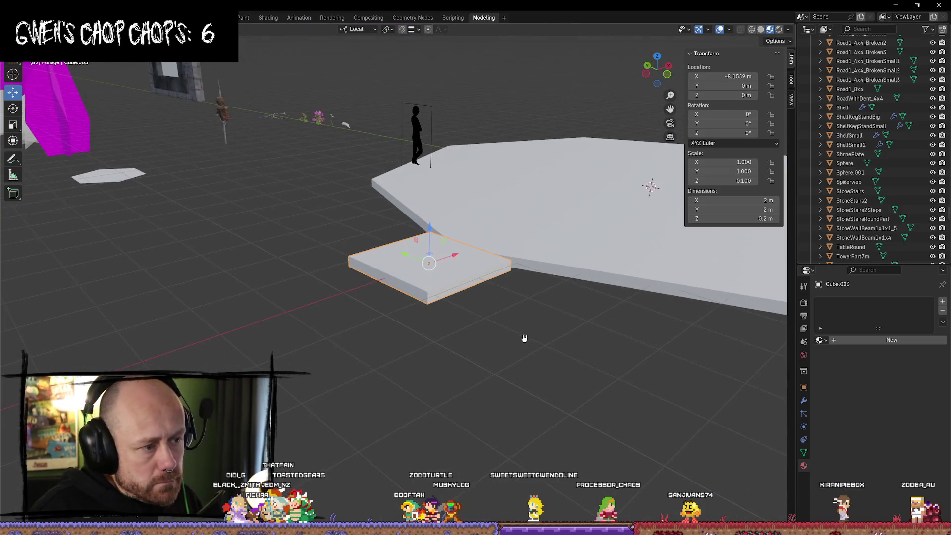
key(Tab)
key(alt+a)
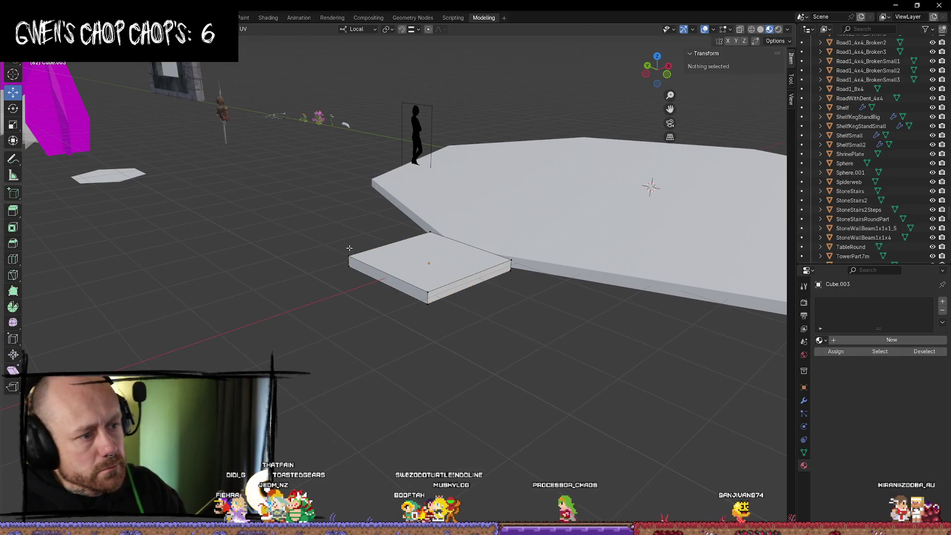
Merge pairs of the slab's corner vertices At Center to form a triangular wedge
click(348, 262)
mouse_move(347, 258)
ctrl+right_down()
mouse_move(448, 307)
mouse_move(331, 236)
mouse_move(342, 250)
ctrl+right_up()
right_click(377, 290)
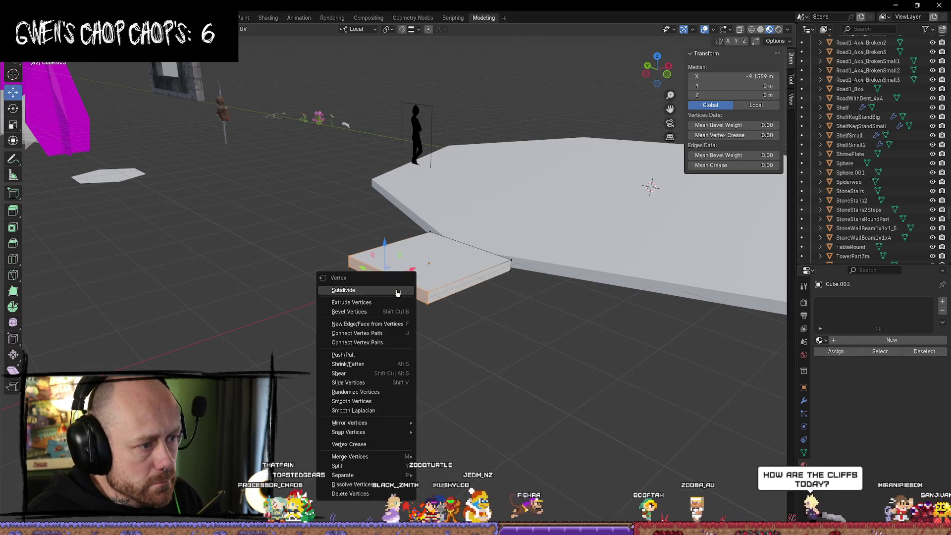
key(Escape)
key(alt+a)
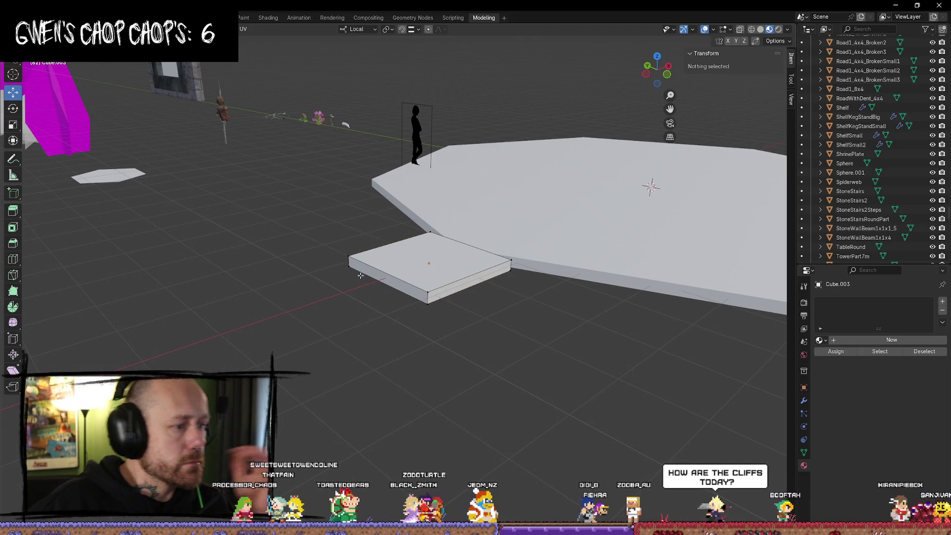
click(428, 301)
shift+click(349, 262)
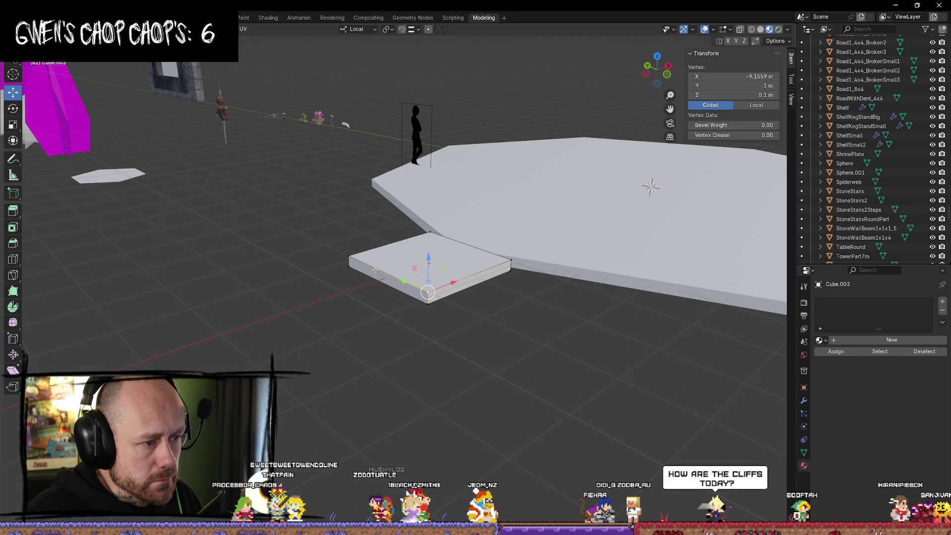
key(m)
click(353, 256)
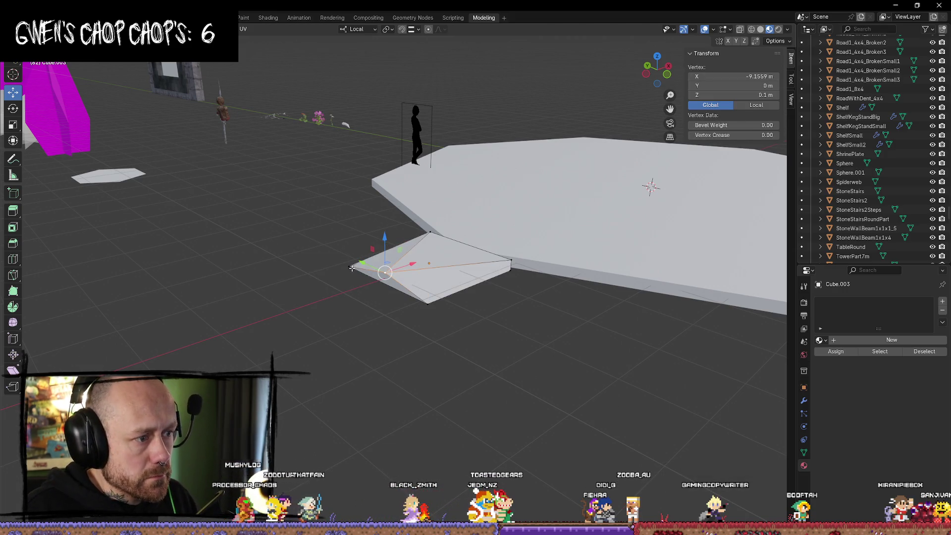
shift+click(424, 303)
key(m)
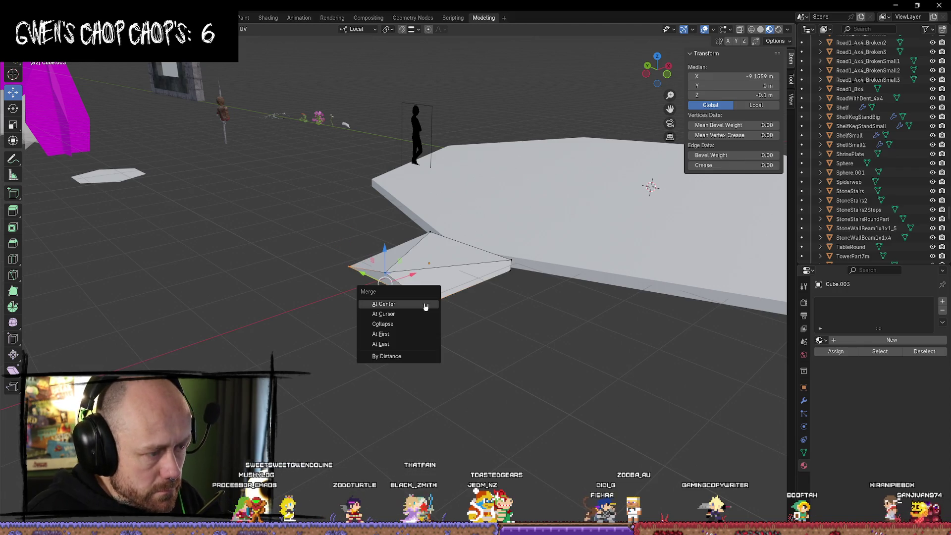
click(425, 304)
Select a vertex where the wedge meets the plate and try moving it along Y, then cancel
mouse_move(424, 306)
middle_down()
mouse_move(425, 326)
mouse_move(442, 319)
middle_up()
scroll(425, 325, up, 3)
scroll(425, 326, down, 3)
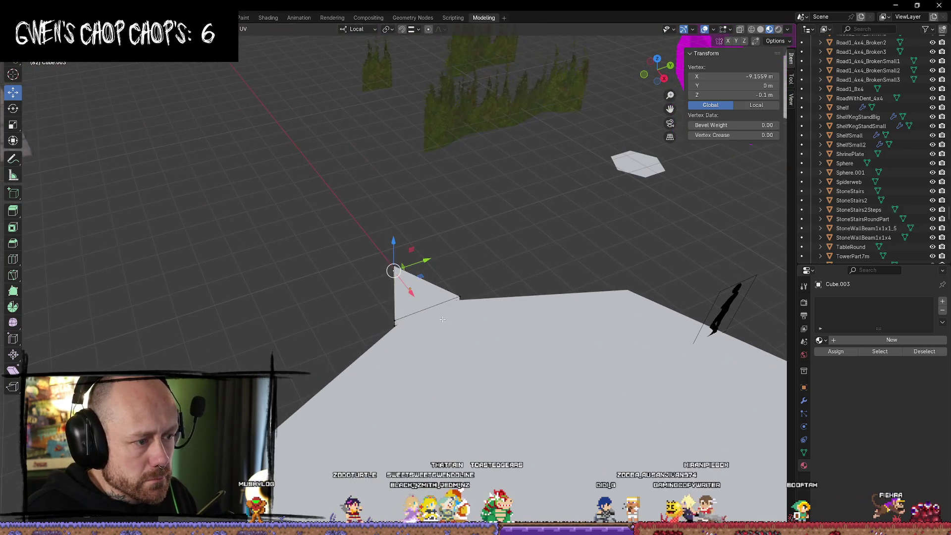
key(alt+a)
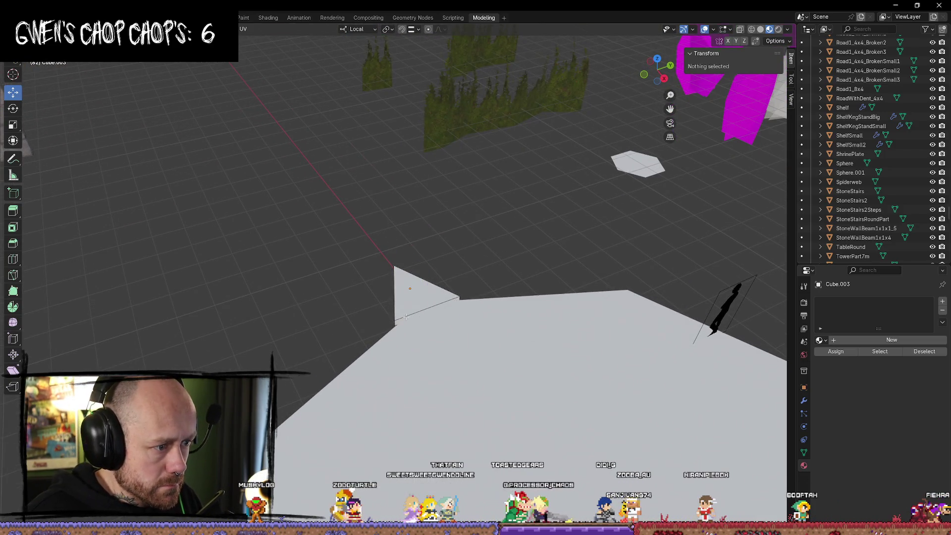
click(428, 311)
key(g)
key(y)
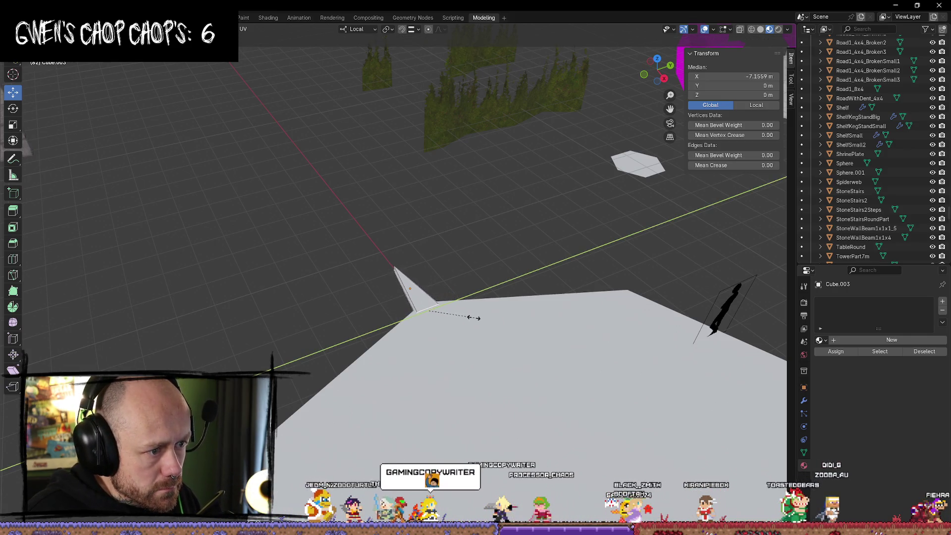
key(Escape)
View the wedge from above in the full scene, undoing an accidental move to the Lights collection
key(KP_Divide)
key(KP_Decimal)
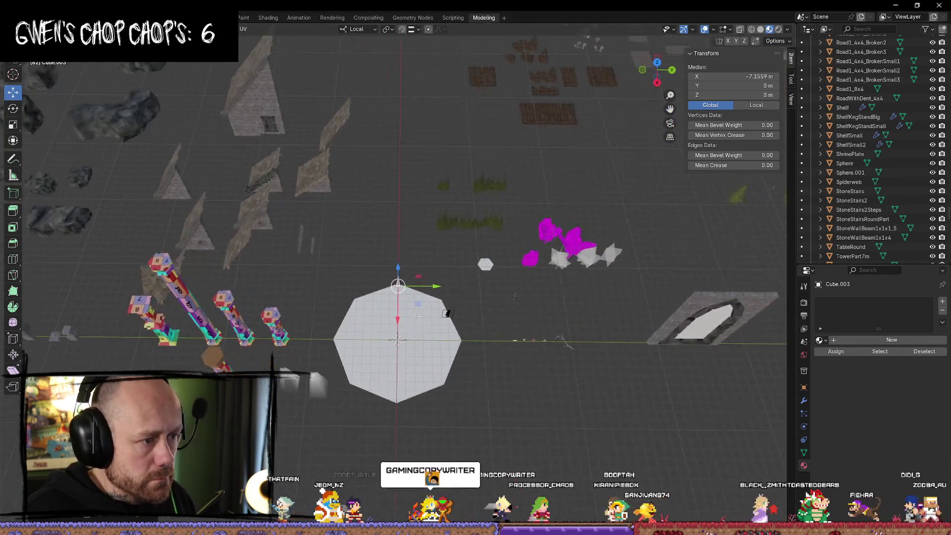
mouse_move(446, 315)
middle_down()
mouse_move(429, 271)
mouse_move(438, 267)
middle_up()
key(Tab)
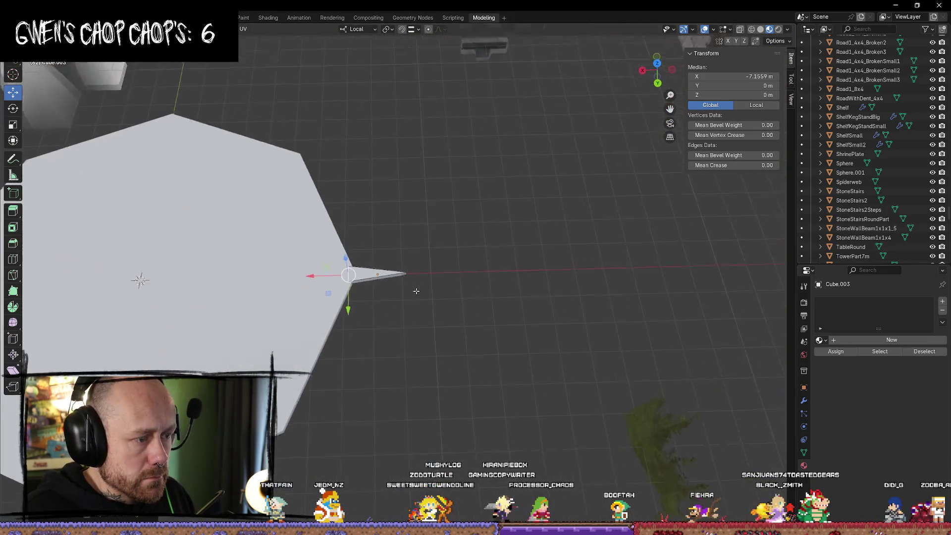
key(m)
click(488, 240)
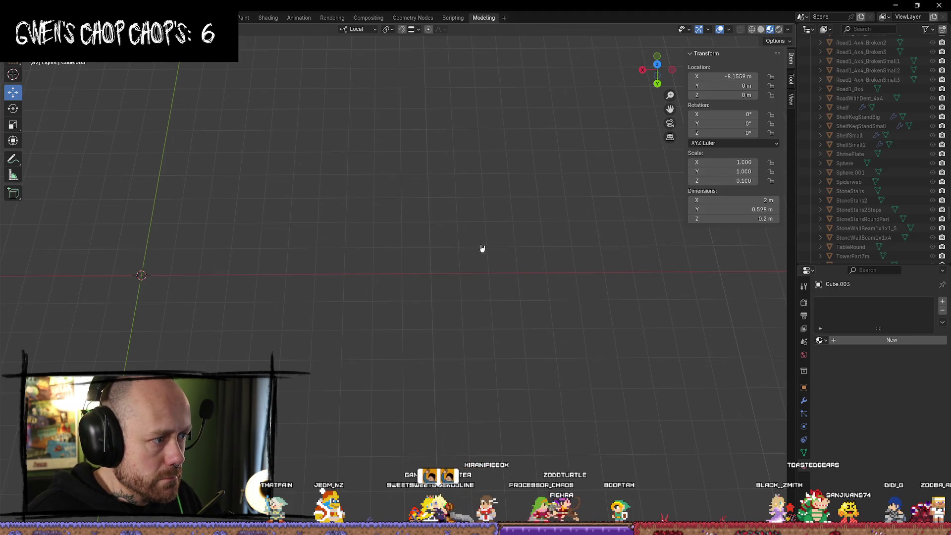
key(ctrl+z)
key(Tab)
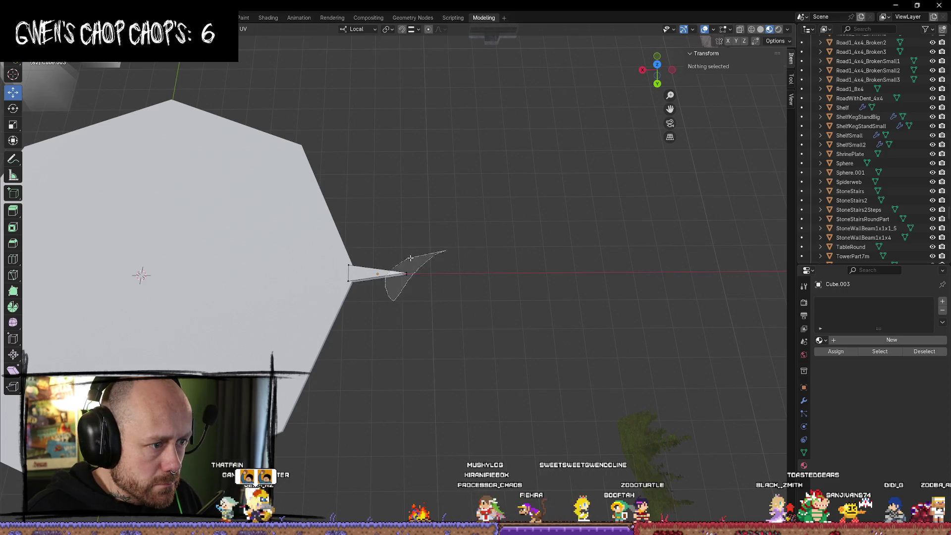
Lengthen the spike by dragging its tip vertex outward along X, then check it from top view
click(406, 273)
drag(369, 274, 426, 273)
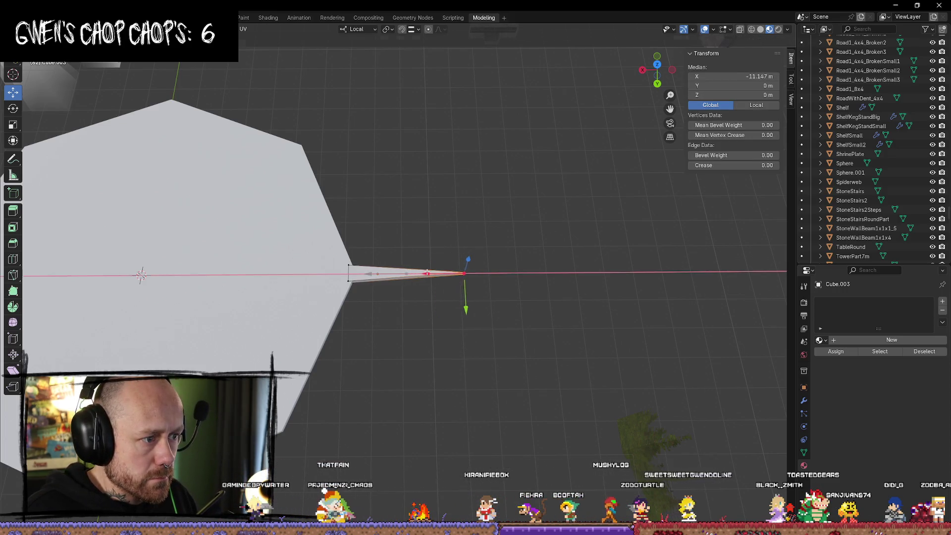
key(Tab)
key(KP_Divide)
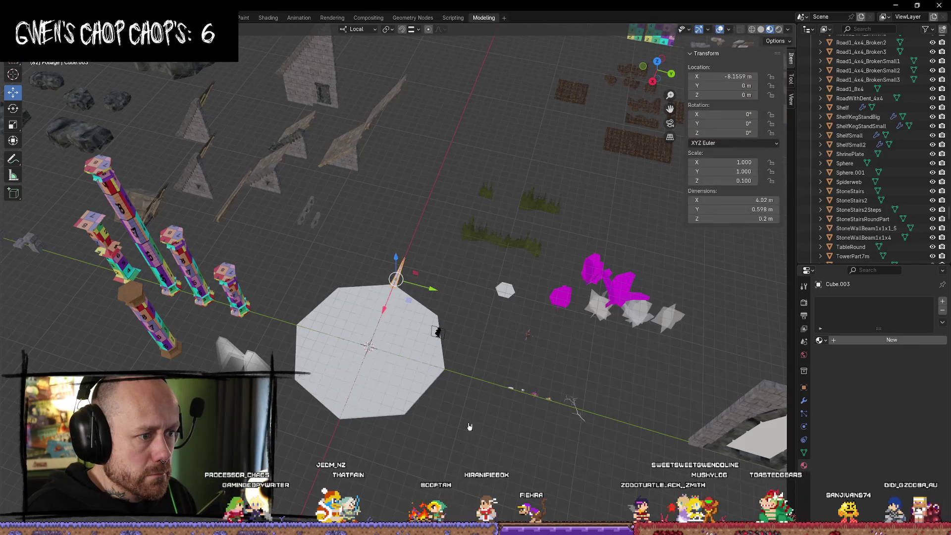
mouse_move(456, 488)
middle_down()
mouse_move(475, 448)
mouse_move(409, 403)
mouse_move(481, 480)
middle_up()
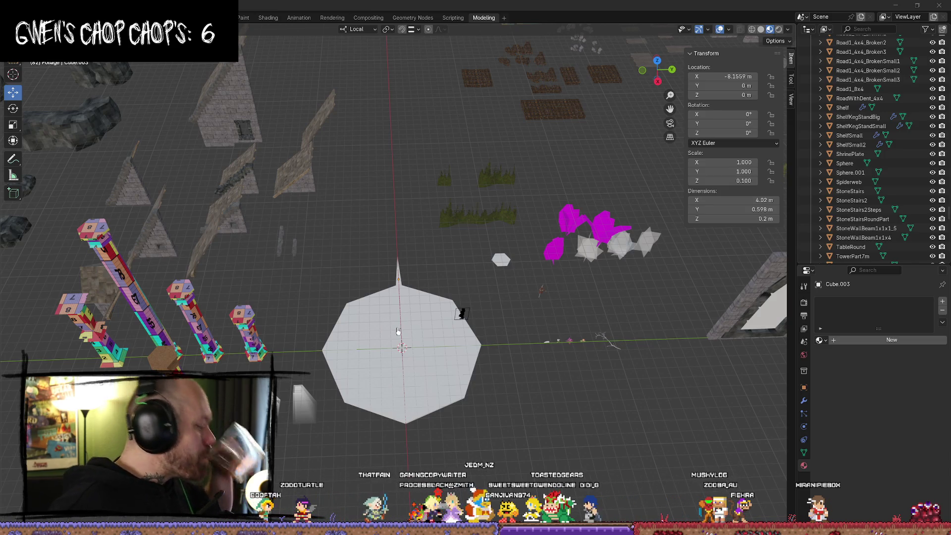
scroll(416, 296, up, 3)
click(657, 61)
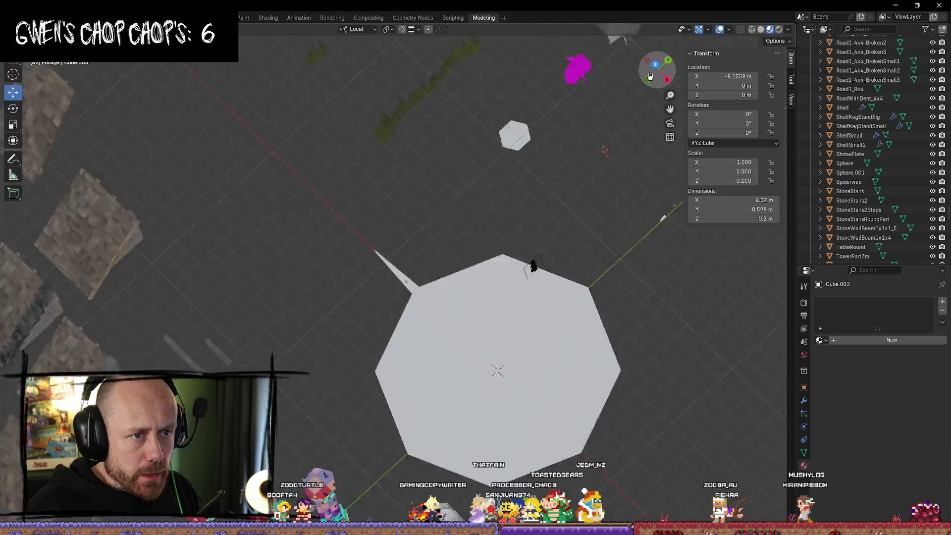
key(Tab)
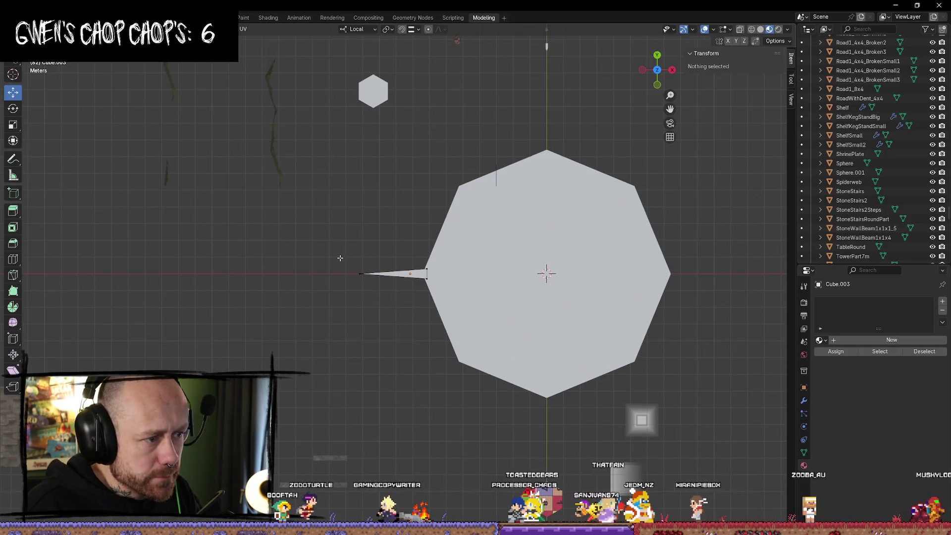
In wireframe, shorten the left spike by pulling its tip vertex slightly inward
key(z)
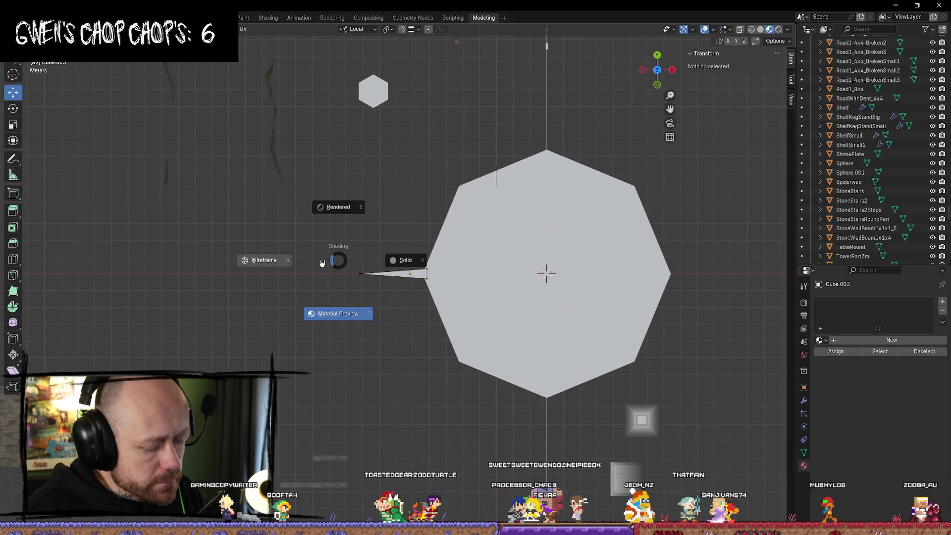
click(304, 249)
mouse_move(313, 251)
ctrl+right_down()
mouse_move(382, 297)
mouse_move(374, 294)
ctrl+right_up()
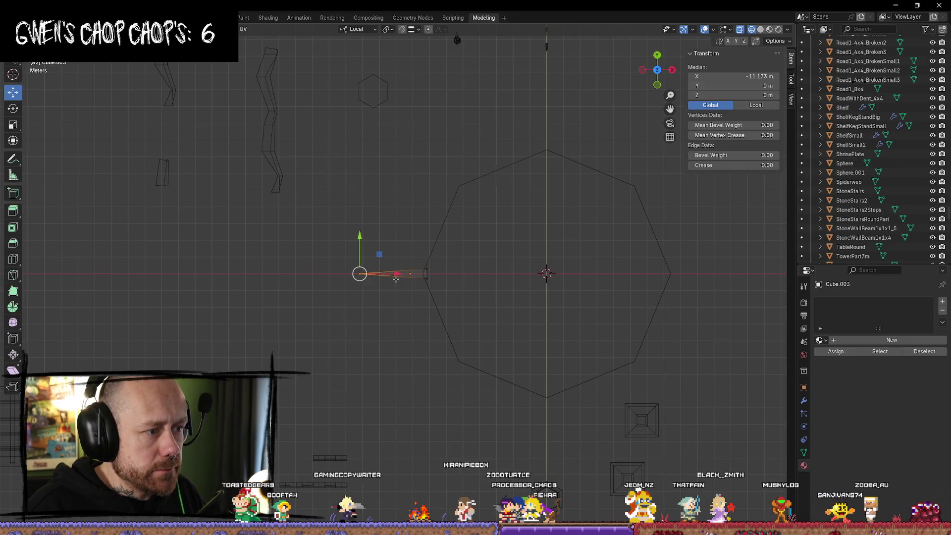
drag(396, 279, 407, 273)
key(Tab)
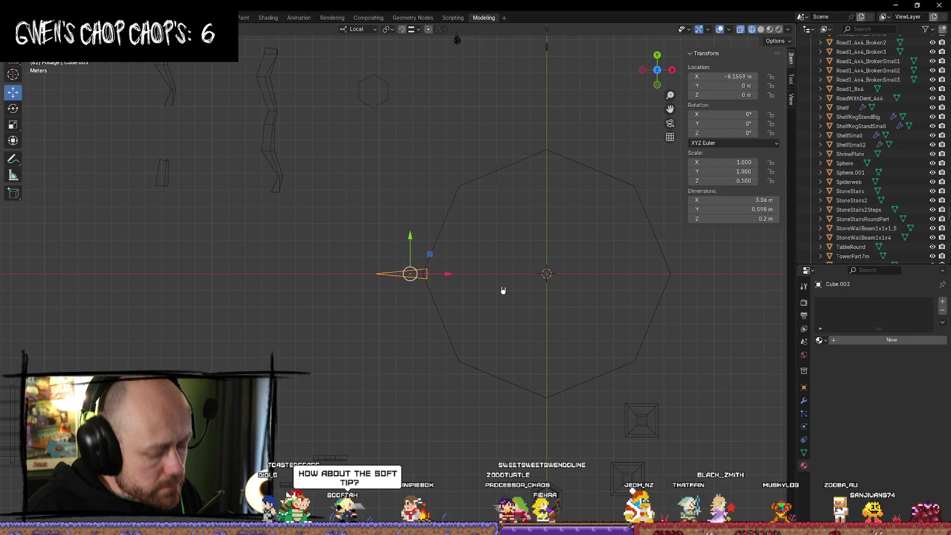
Duplicate the spike and move the copy to the octagon's right side
key(shift+d)
mouse_move(451, 278)
mouse_down()
mouse_move(700, 278)
mouse_move(685, 285)
mouse_up()
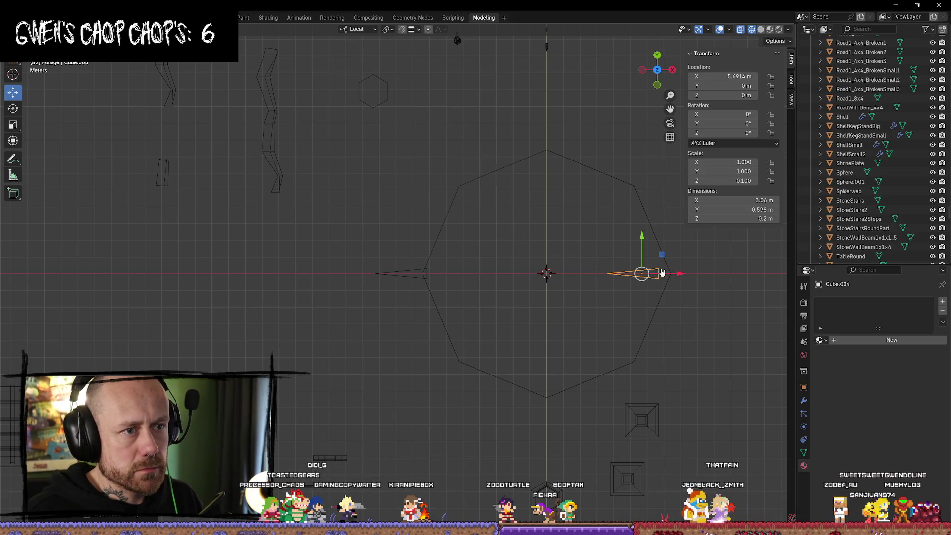
click(732, 123)
text(90)
key(Return)
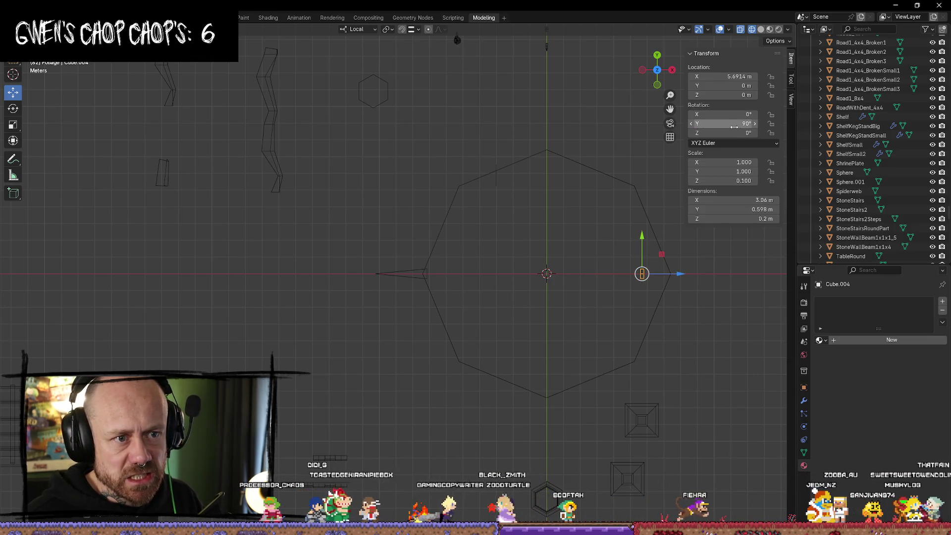
key(ctrl+z)
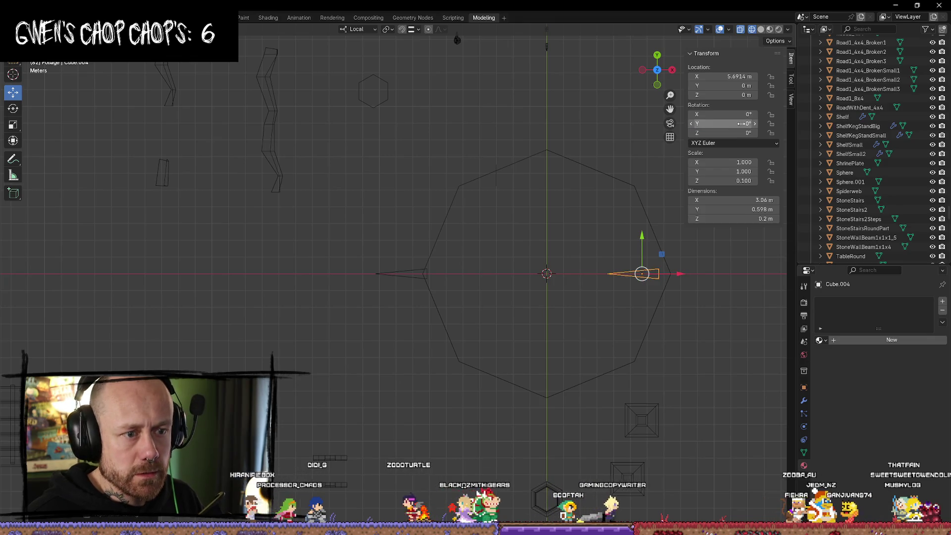
Set the copy's Z rotation to 180° so it points outward and snug it against the right edge
click(743, 115)
text(90)
key(Return)
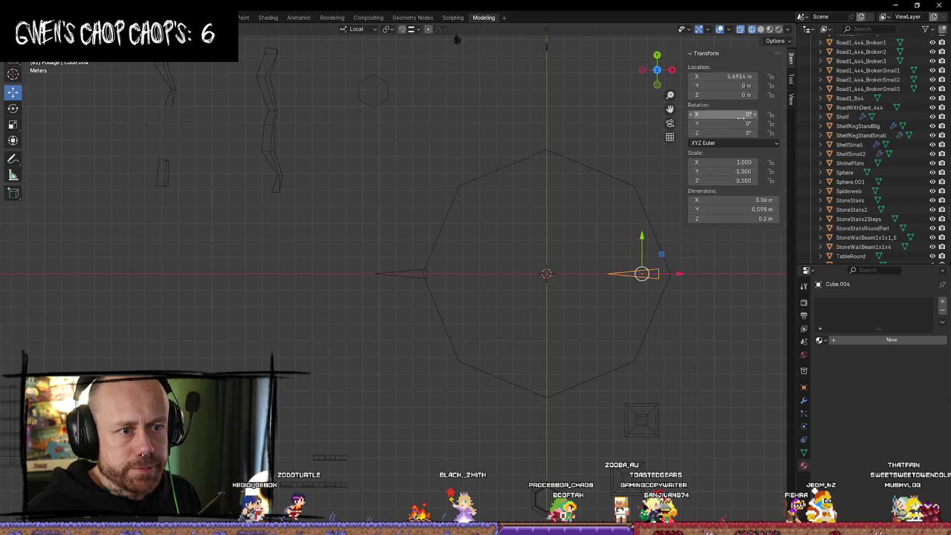
text(90)
key(Return)
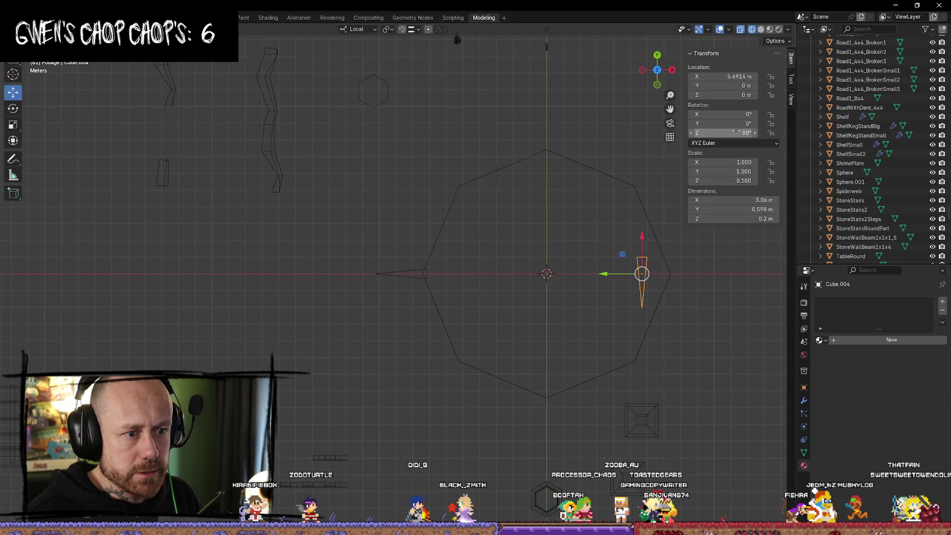
click(735, 132)
text(180)
key(Return)
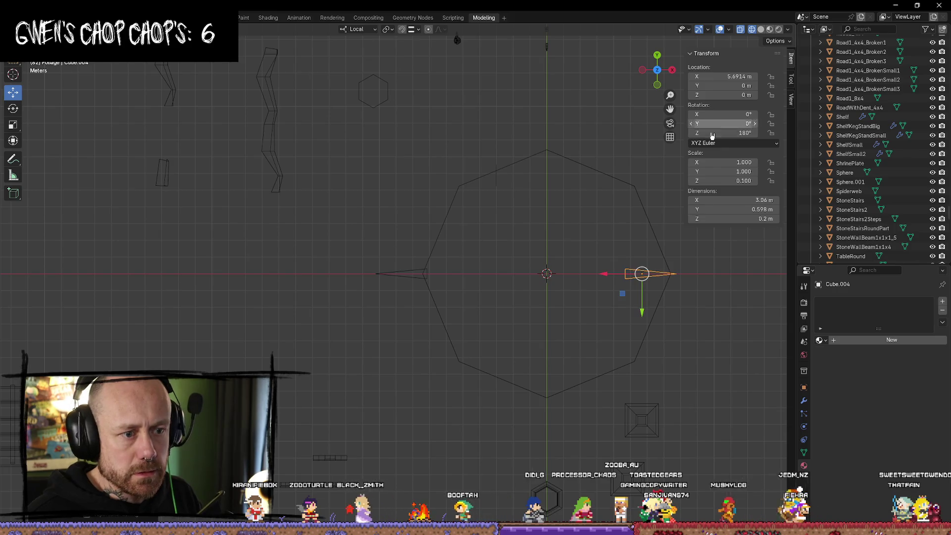
drag(620, 272, 651, 276)
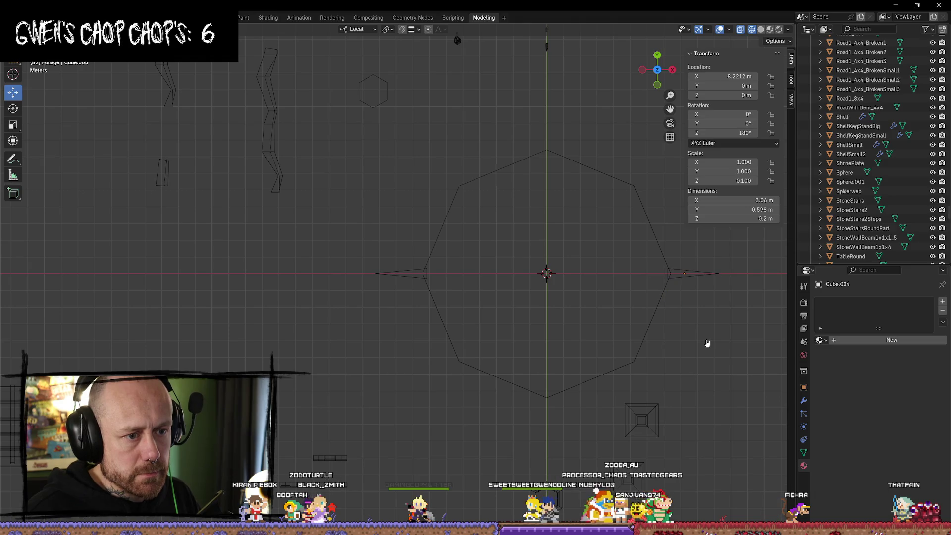
click(681, 276)
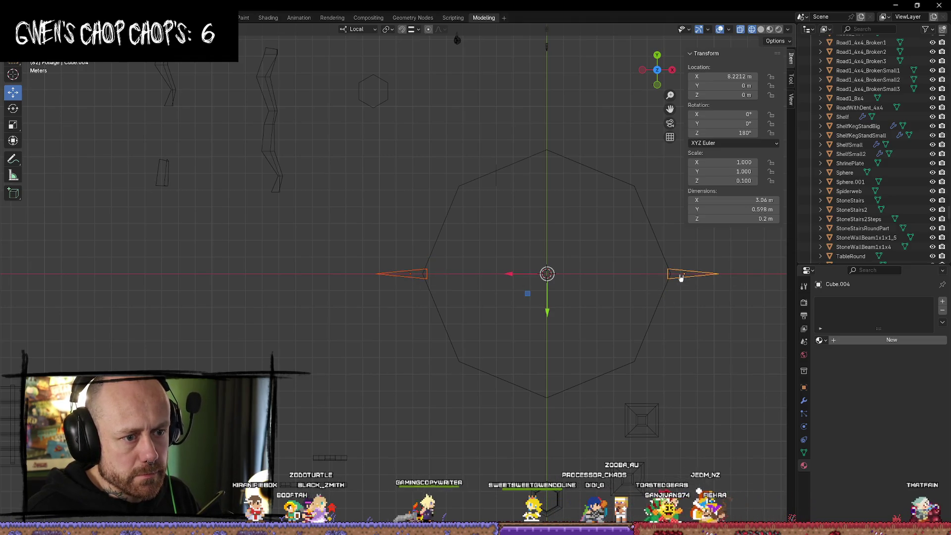
key(alt+a)
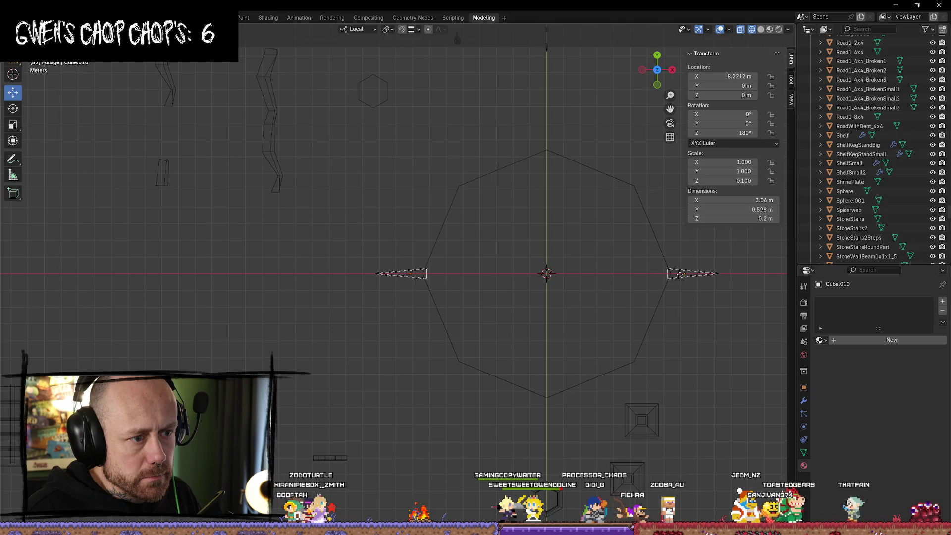
Duplicate the spike pair and rotate the copy 90° around Z so it points top and bottom
click(680, 273)
key(shift+space)
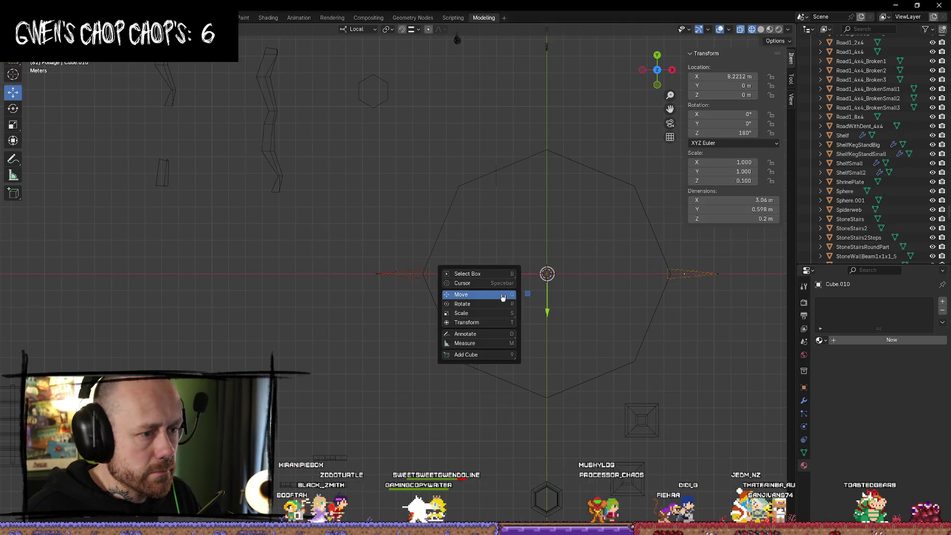
click(485, 307)
drag(548, 312, 451, 285)
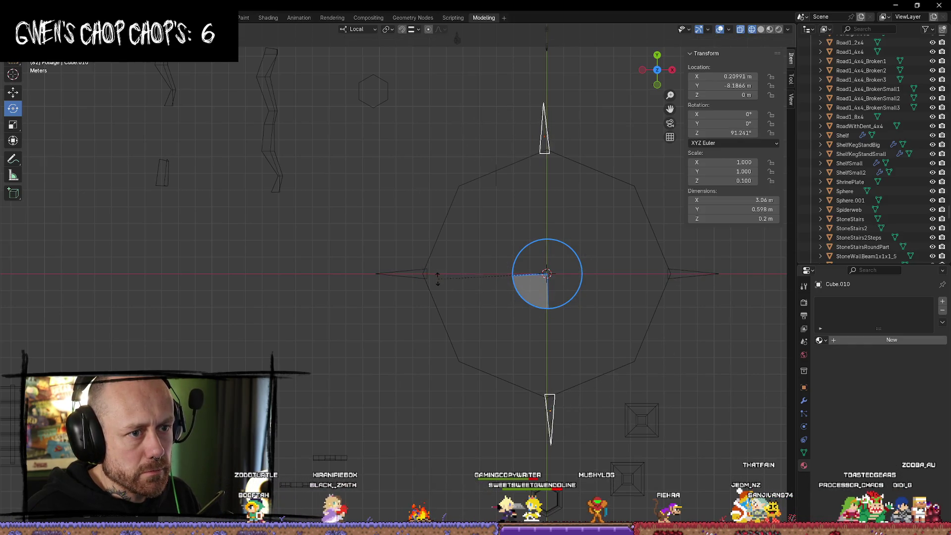
drag(415, 270, 450, 286)
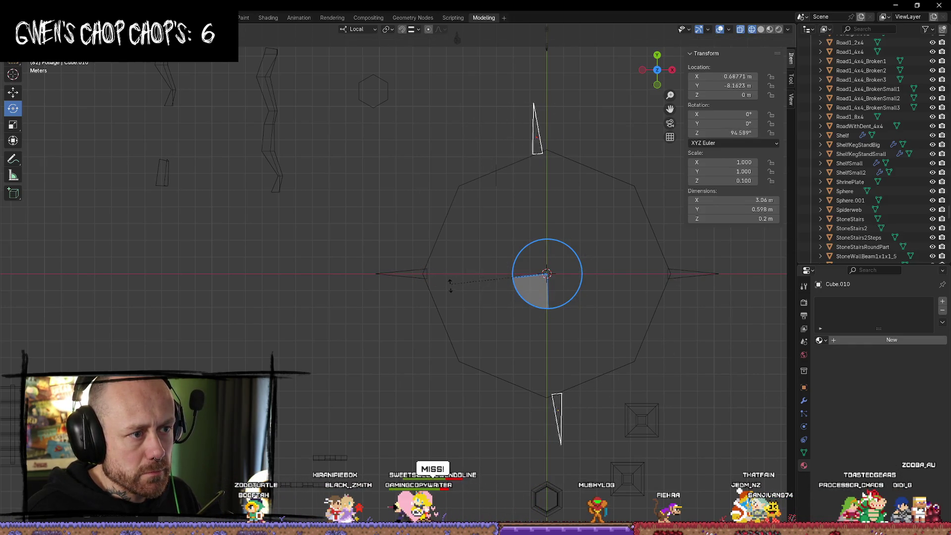
mouse_move(381, 253)
mouse_down()
mouse_move(374, 210)
mouse_move(384, 160)
mouse_move(397, 108)
mouse_move(428, 62)
mouse_up()
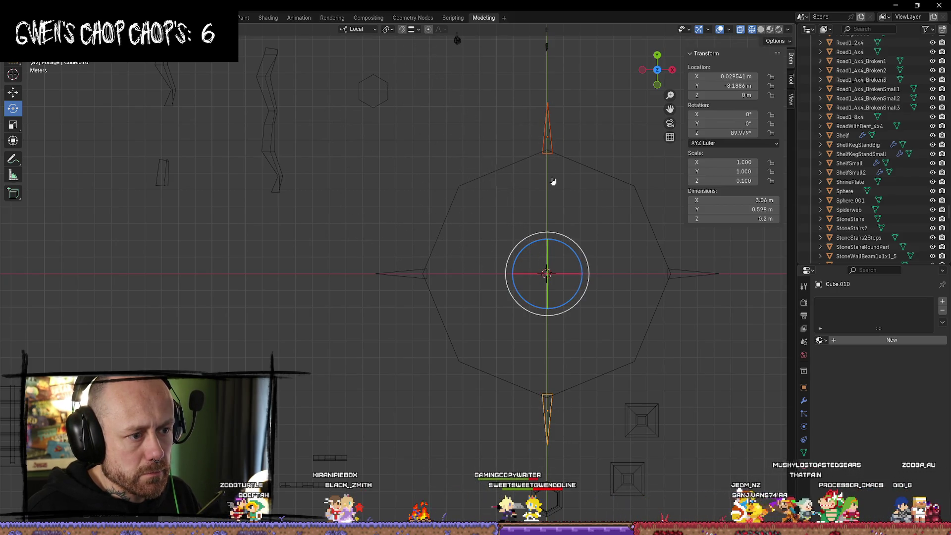
Nudge the upright spikes sideways into place and orbit to a low side view
key(w)
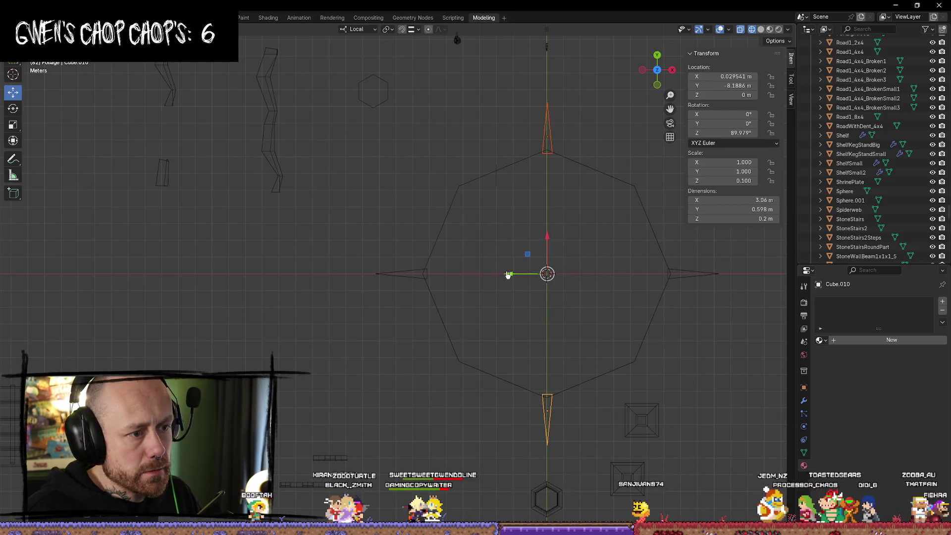
drag(508, 276, 507, 273)
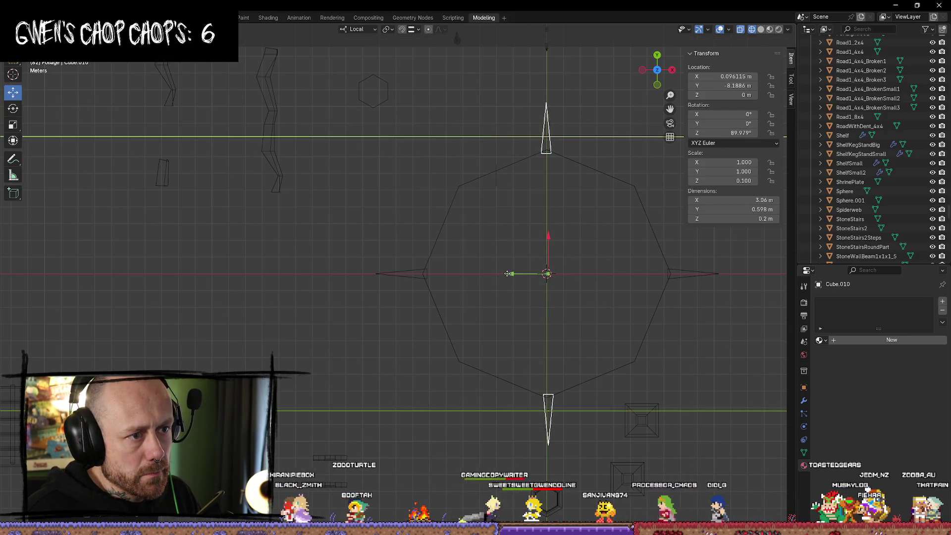
mouse_move(507, 273)
middle_down()
mouse_move(653, 217)
mouse_move(605, 232)
middle_up()
mouse_move(559, 257)
middle_down()
mouse_move(528, 318)
mouse_move(466, 263)
mouse_move(389, 297)
middle_up()
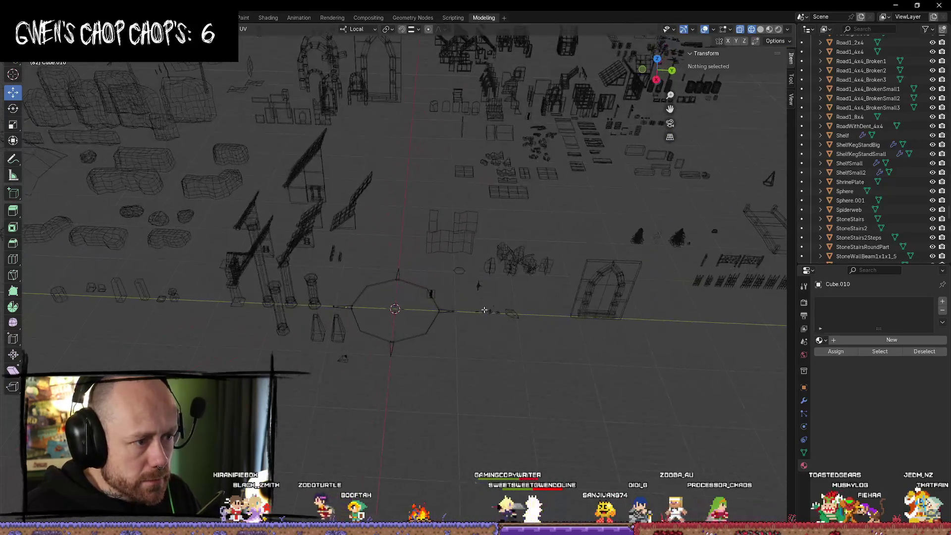
Switch the viewport to Solid shading and orbit around the plate
scroll(390, 297, up, 3)
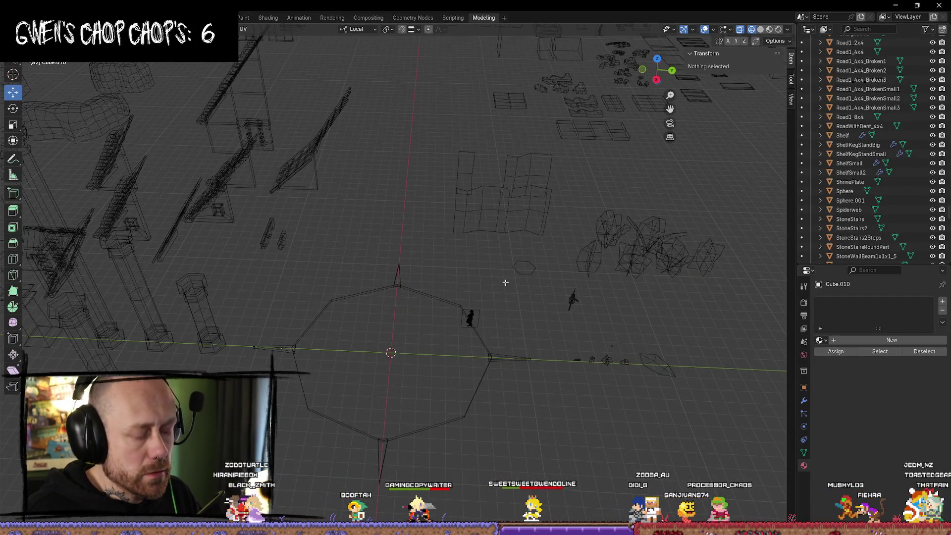
key(z)
click(573, 280)
middle_drag(573, 280, 479, 425)
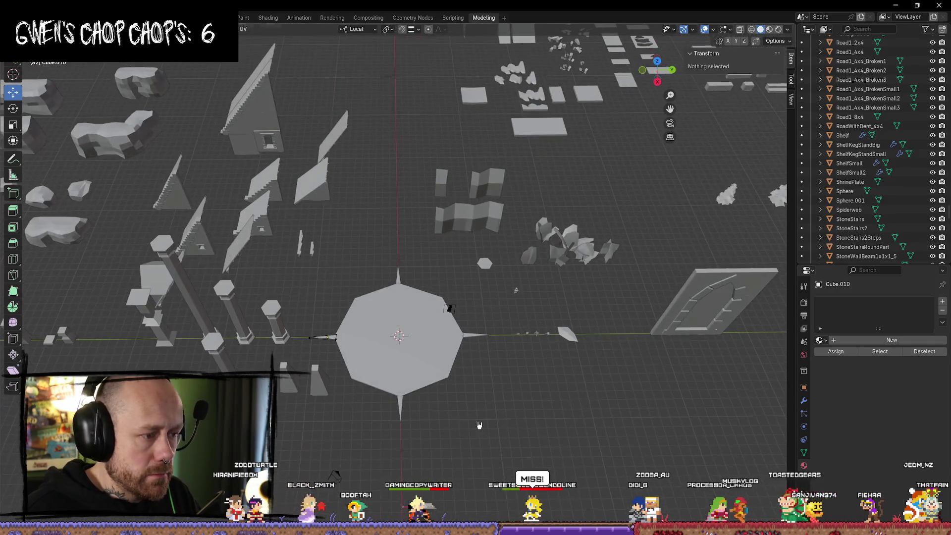
Select the four spikes with ShrinePlate active and join them into one object
key(Tab)
click(376, 356)
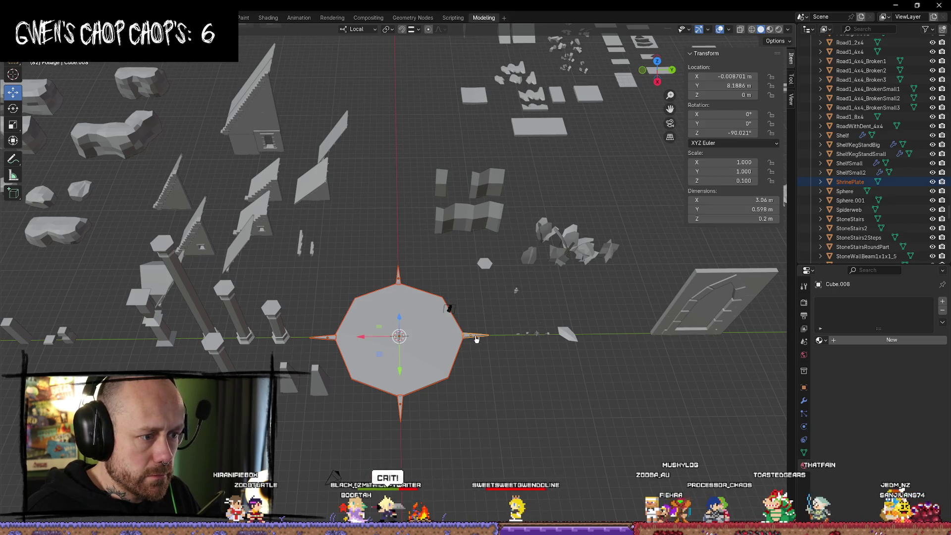
click(455, 365)
shift+click(434, 365)
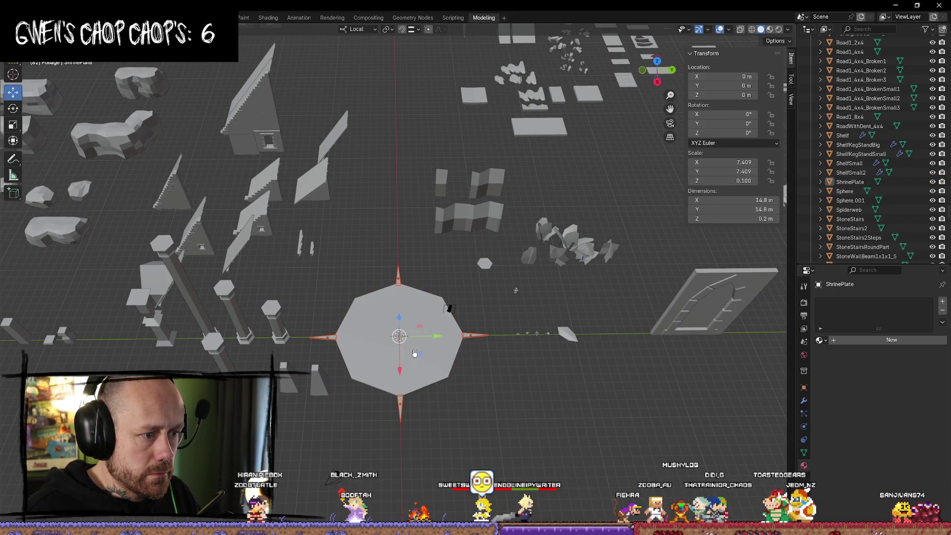
click(415, 353)
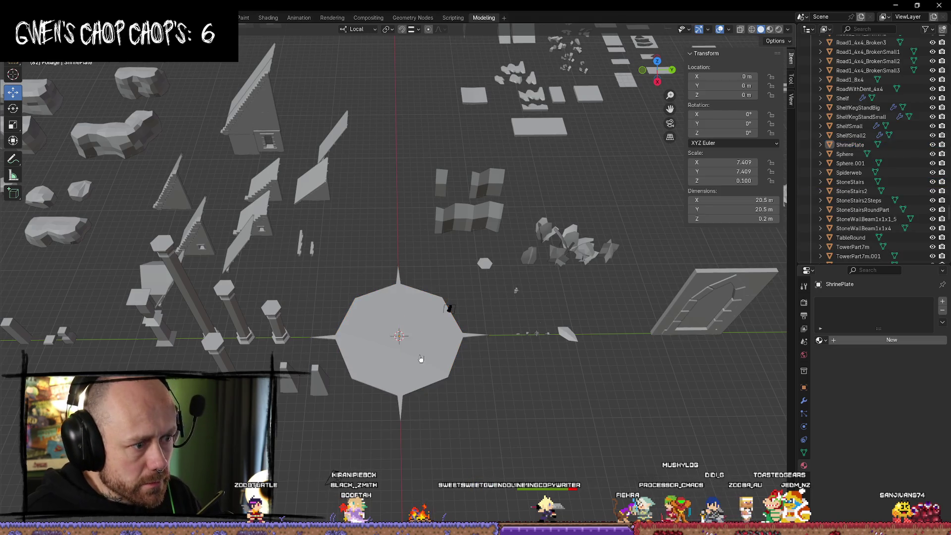
key(F3)
Export the joined ShrinePlate as FBX and switch to Unreal Engine
key(Return)
click(429, 510)
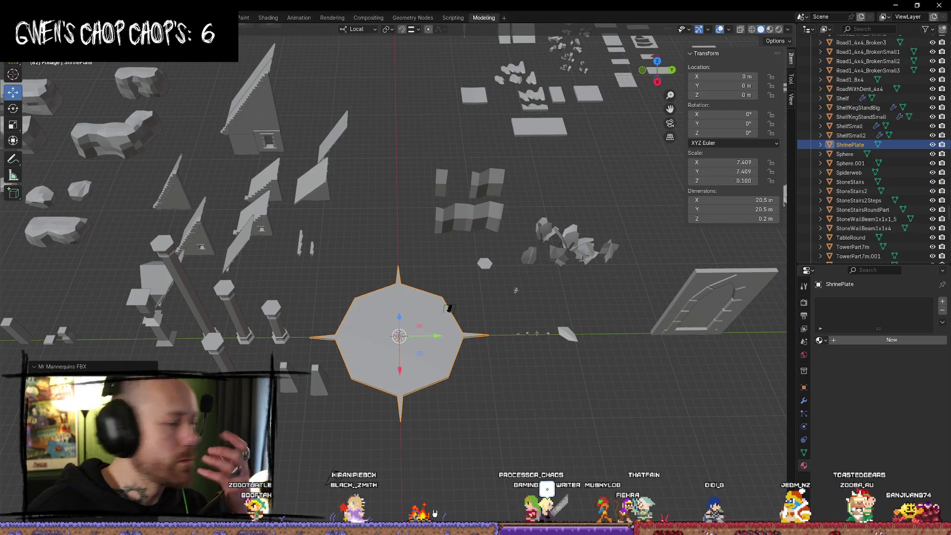
key(alt+Tab)
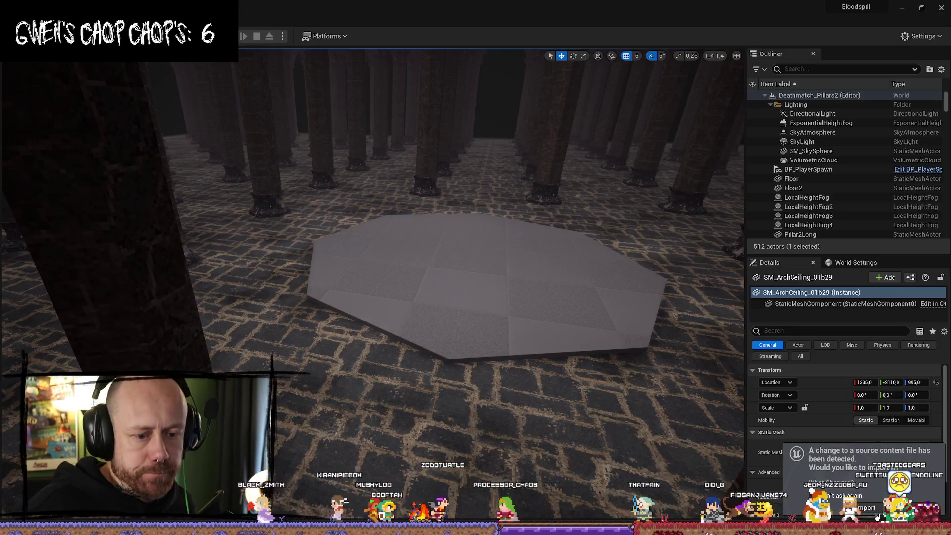
Reimport the changed ShrinePlate in Unreal, fly back to view it among the pillars, then return to Blender
click(864, 508)
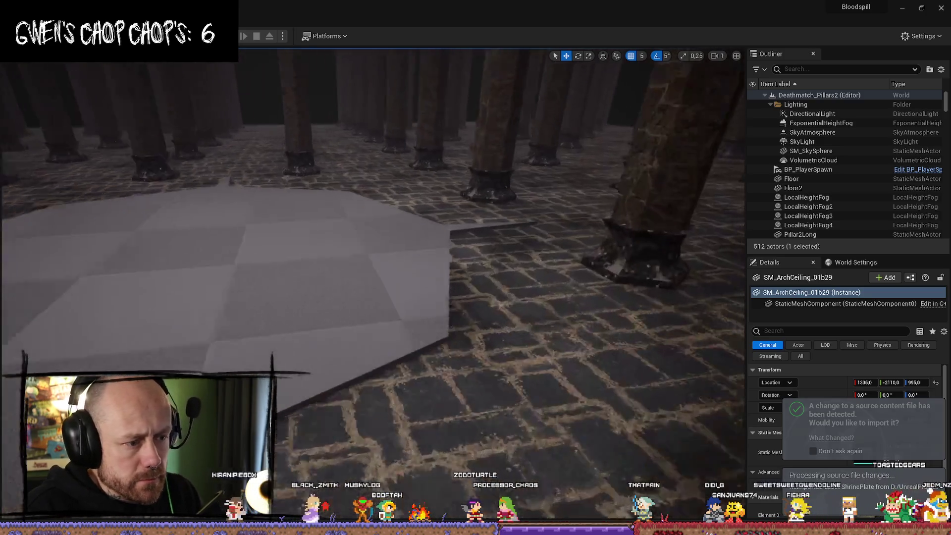
mouse_move(372, 247)
right_down()
mouse_move(411, 250)
mouse_move(371, 250)
mouse_move(369, 280)
mouse_move(184, 351)
right_up()
key(alt+Tab)
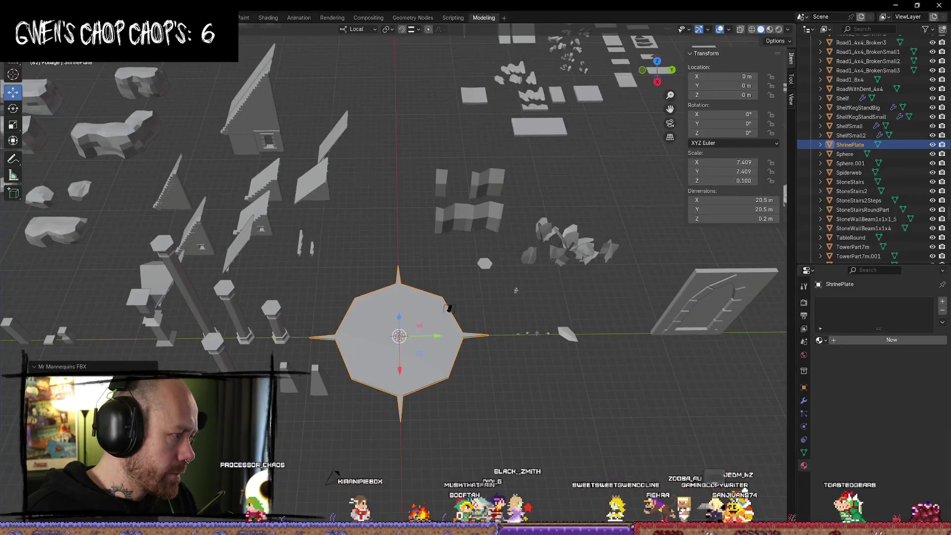
Frame ShrinePlate and undo back to the plain 14.8 m octagon, removing Cube.008 and the spikes
scroll(379, 349, up, 4)
key(KP_Decimal)
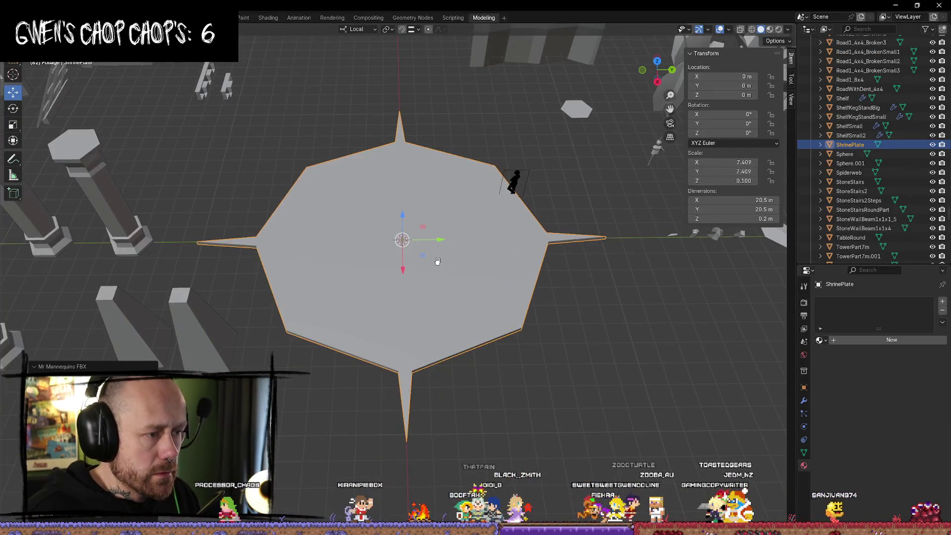
scroll(469, 284, up, 2)
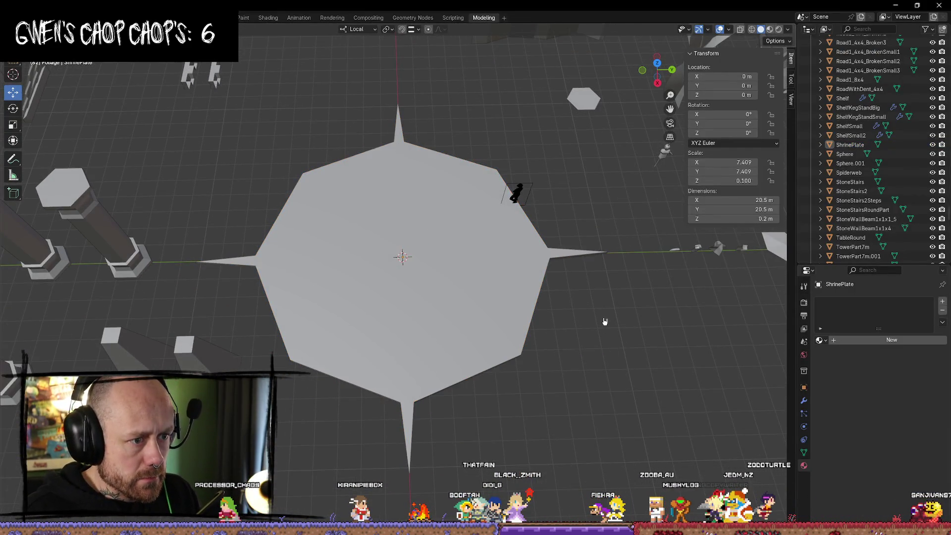
key(ctrl+z)
key(ctrl+z)
key(ctrl+z)
key(ctrl+z)
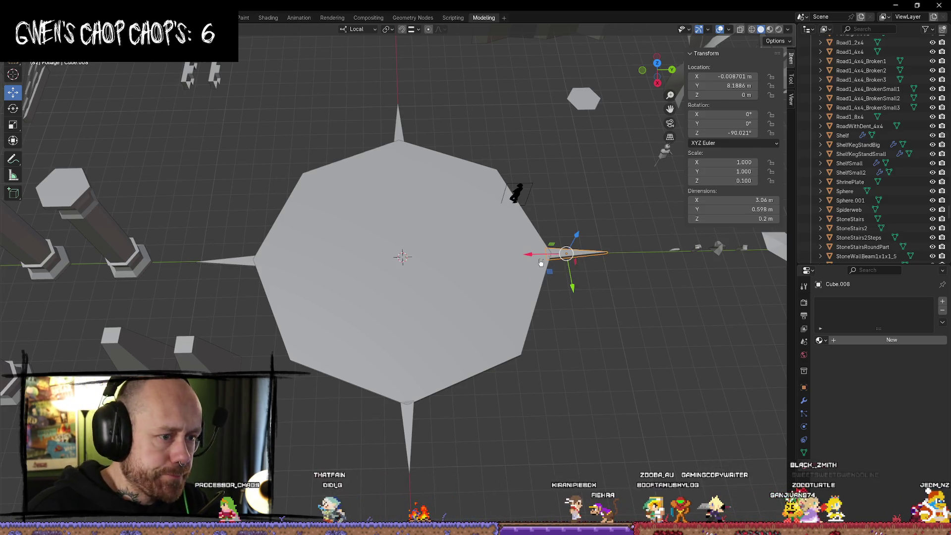
key(ctrl+z)
key(ctrl+z)
key(ctrl+z)
key(ctrl+z)
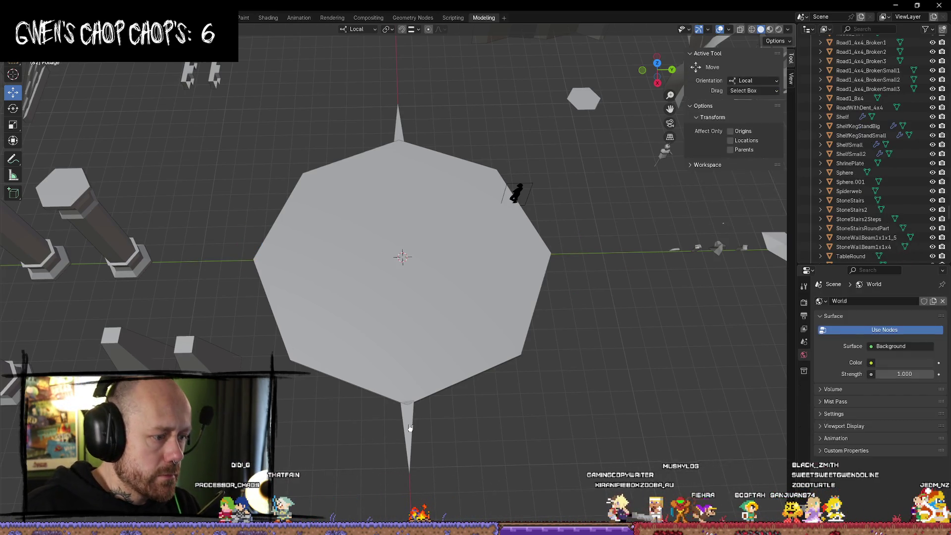
key(ctrl+z)
key(ctrl+z)
key(ctrl+z)
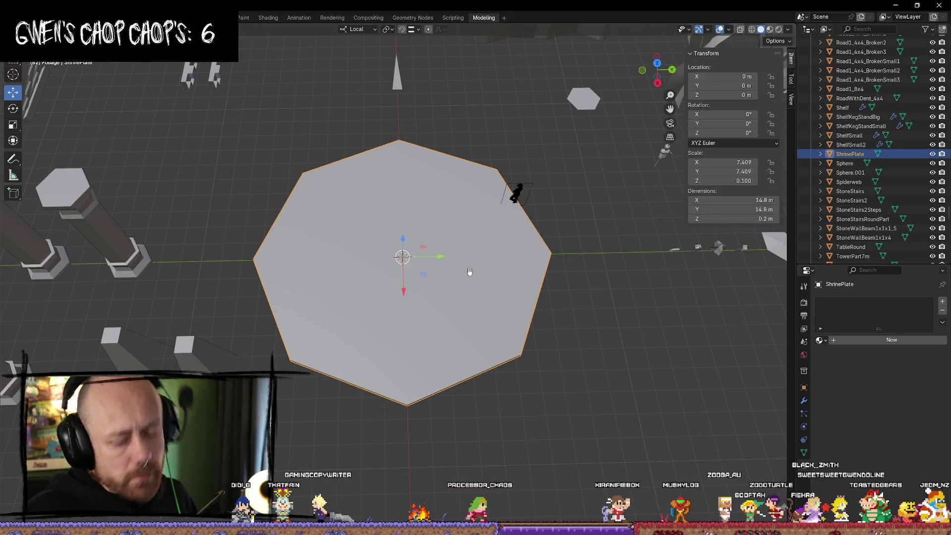
middle_drag(467, 270, 418, 310)
In Edit Mode, select ShrinePlate's top face and inset it into a thin border ring around an inner octagon
scroll(418, 309, up, 1)
key(Tab)
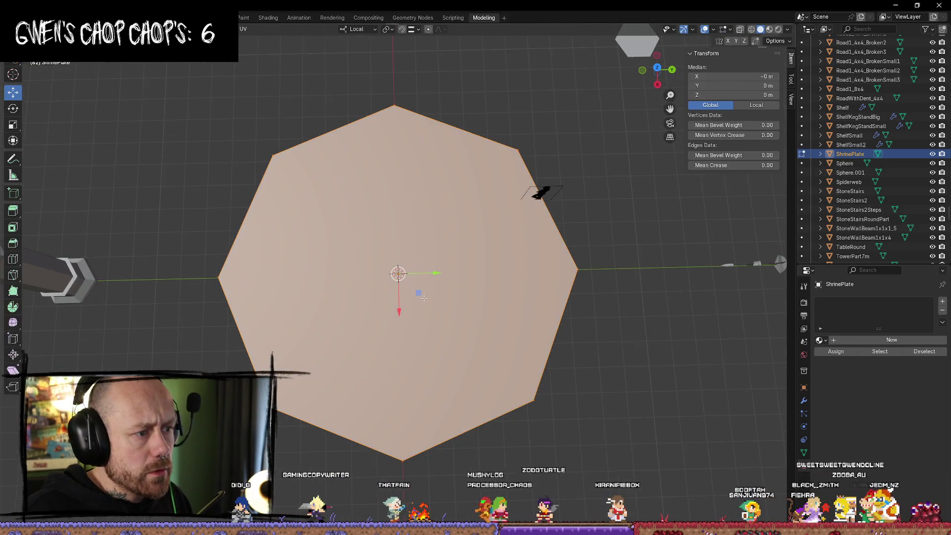
key(alt+a)
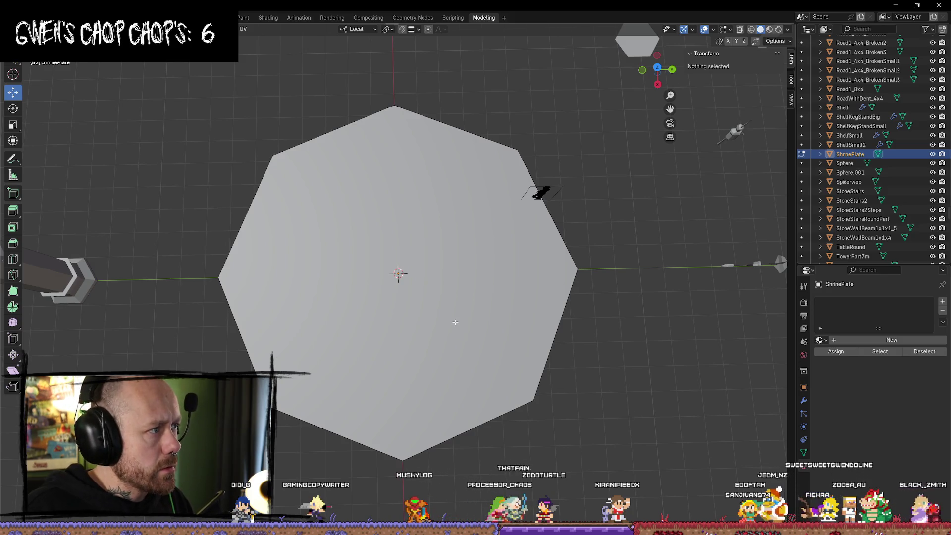
click(488, 328)
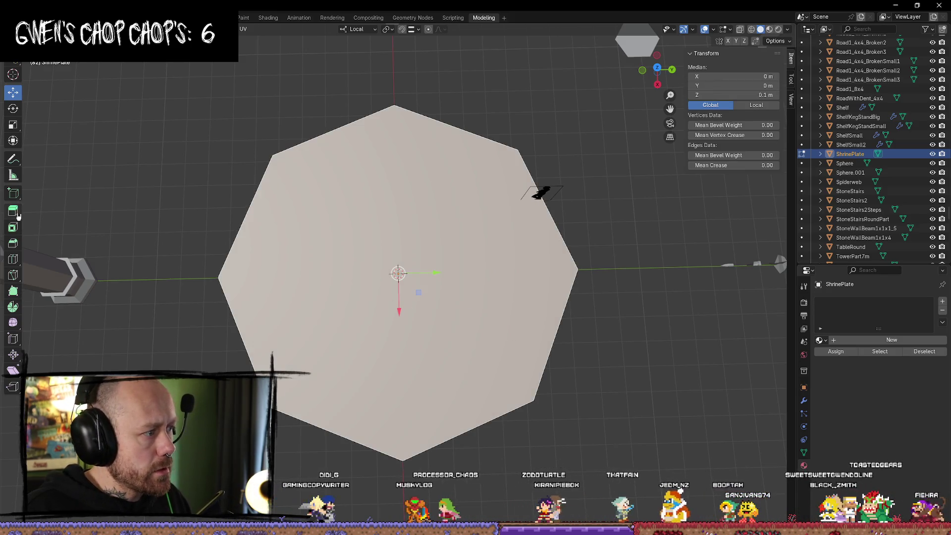
click(13, 227)
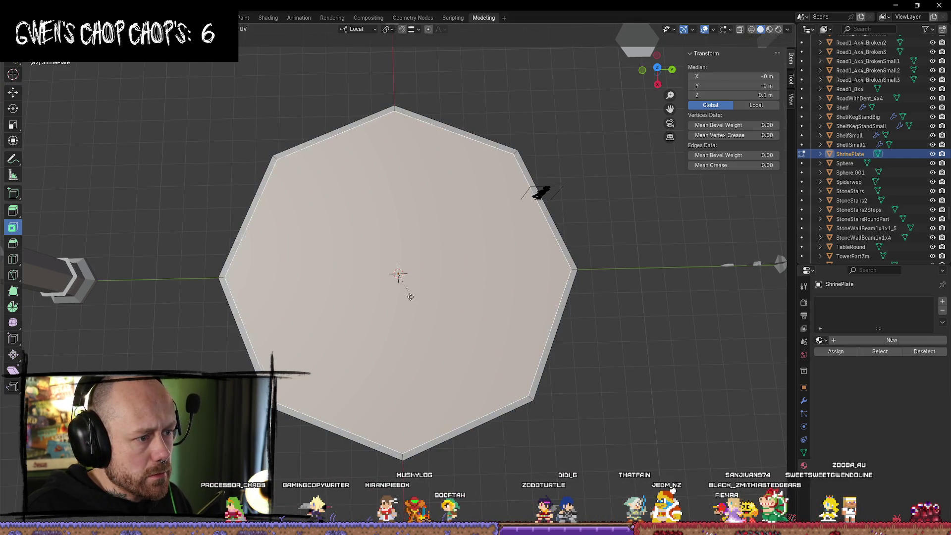
drag(418, 303, 491, 331)
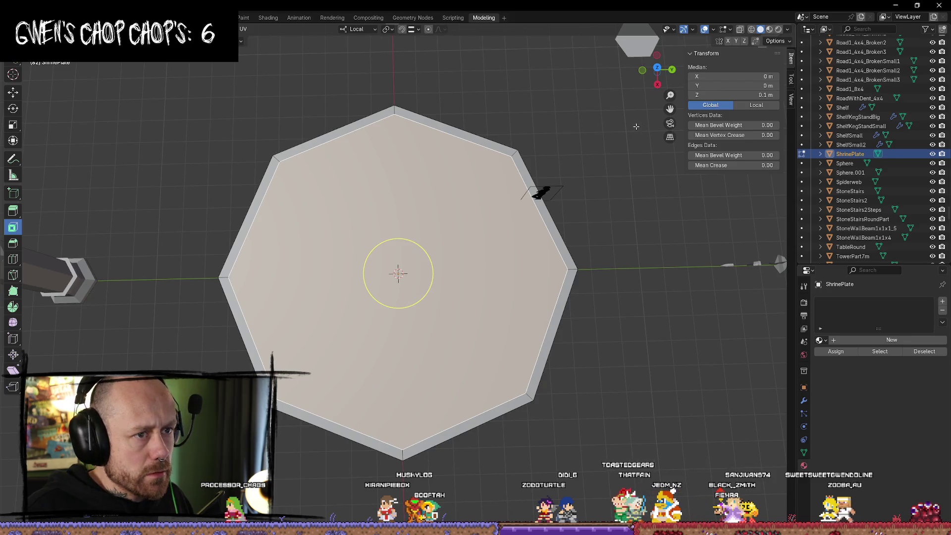
mouse_move(658, 89)
mouse_down()
mouse_move(436, 255)
mouse_move(403, 235)
mouse_move(414, 240)
mouse_up()
click(13, 92)
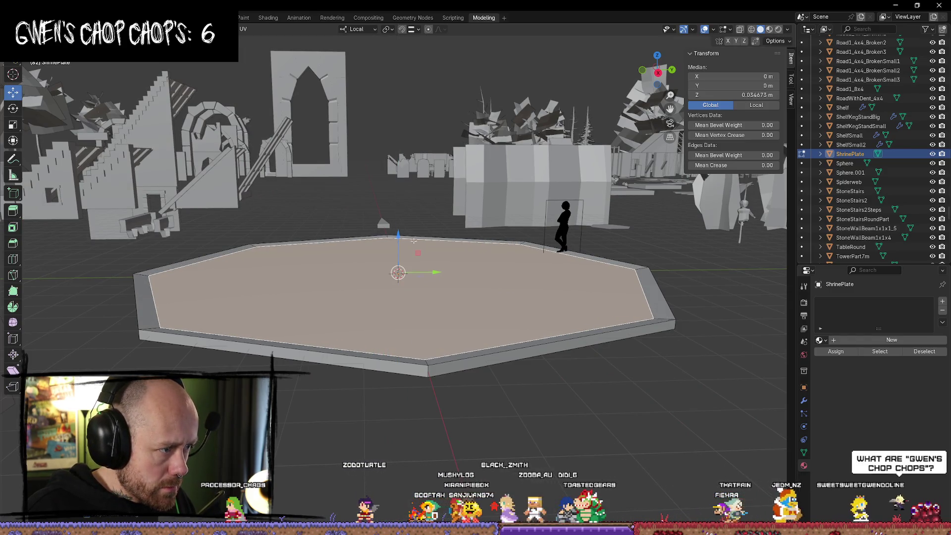
Shrink the inner face slightly and lower it along Z below the rim
key(s)
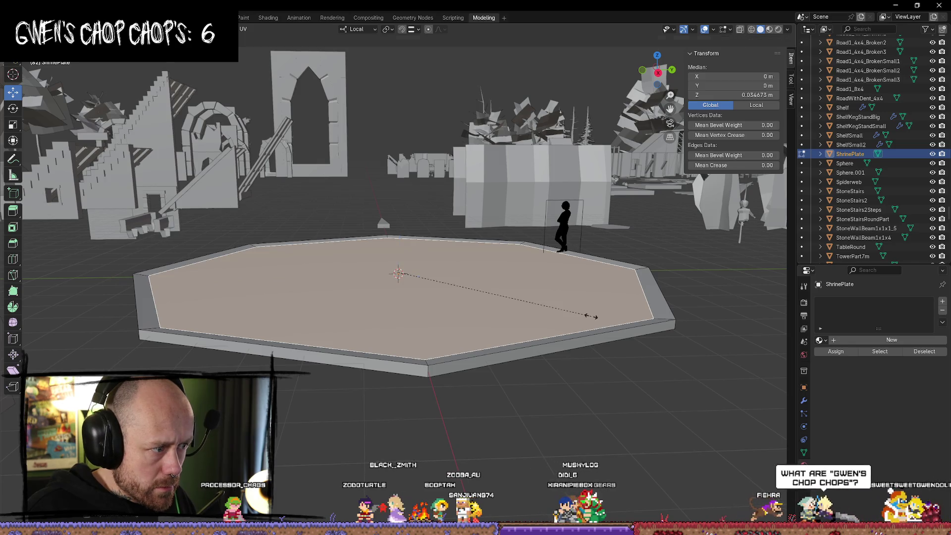
click(589, 318)
drag(399, 235, 399, 241)
mouse_move(399, 241)
middle_down()
mouse_move(490, 294)
mouse_move(440, 255)
middle_up()
drag(398, 240, 399, 244)
middle_drag(399, 244, 459, 278)
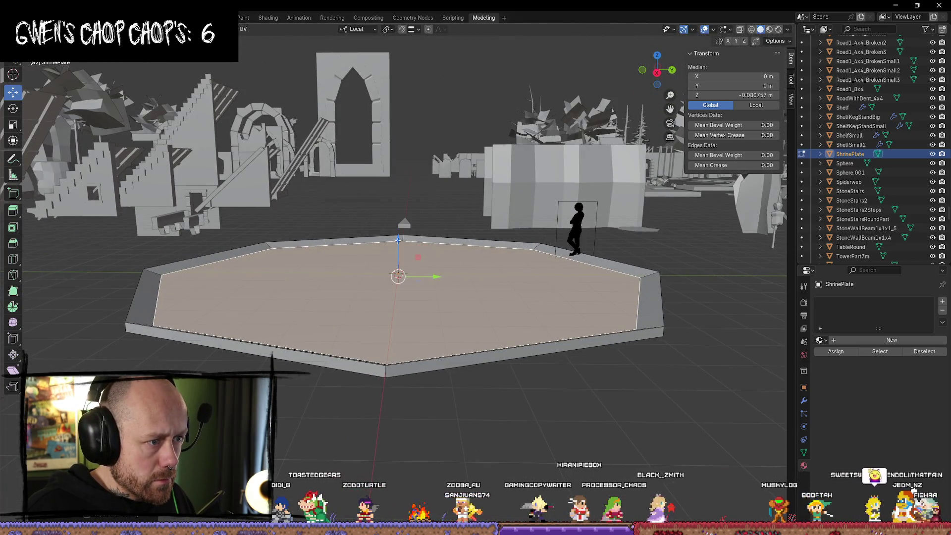
Reselect the inner face and inset a smaller centre octagon
click(329, 212)
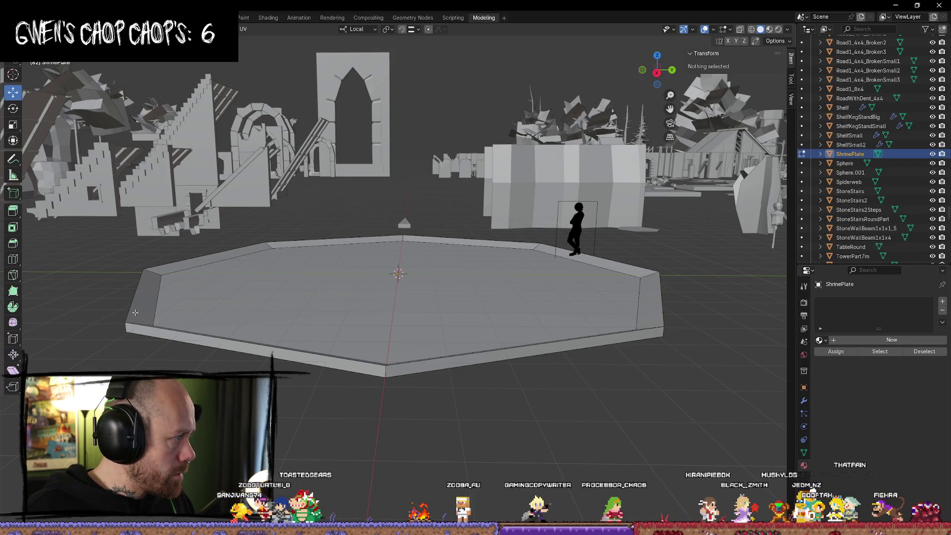
click(254, 300)
mouse_move(254, 300)
middle_down()
mouse_move(347, 317)
mouse_move(424, 309)
middle_up()
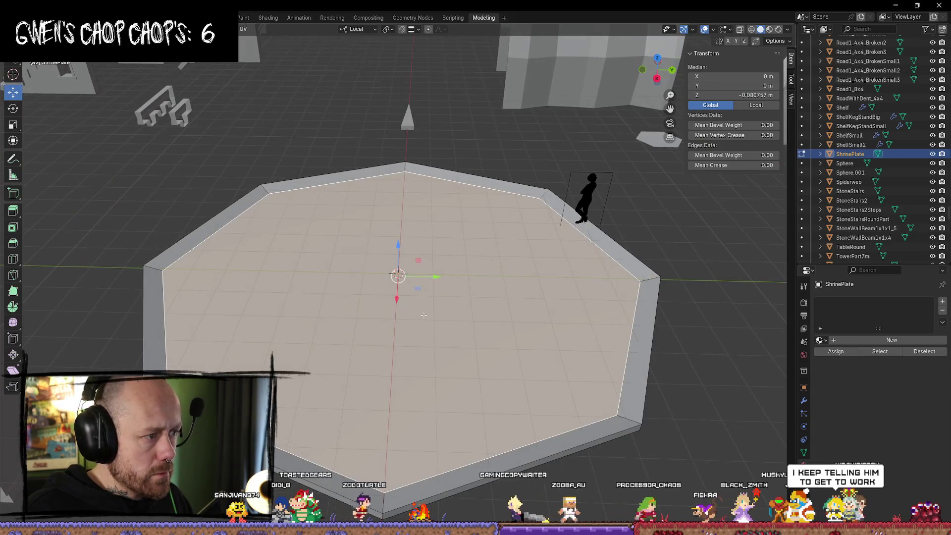
click(14, 227)
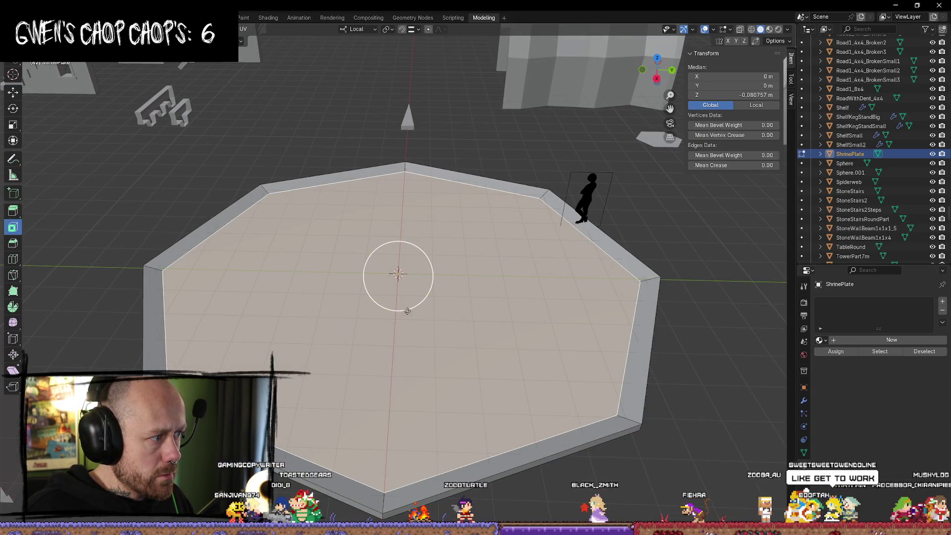
mouse_move(407, 307)
mouse_down()
mouse_move(553, 339)
mouse_move(485, 317)
mouse_up()
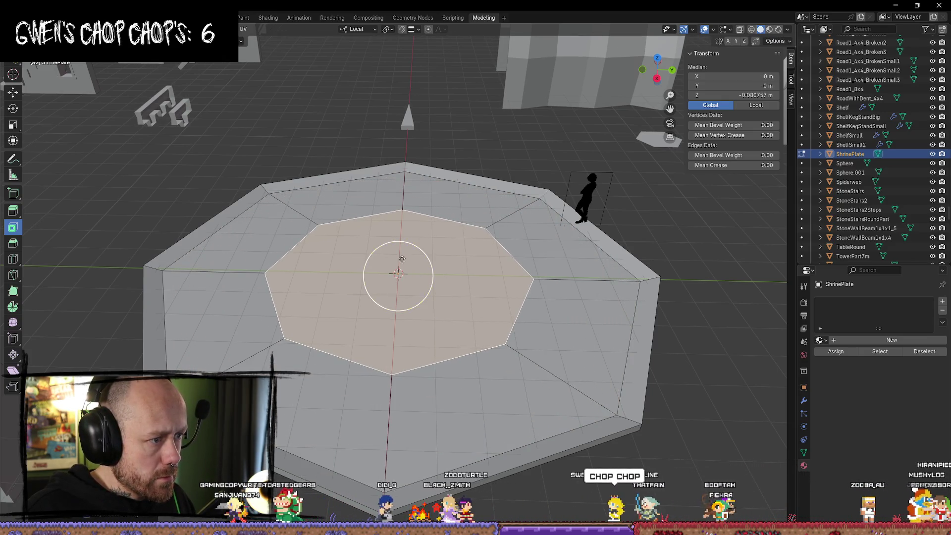
Raise the centre octagon to about 0.3 m into a sloped dais, then return to Object Mode
click(13, 92)
drag(398, 245, 397, 237)
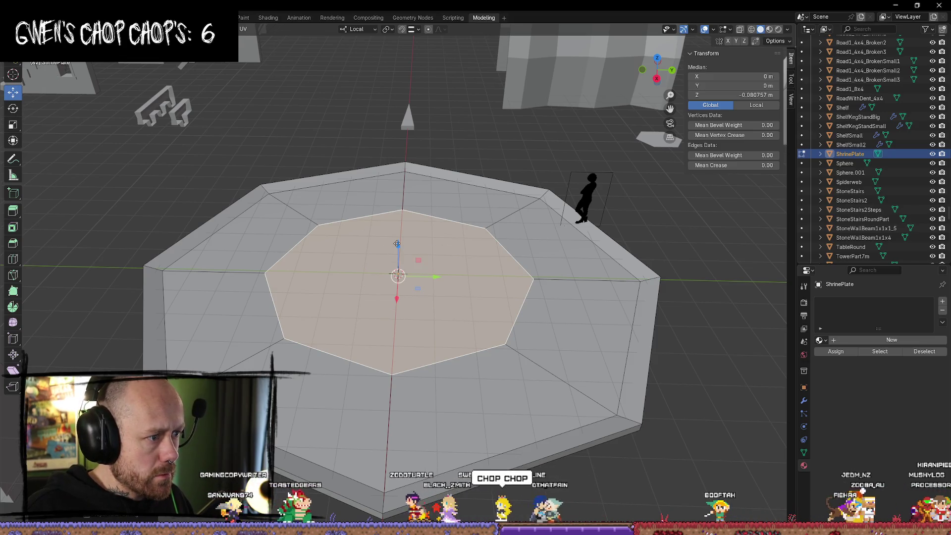
mouse_move(445, 292)
middle_down()
mouse_move(493, 304)
mouse_move(525, 290)
mouse_move(565, 297)
middle_up()
key(s)
key(Escape)
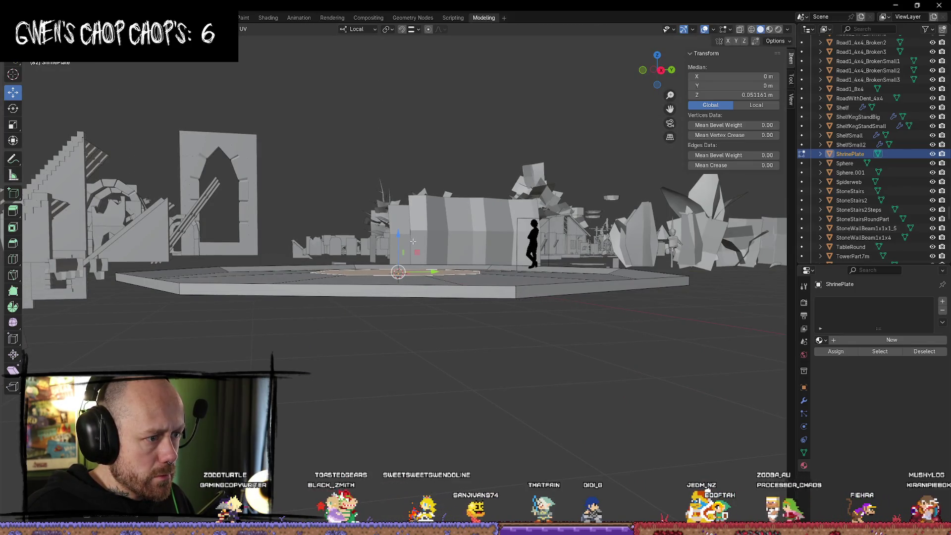
drag(399, 234, 397, 229)
middle_drag(397, 229, 402, 251)
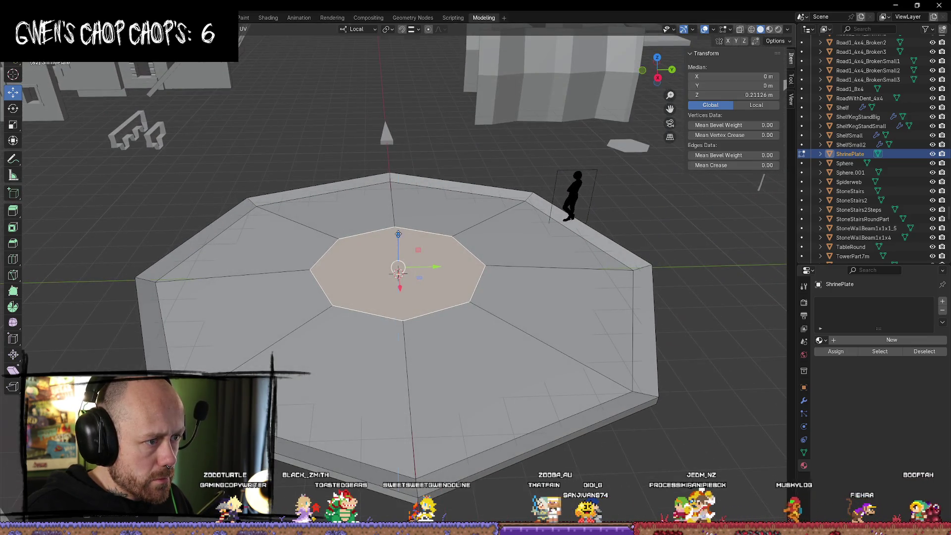
drag(398, 233, 398, 230)
mouse_move(398, 230)
middle_down()
mouse_move(391, 237)
mouse_move(370, 212)
mouse_move(474, 390)
middle_up()
scroll(370, 212, down, 2)
key(Tab)
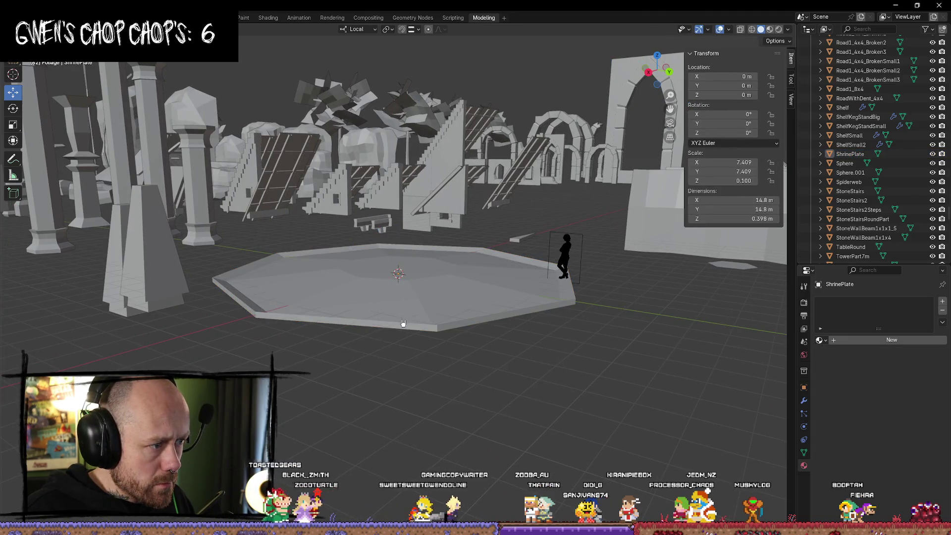
Lift the ShrinePlate along Z to about 0.94 m
click(379, 292)
drag(397, 232, 397, 213)
mouse_move(398, 213)
middle_down()
mouse_move(376, 255)
mouse_move(382, 371)
mouse_move(360, 305)
mouse_move(307, 307)
mouse_move(107, 258)
middle_up()
scroll(385, 356, up, 5)
Enter Edit Mode, set a straight side ortho view and switch to wireframe shading
key(Tab)
middle_drag(53, 238, 290, 273)
click(222, 263)
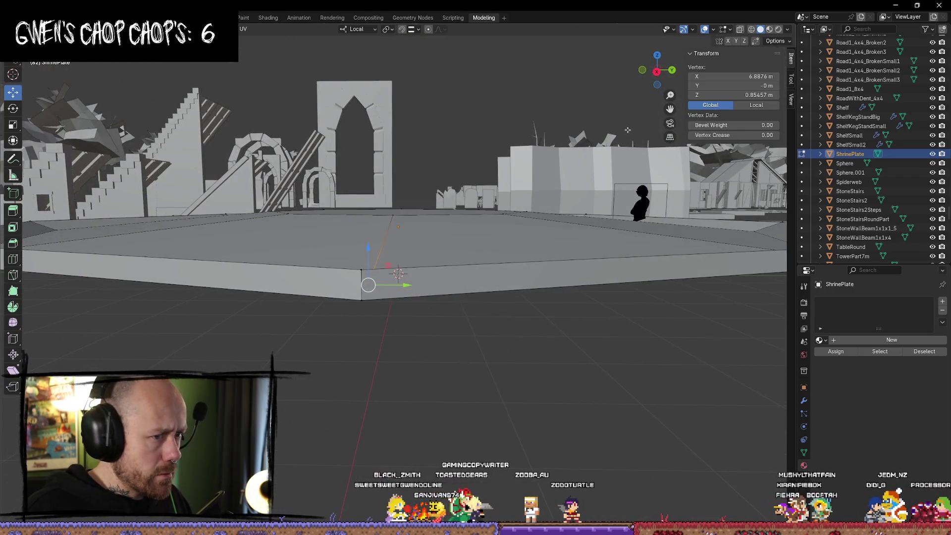
click(656, 73)
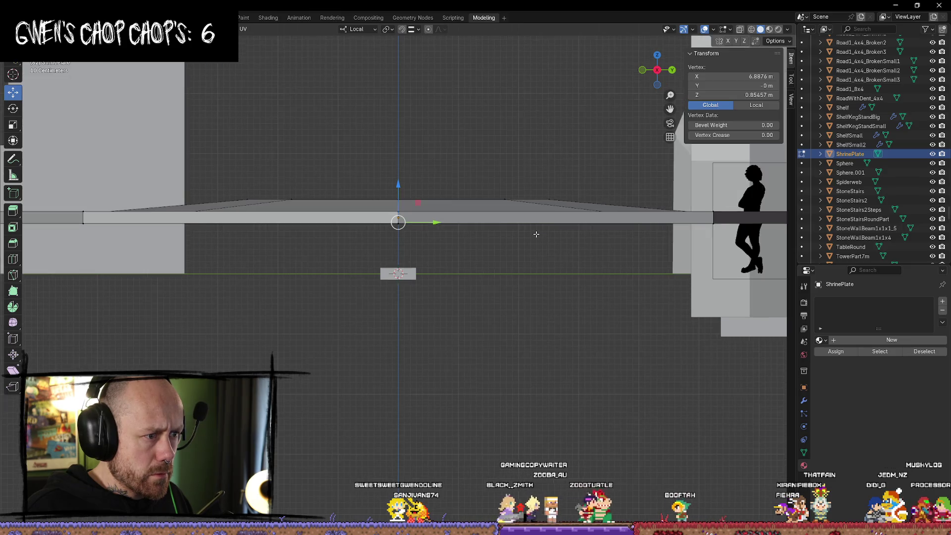
click(454, 247)
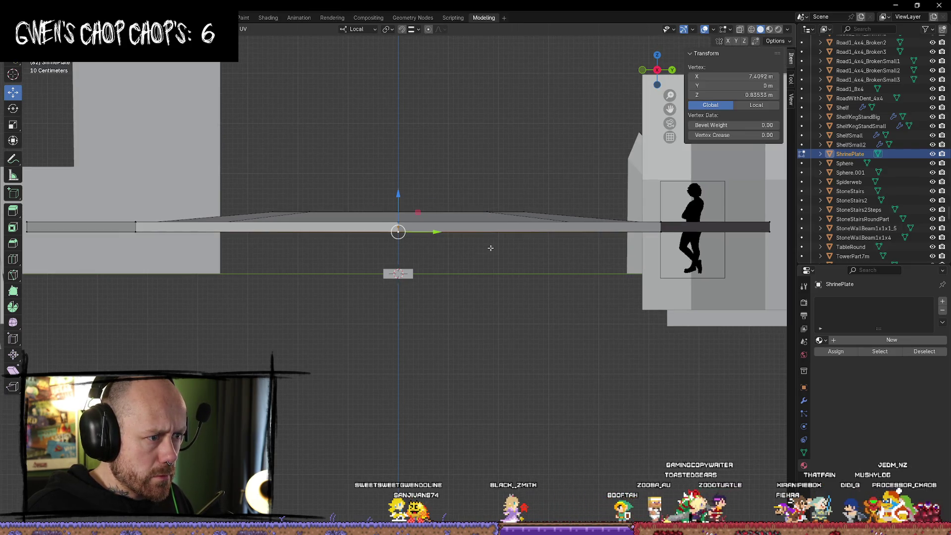
middle_drag(490, 248, 489, 267)
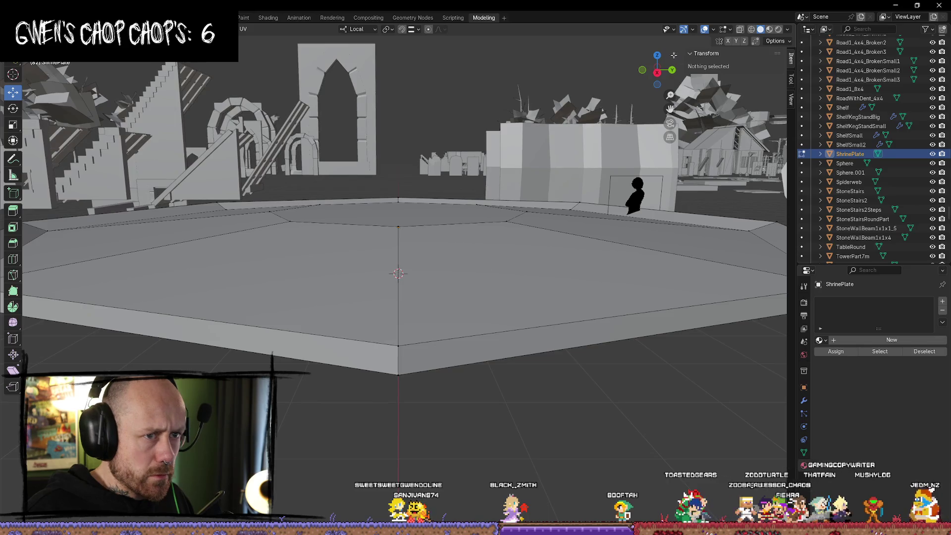
click(656, 74)
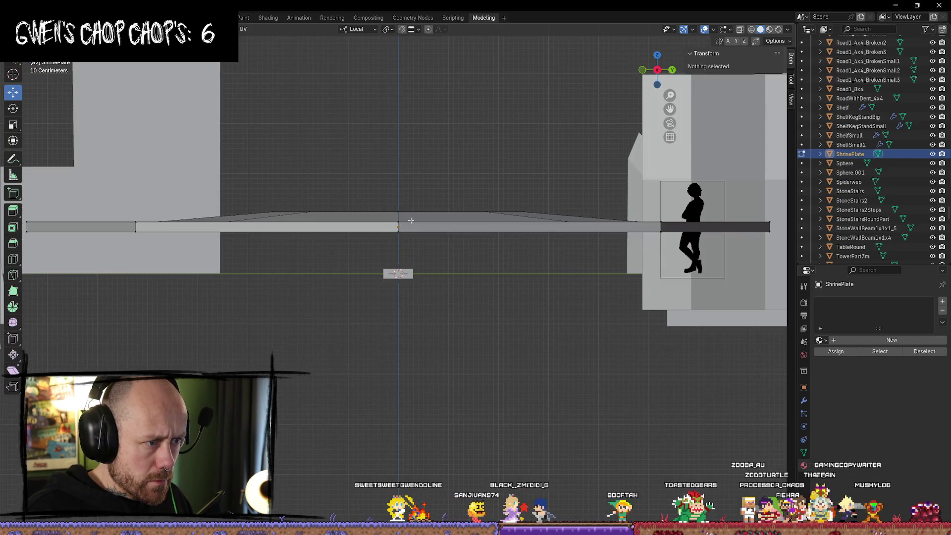
click(391, 244)
click(465, 264)
key(z)
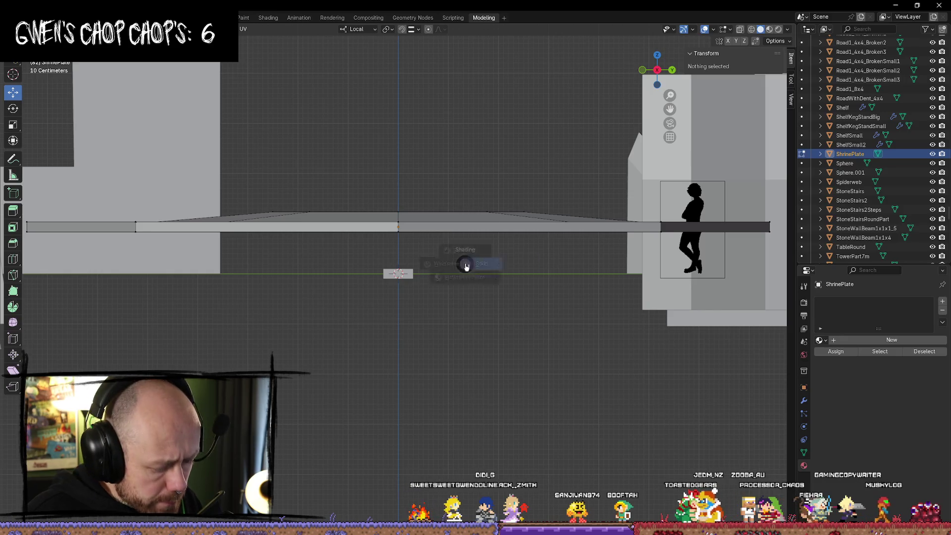
click(423, 267)
Select the plate's outer rim edge loop and raise it to a median Z of 0.9225 m
scroll(421, 179, up, 5)
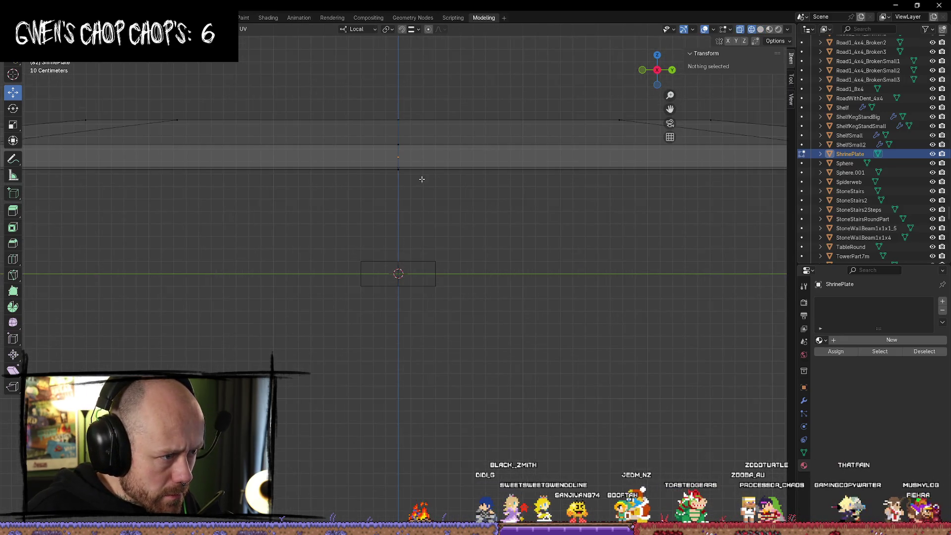
click(400, 165)
scroll(397, 236, down, 4)
scroll(397, 220, up, 1)
click(440, 230)
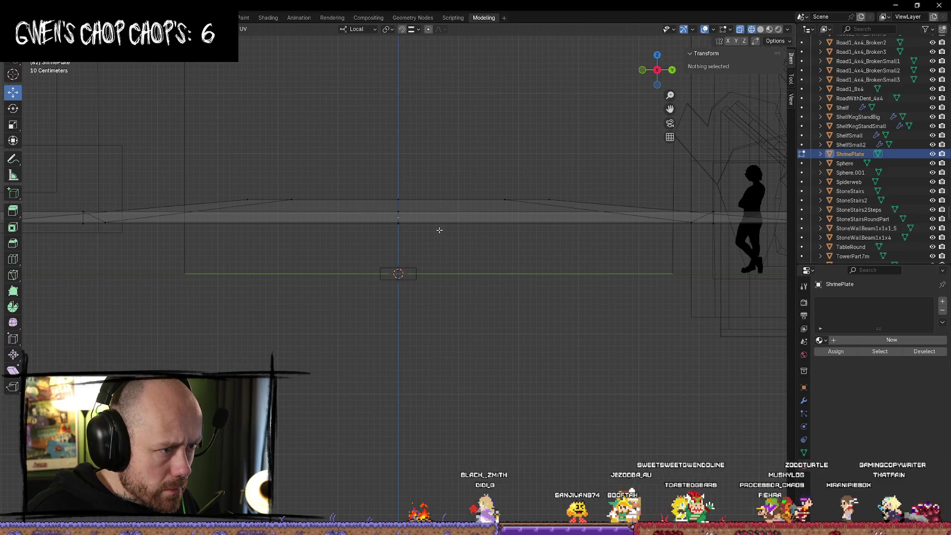
alt+click(400, 222)
drag(400, 185, 397, 179)
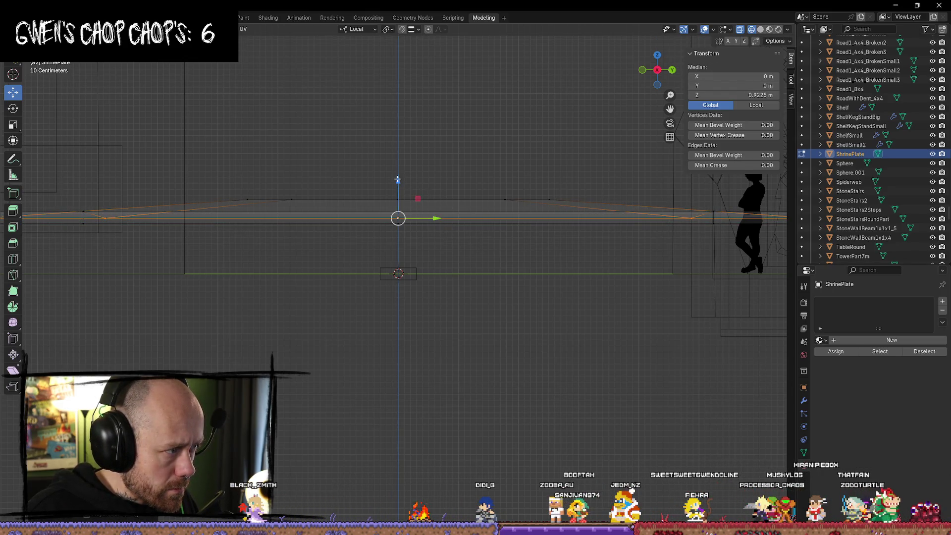
Clear the selection, restore solid shading and orbit to inspect the finished plate
mouse_move(667, 65)
mouse_down()
mouse_move(538, 232)
mouse_move(581, 111)
mouse_up()
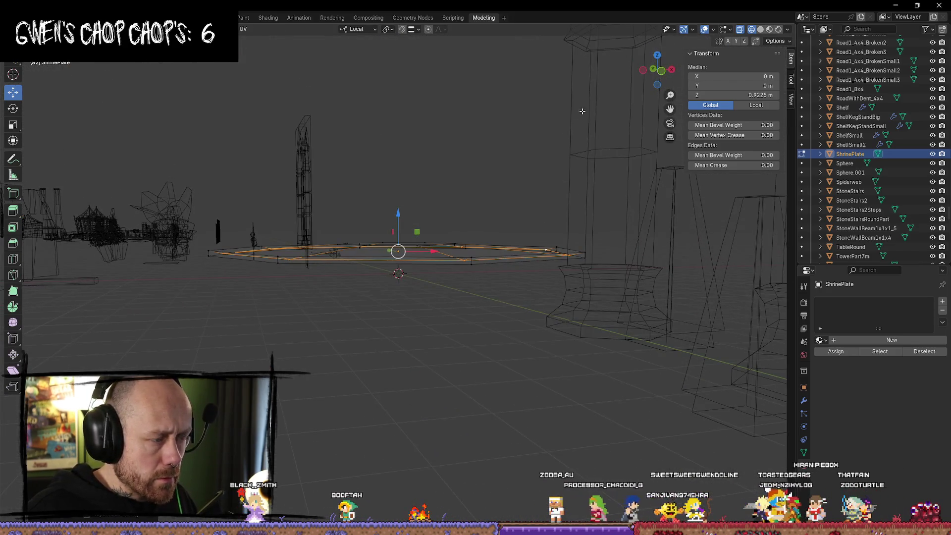
click(760, 29)
drag(658, 69, 548, 207)
key(alt+a)
middle_drag(548, 206, 426, 188)
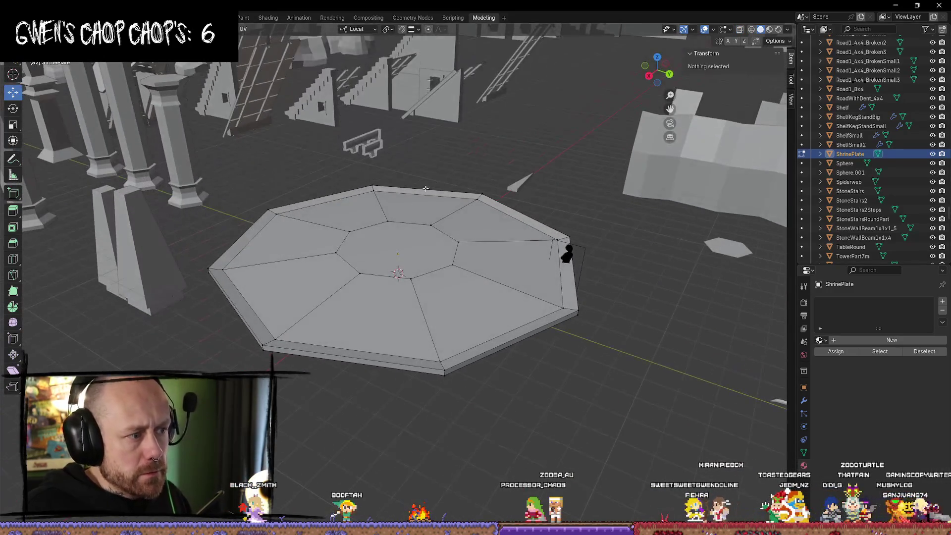
From a top view, inset the central octagon face to add a ring
click(658, 58)
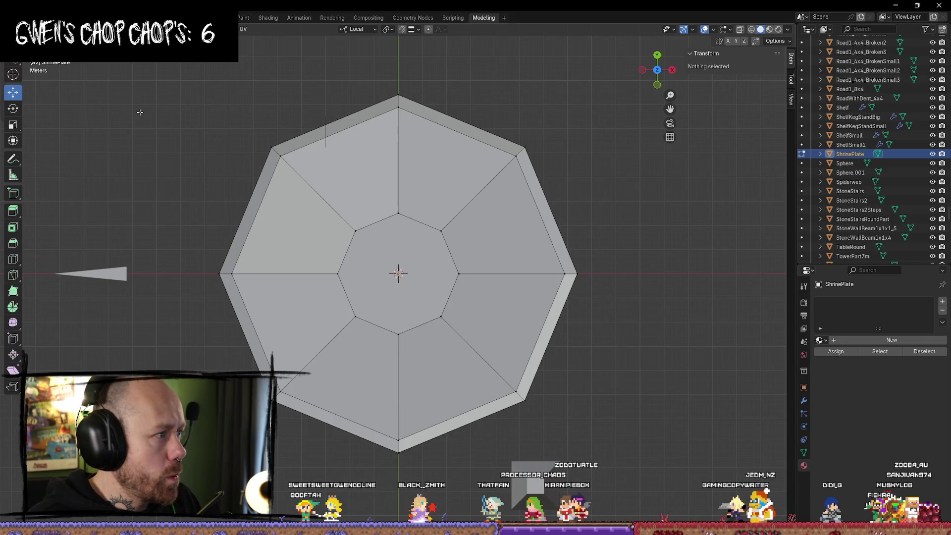
click(399, 288)
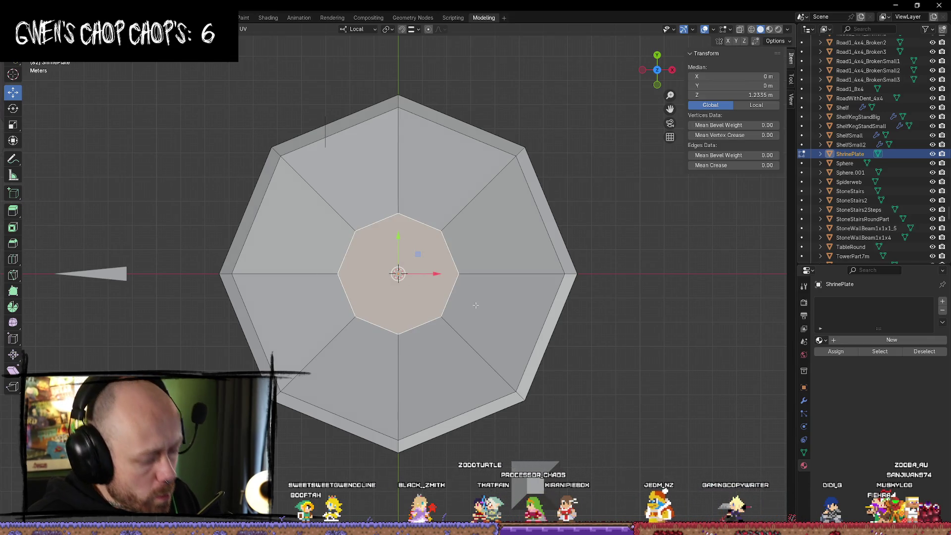
click(18, 224)
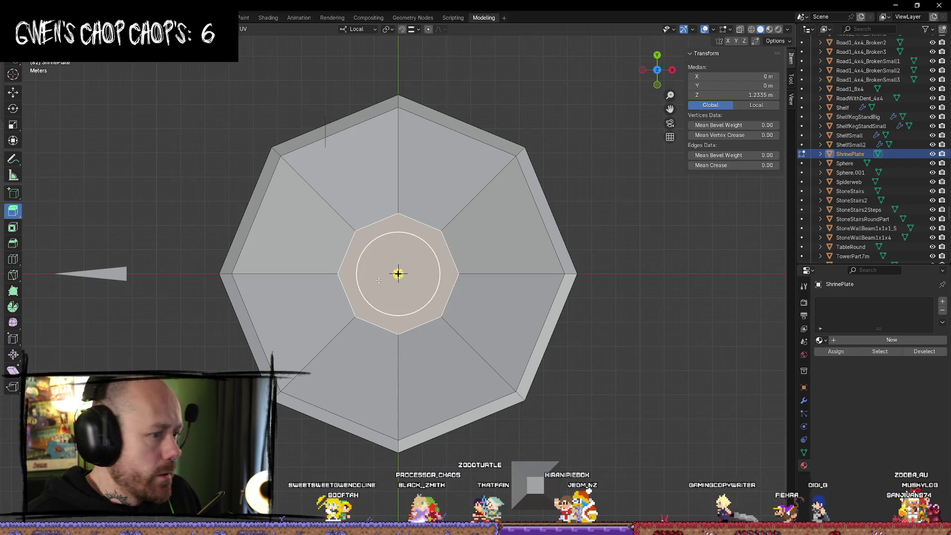
drag(418, 297, 399, 290)
mouse_move(399, 291)
middle_down()
mouse_move(520, 325)
mouse_move(516, 275)
mouse_move(468, 244)
middle_up()
scroll(468, 240, up, 3)
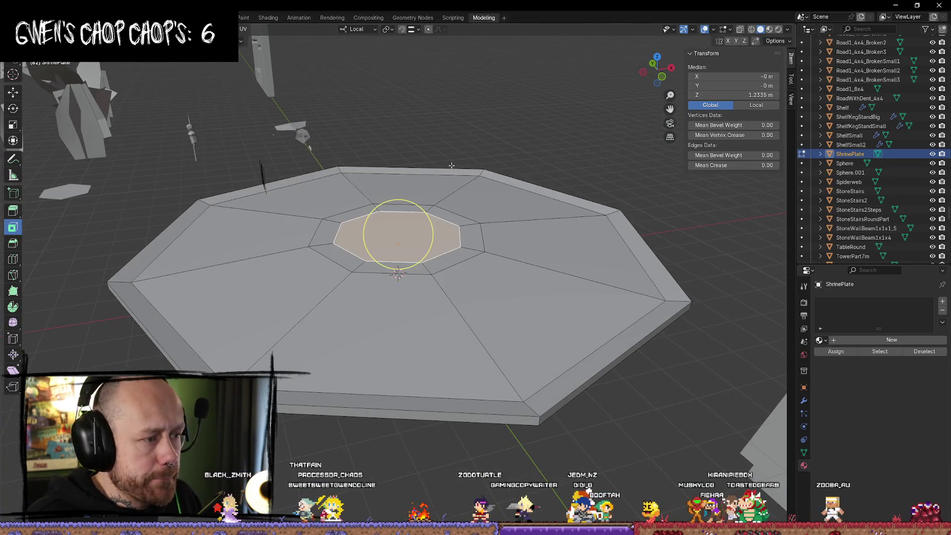
drag(505, 251, 513, 254)
click(527, 261)
Lower the inset centre face slightly along Z to about 1.187 m
key(shift+space)
key(g)
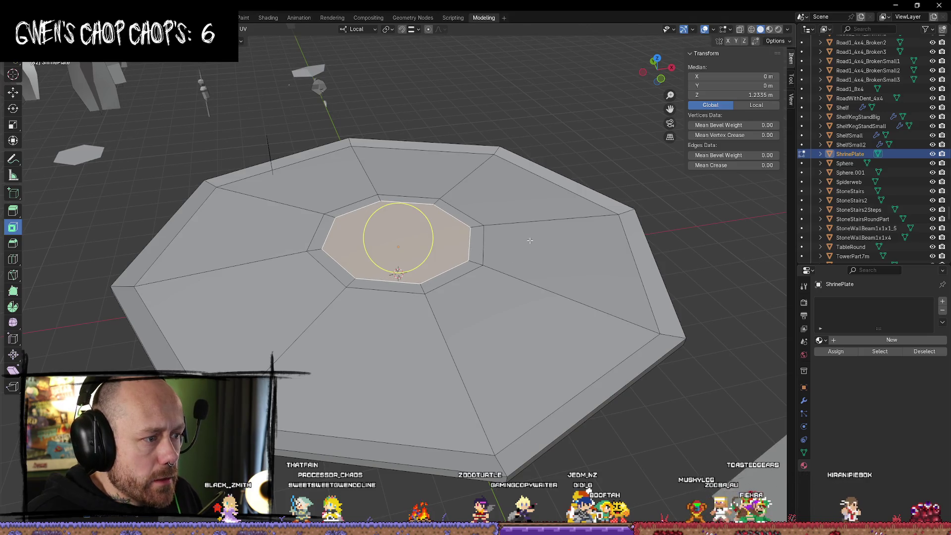
middle_drag(396, 233, 415, 212)
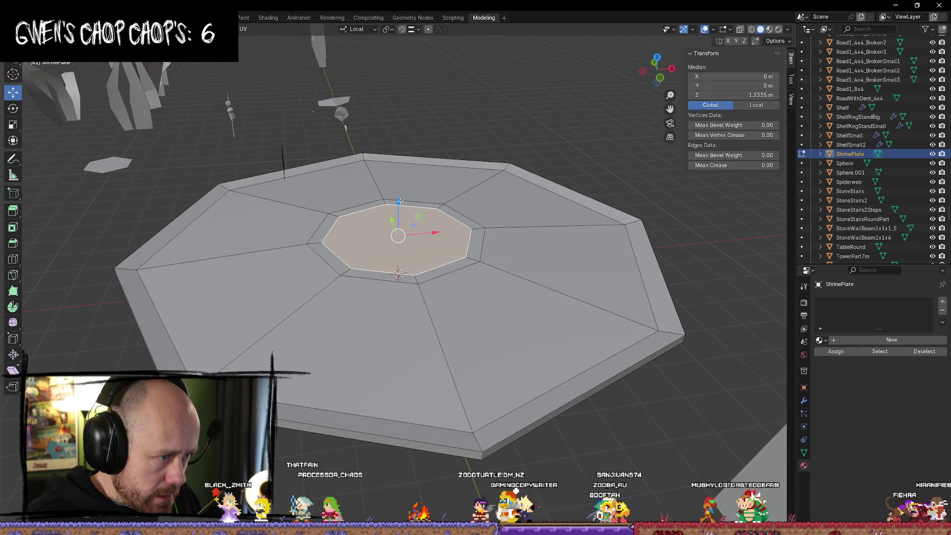
drag(399, 203, 400, 204)
mouse_move(428, 221)
middle_down()
mouse_move(305, 202)
mouse_move(313, 272)
middle_up()
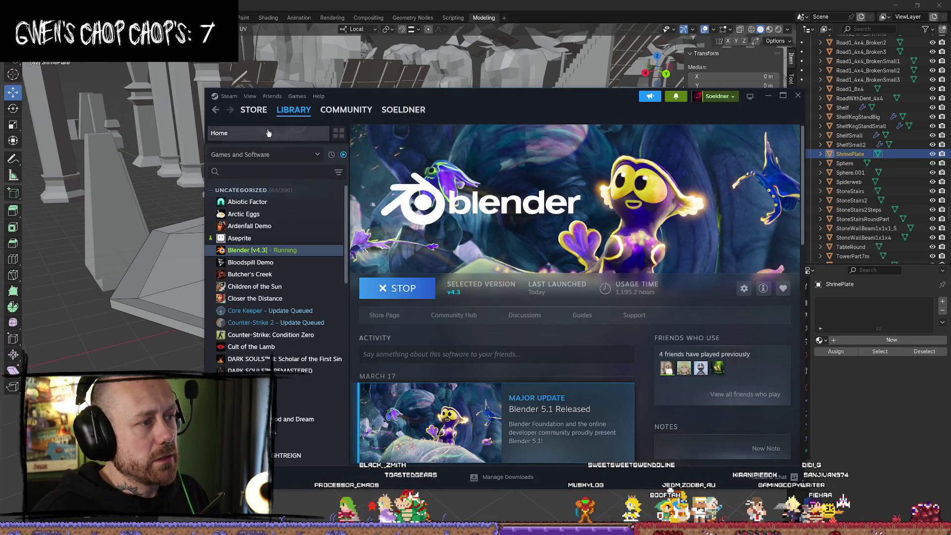
click(254, 109)
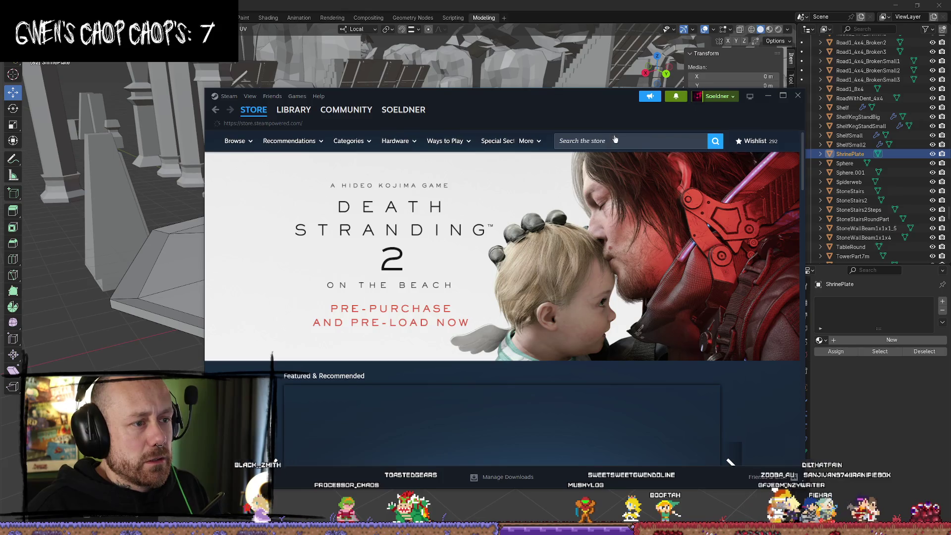
click(617, 141)
text(Constance)
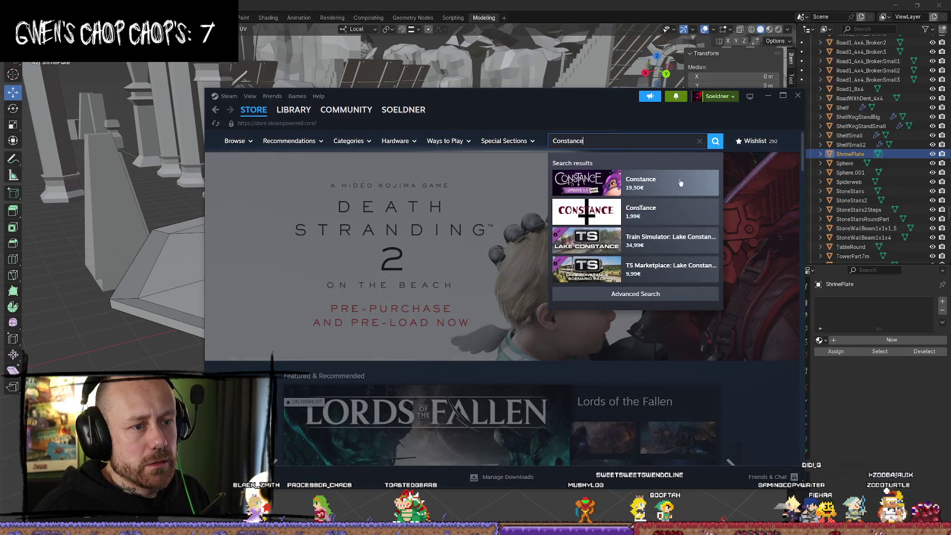
click(676, 192)
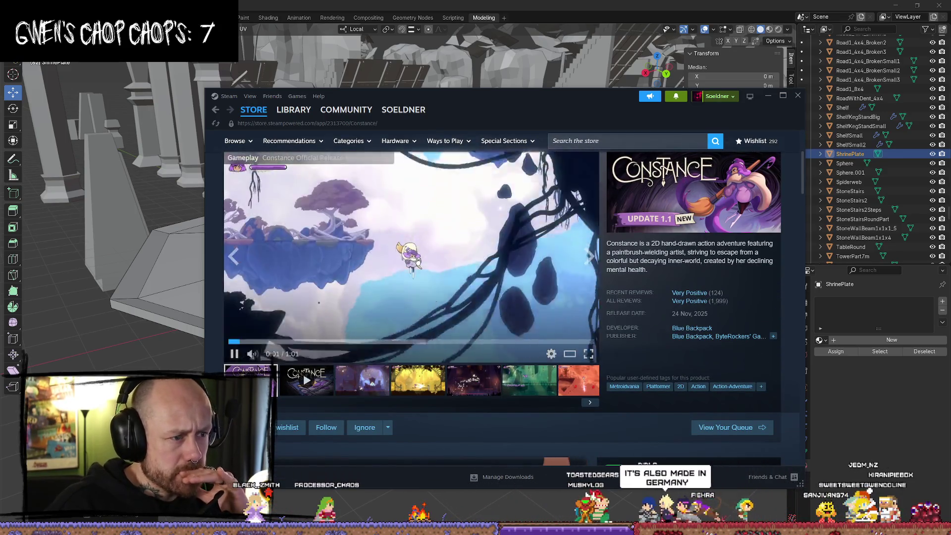
click(324, 336)
click(333, 342)
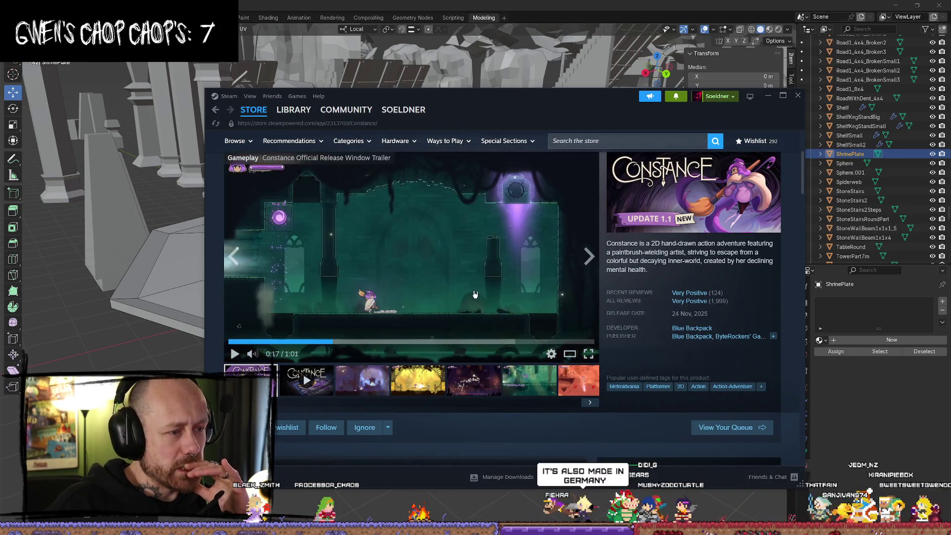
click(461, 289)
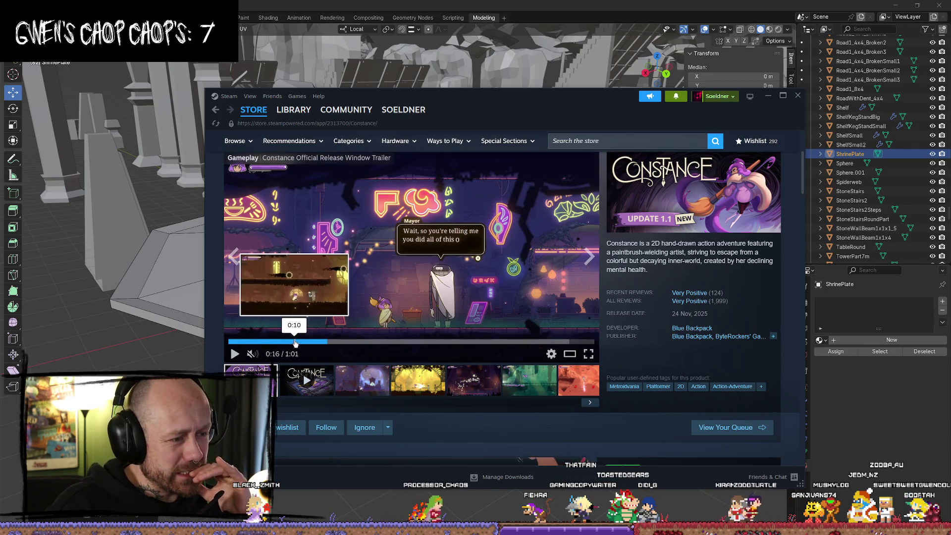
click(357, 300)
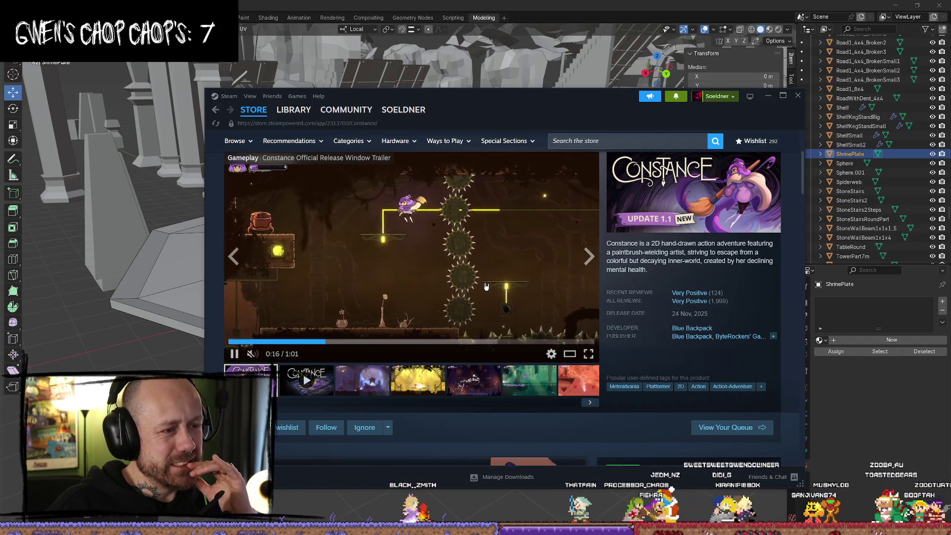
scroll(560, 294, down, 2)
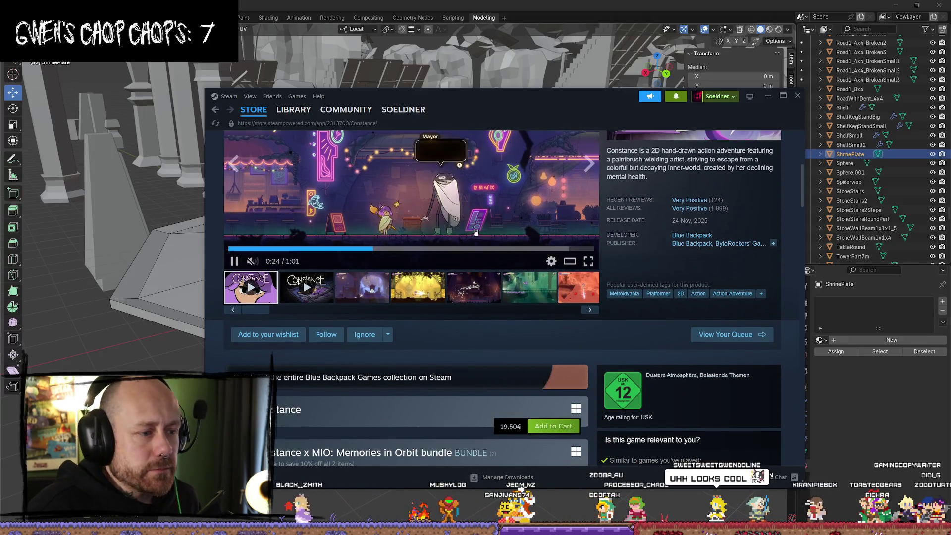
scroll(483, 275, up, 4)
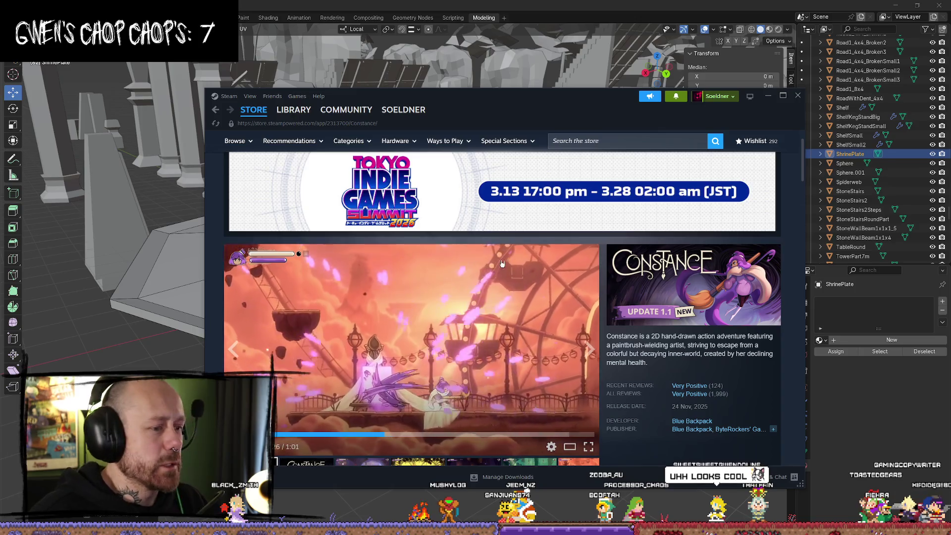
scroll(452, 261, down, 1)
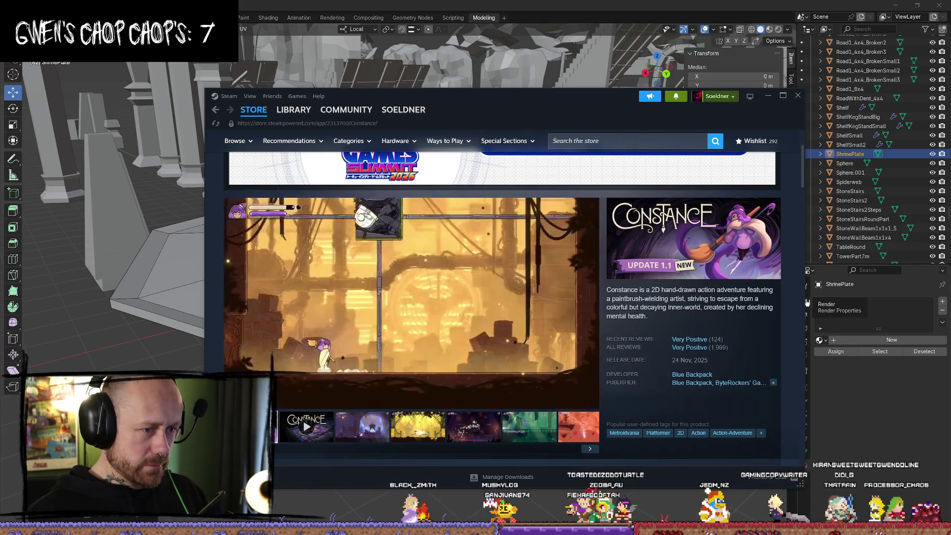
click(793, 99)
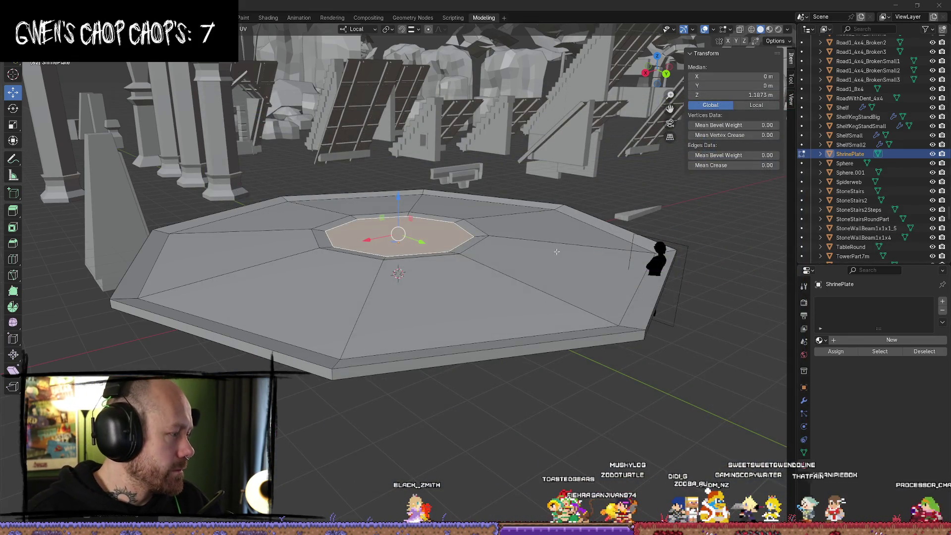
right_click(621, 196)
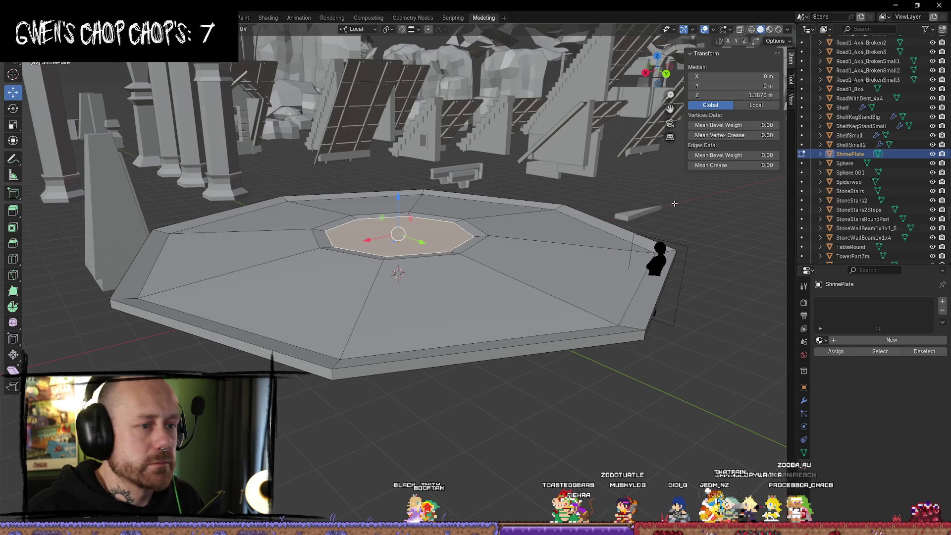
middle_drag(626, 200, 605, 213)
click(584, 220)
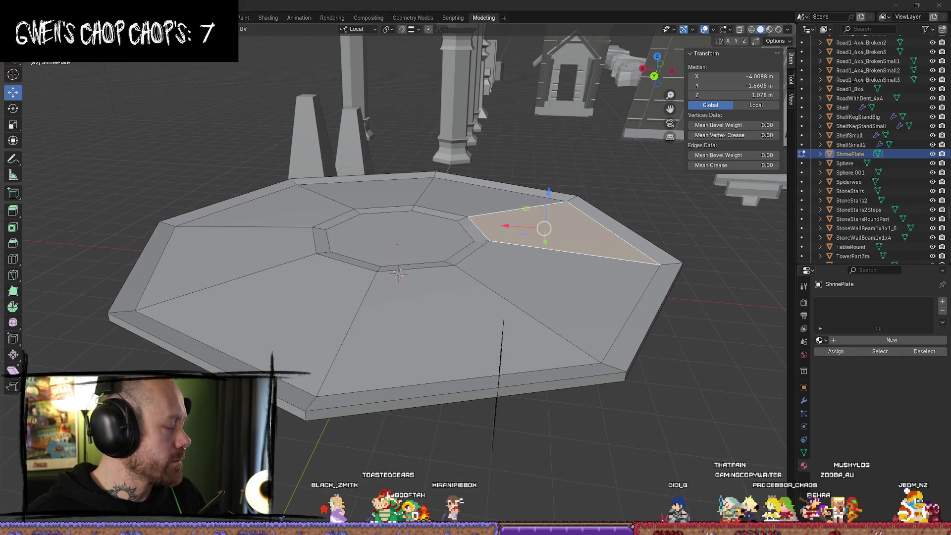
middle_drag(356, 254, 469, 285)
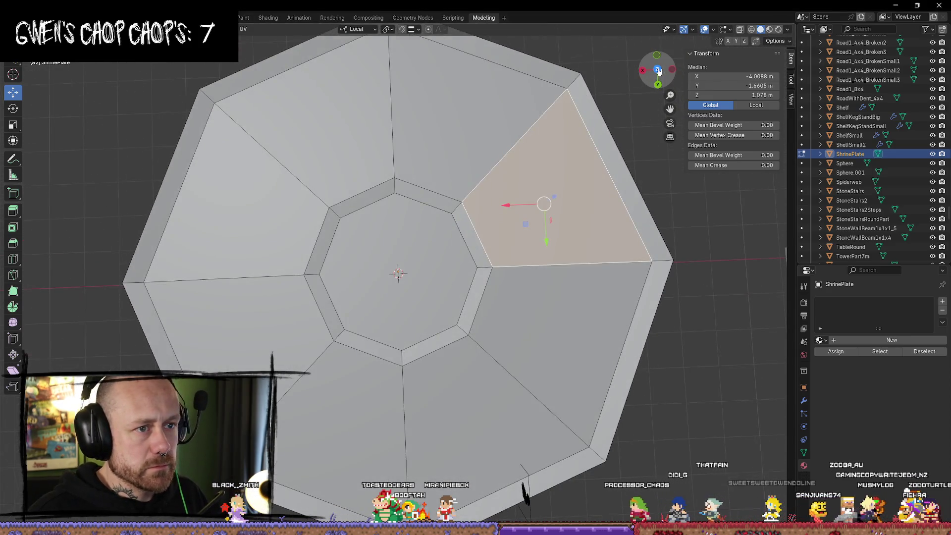
click(658, 70)
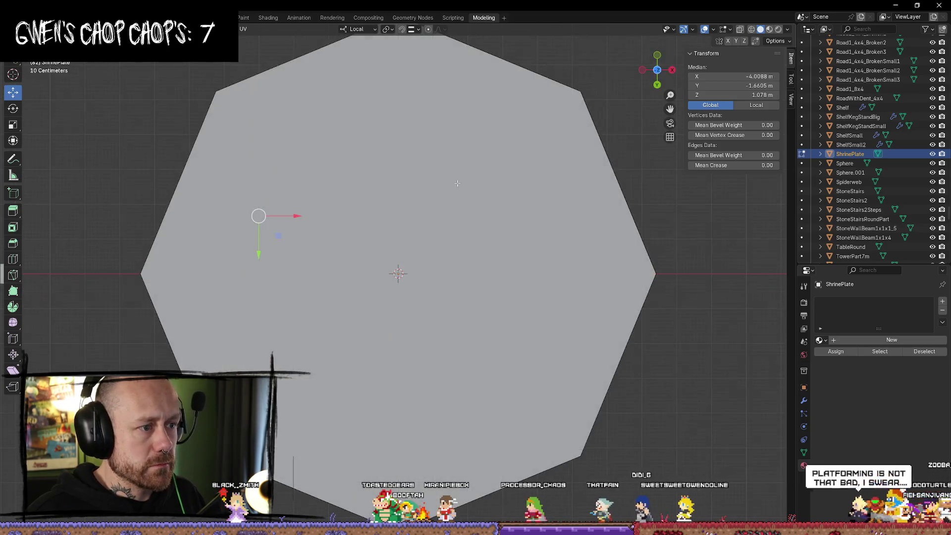
scroll(436, 207, down, 8)
middle_drag(435, 207, 446, 294)
key(KP_7)
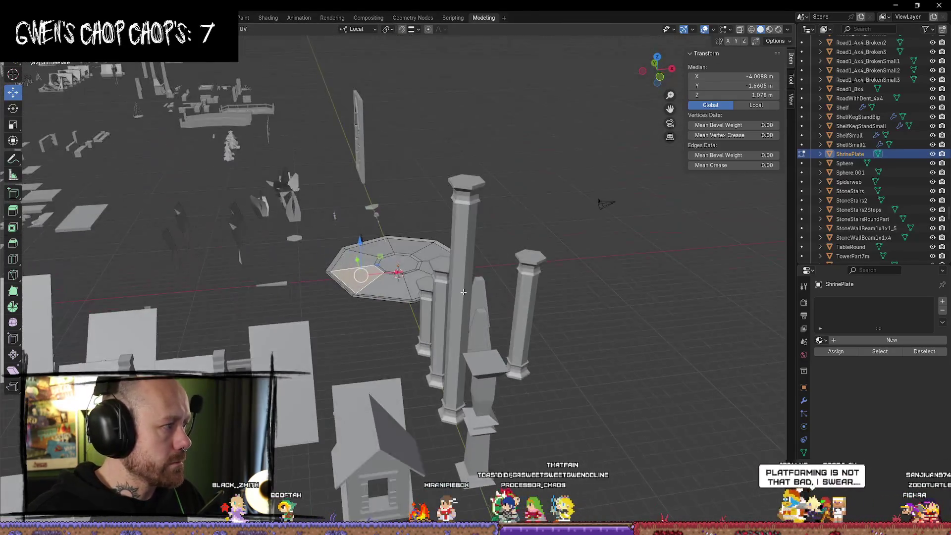
scroll(424, 323, up, 6)
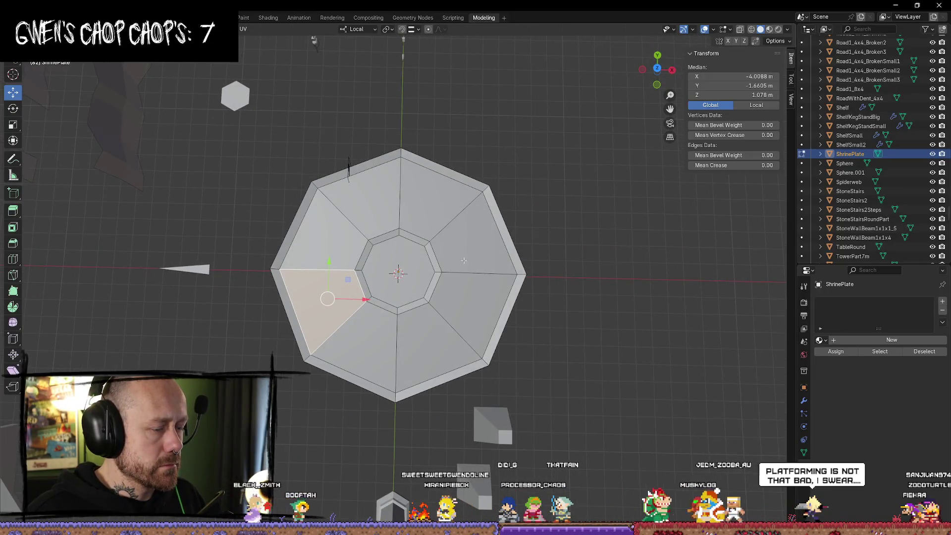
mouse_move(543, 307)
middle_down()
mouse_move(452, 195)
mouse_move(498, 265)
mouse_move(392, 224)
mouse_move(400, 200)
mouse_move(410, 254)
mouse_move(401, 233)
mouse_move(396, 257)
mouse_move(497, 231)
middle_up()
click(396, 258)
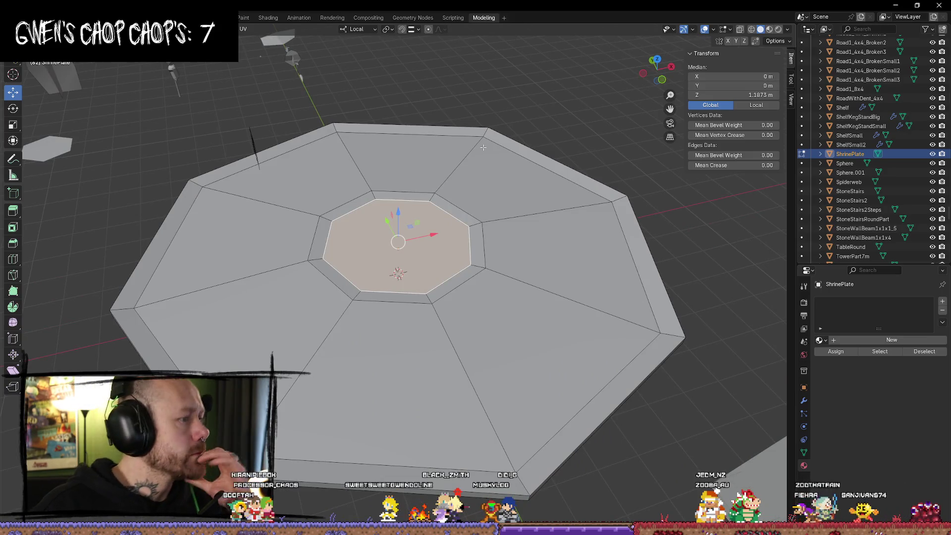
mouse_move(421, 202)
middle_down()
mouse_move(431, 231)
mouse_move(416, 181)
middle_up()
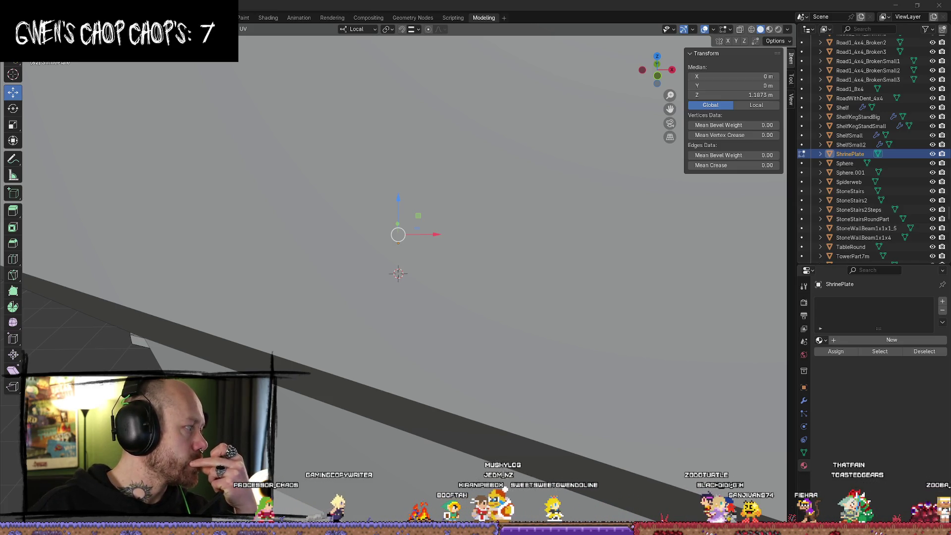
scroll(268, 241, down, 5)
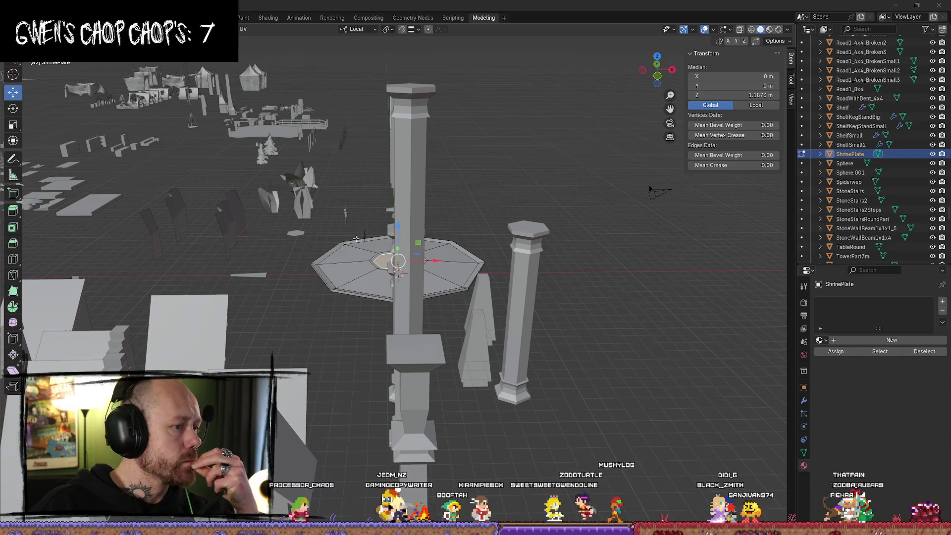
key(KP_7)
scroll(280, 211, up, 3)
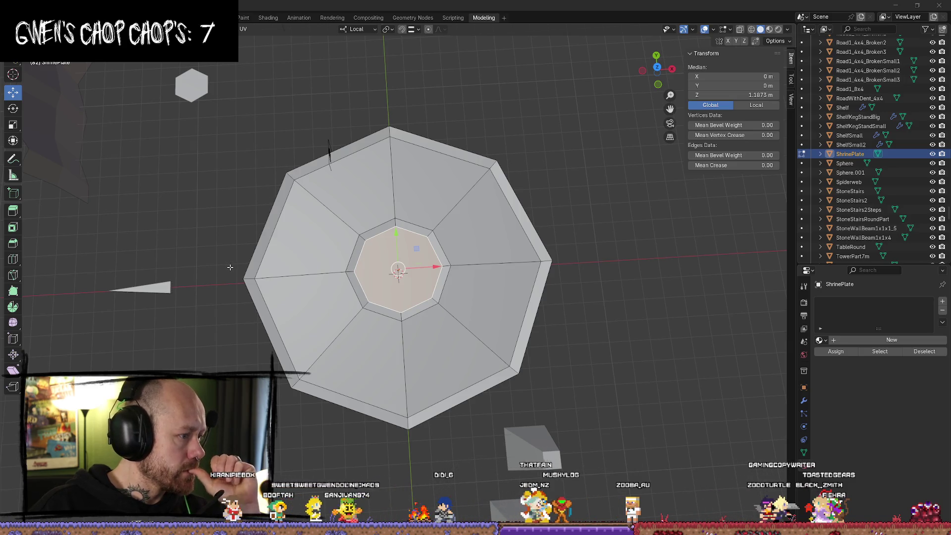
click(172, 280)
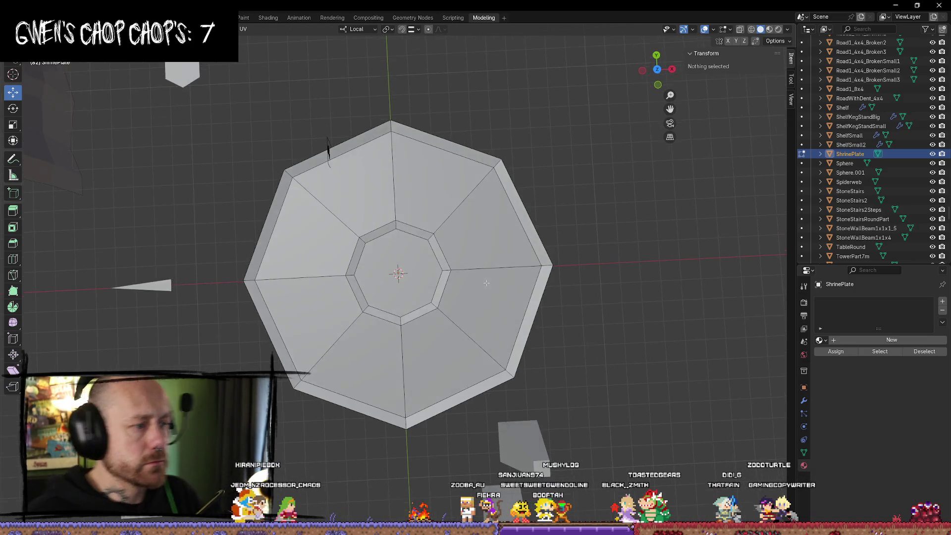
key(Tab)
mouse_move(545, 346)
middle_down()
mouse_move(530, 312)
mouse_move(599, 268)
mouse_move(584, 265)
mouse_move(592, 299)
mouse_move(579, 317)
mouse_move(597, 287)
mouse_move(593, 304)
middle_up()
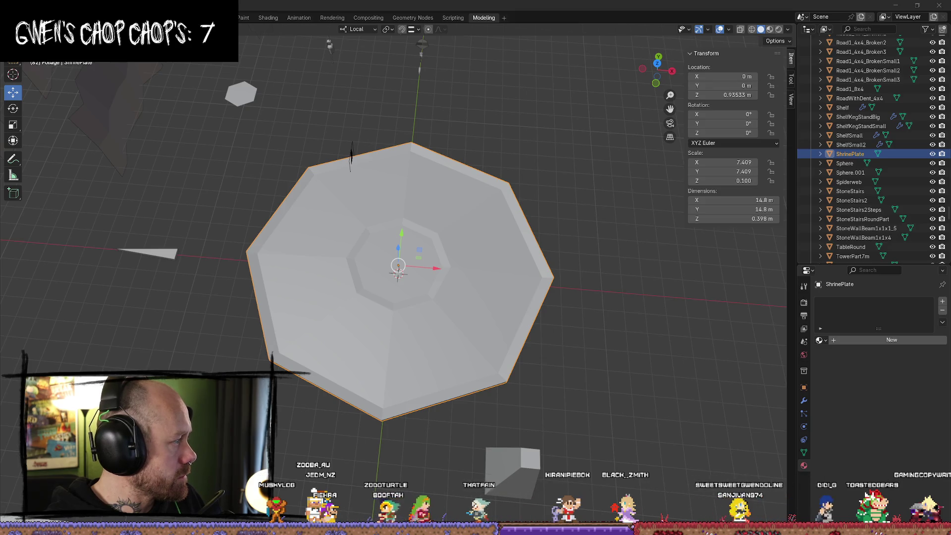
mouse_move(479, 270)
middle_down()
mouse_move(426, 249)
mouse_move(416, 227)
mouse_move(408, 247)
mouse_move(422, 255)
middle_up()
key(alt+a)
scroll(408, 246, up, 5)
click(408, 246)
key(Tab)
scroll(367, 247, down, 5)
middle_drag(366, 247, 470, 257)
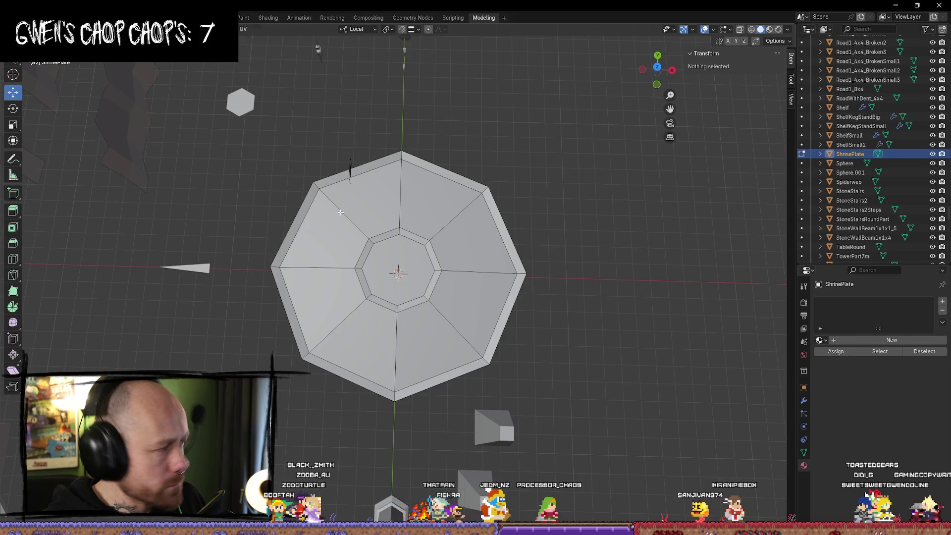
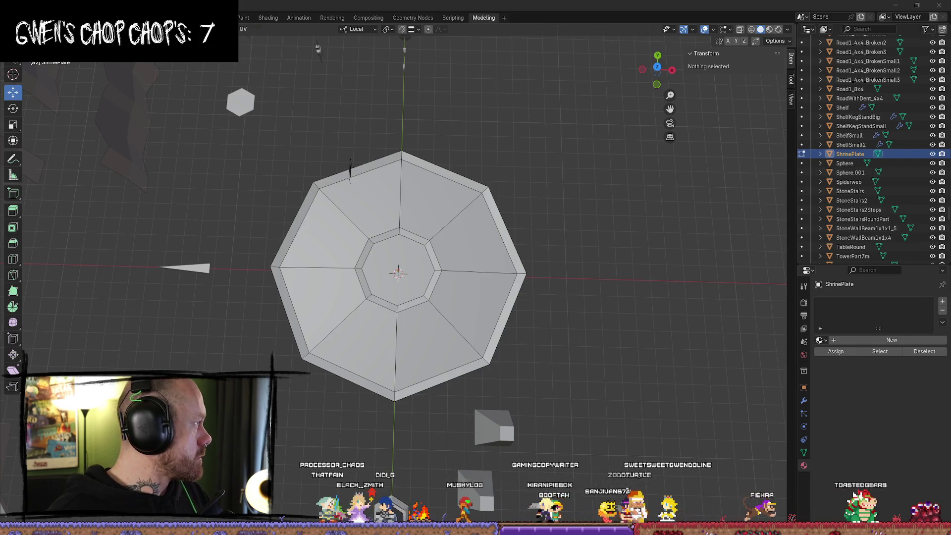
Place the Firefox Pinterest window beside Blender and open the occult symbol chart pin
key(alt+Tab)
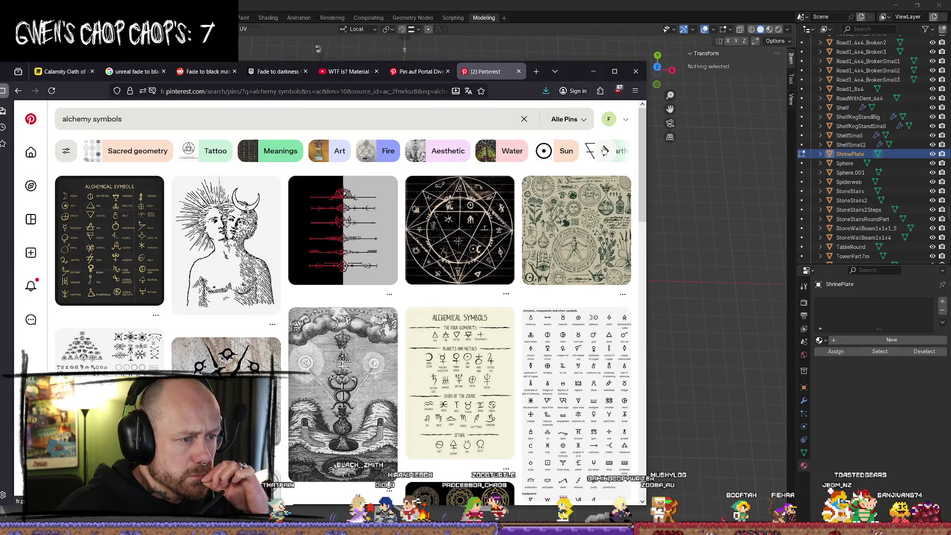
mouse_move(573, 71)
mouse_down()
mouse_move(612, 42)
mouse_move(671, 43)
mouse_up()
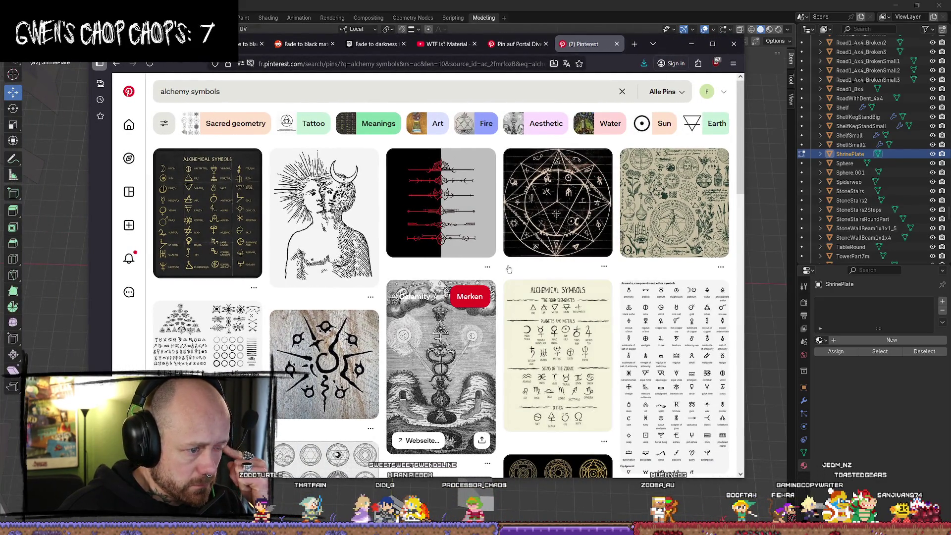
scroll(416, 288, down, 1)
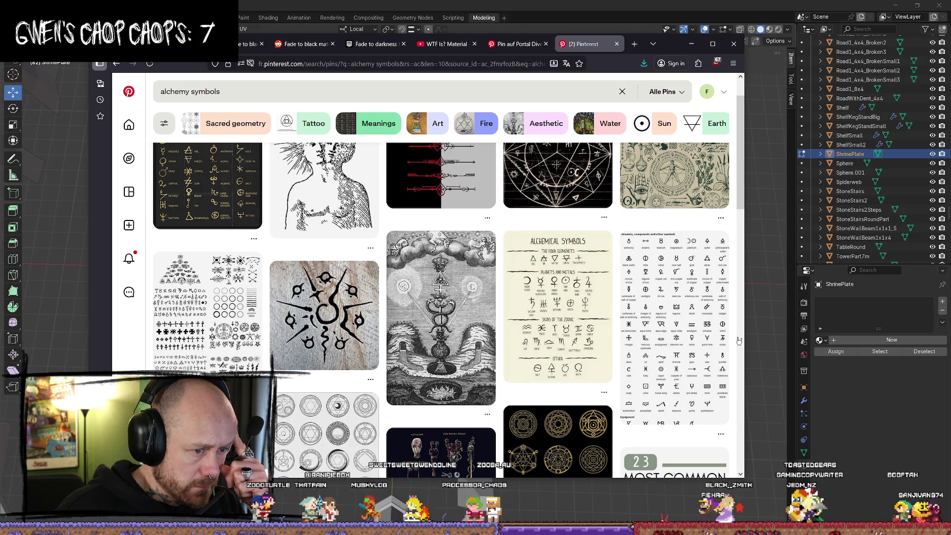
click(207, 312)
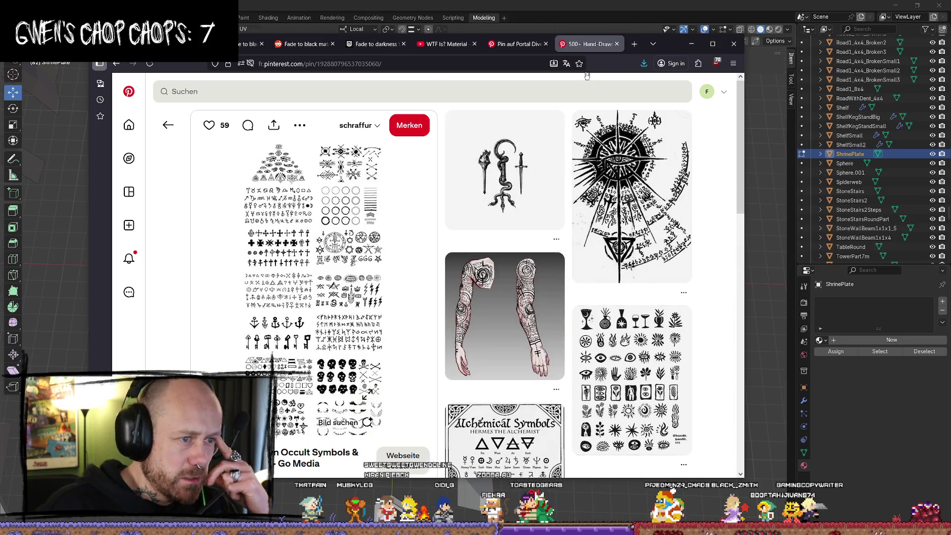
key(alt+Tab)
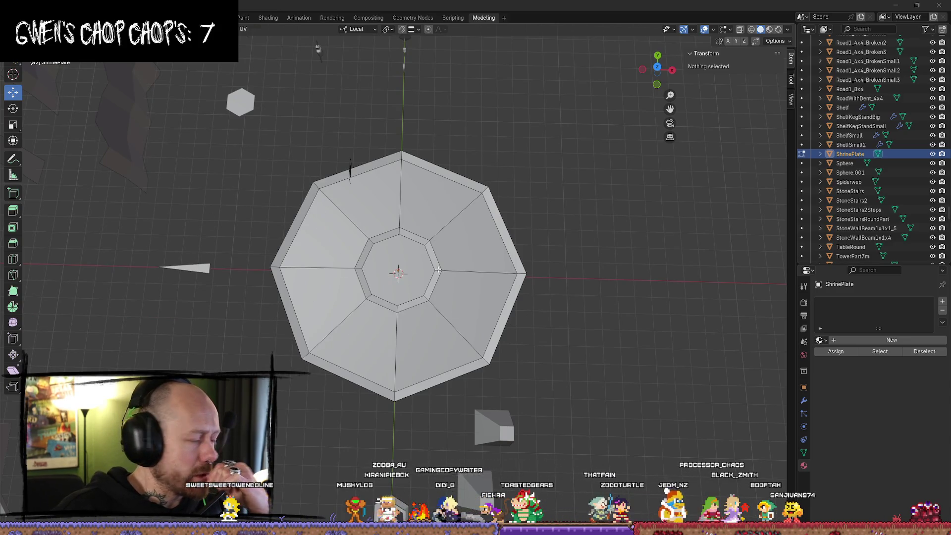
key(alt+Tab)
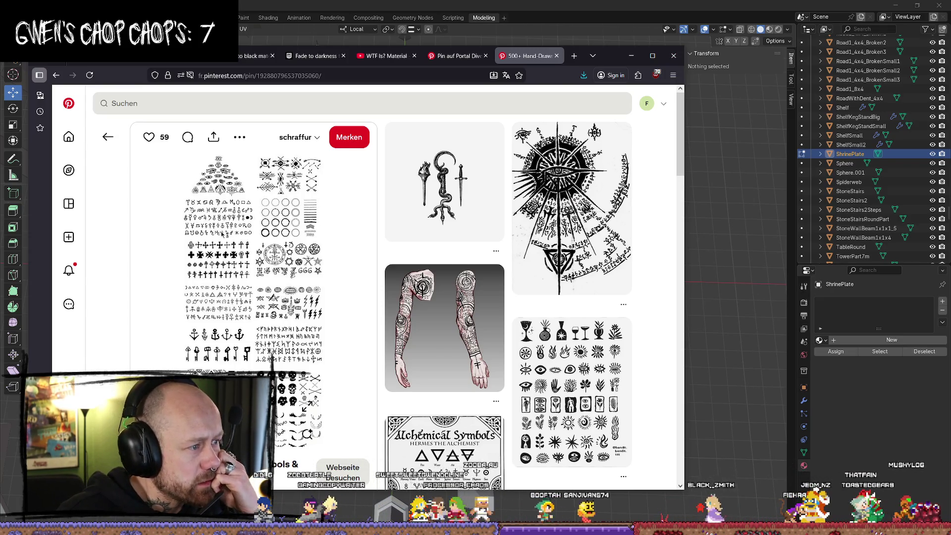
Scroll through the related pins and open the black sigil sheet pin
scroll(346, 273, down, 3)
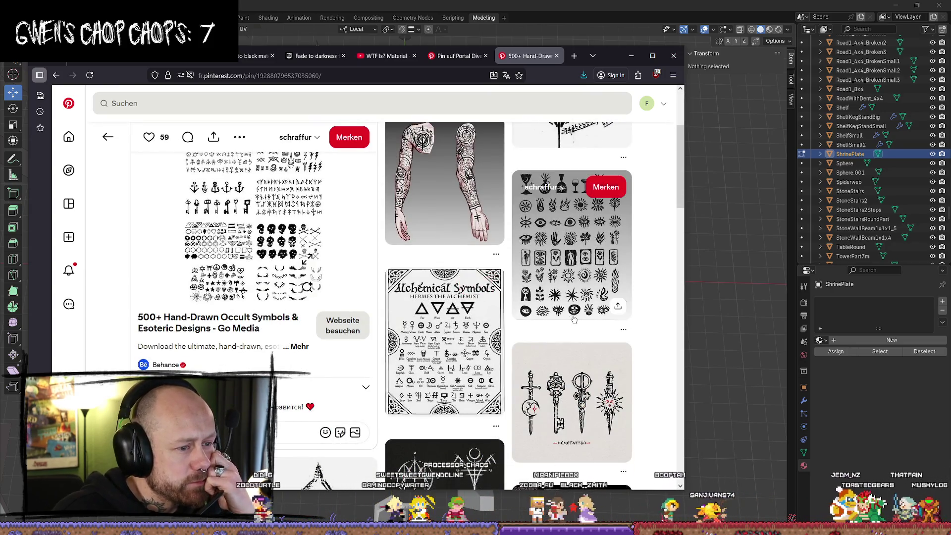
scroll(608, 303, down, 4)
scroll(608, 304, down, 1)
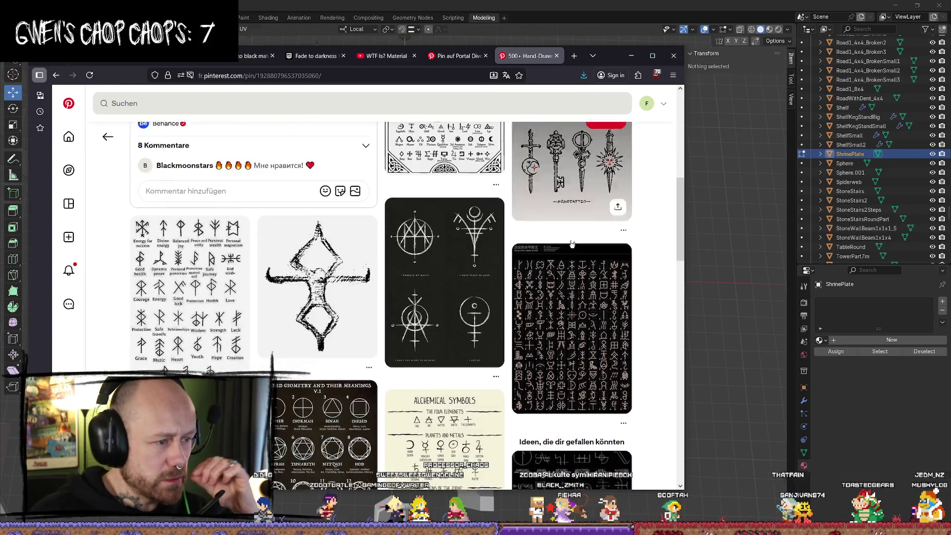
click(442, 291)
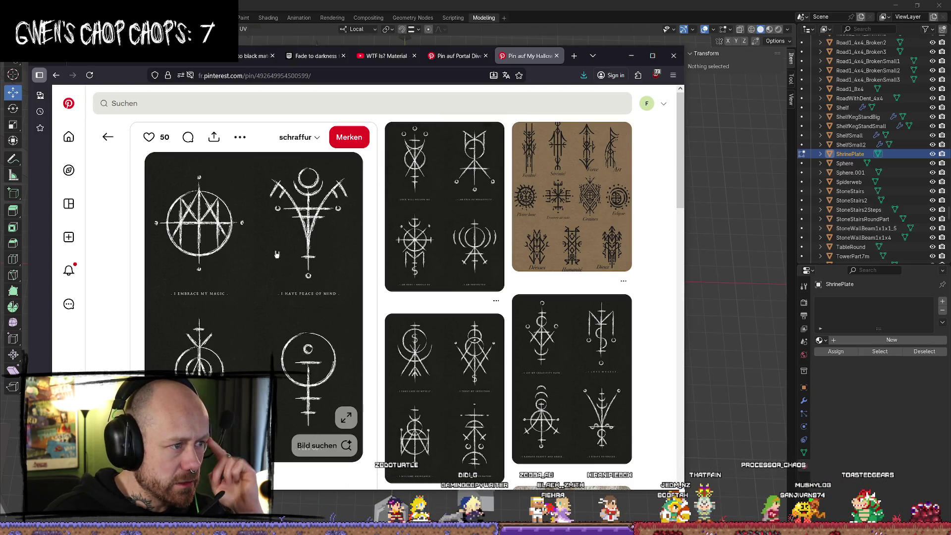
Browse on through the sun symbol pin to the 'Luck will follow me' sigil pin
scroll(276, 254, down, 1)
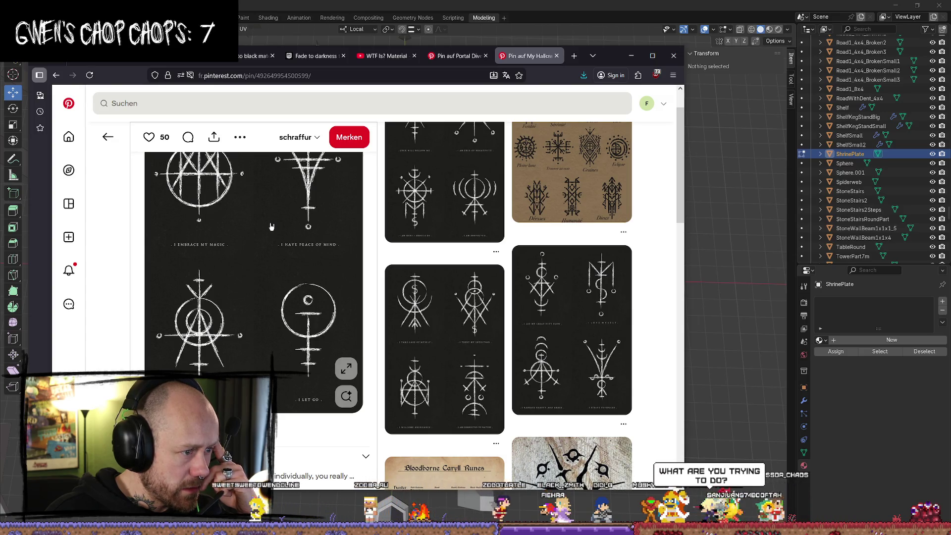
scroll(289, 276, down, 6)
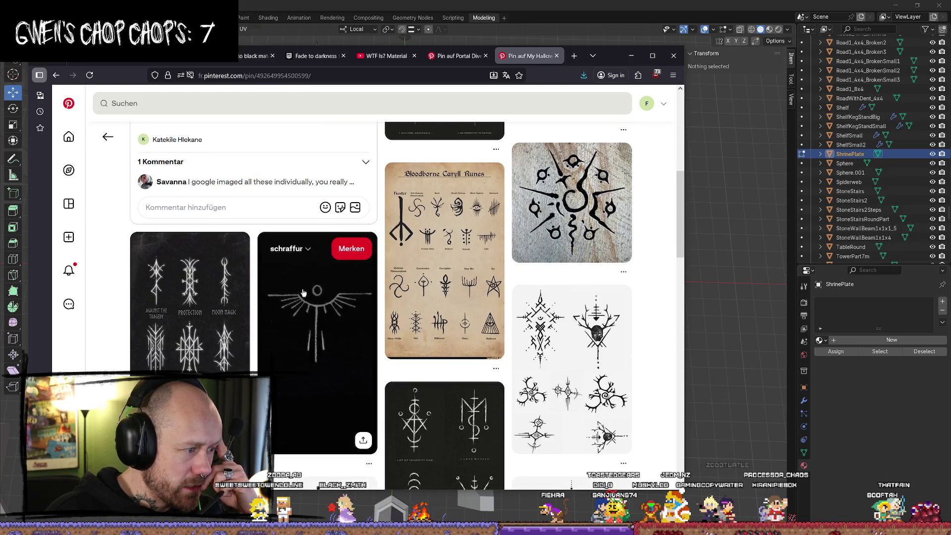
click(337, 278)
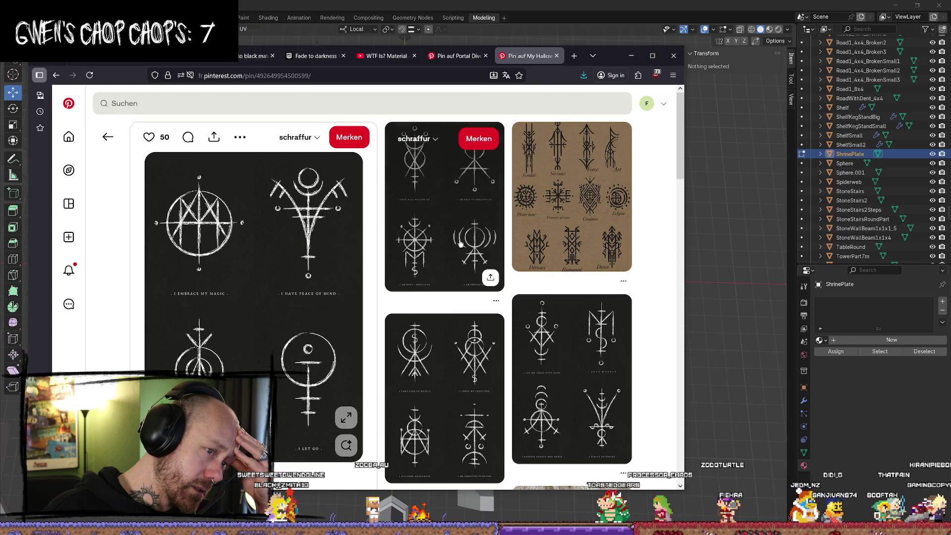
click(440, 228)
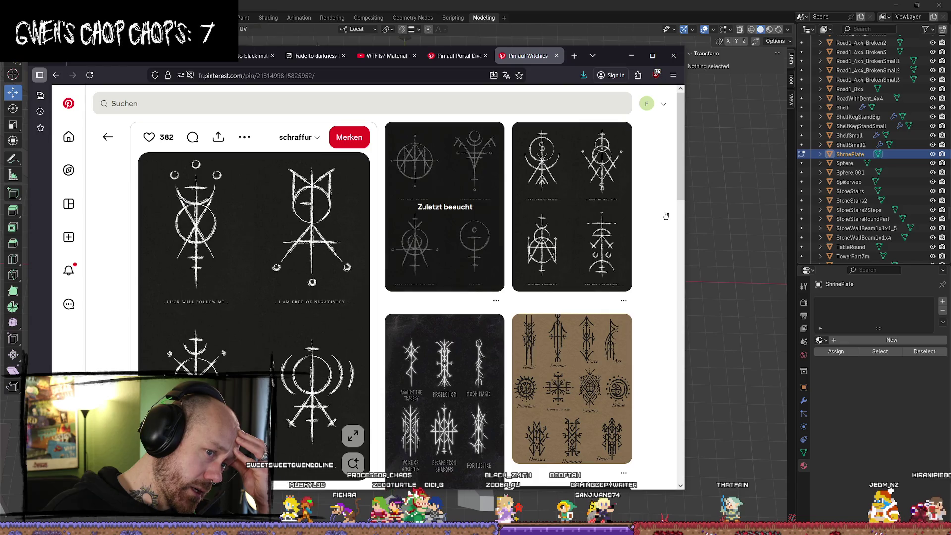
Look over the 'Luck will follow me' pin, then minimize Firefox to return to Blender
scroll(662, 216, down, 4)
scroll(662, 216, down, 2)
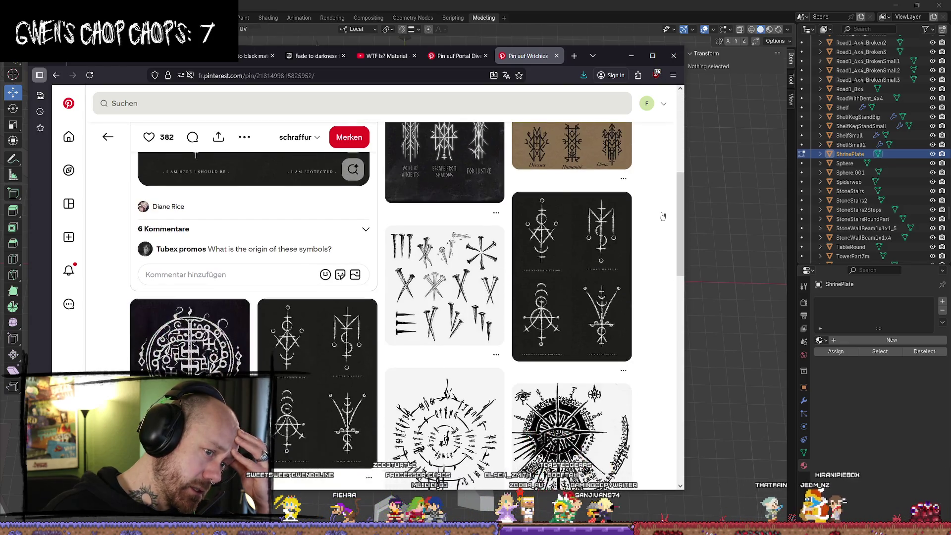
scroll(662, 217, down, 1)
scroll(662, 217, down, 3)
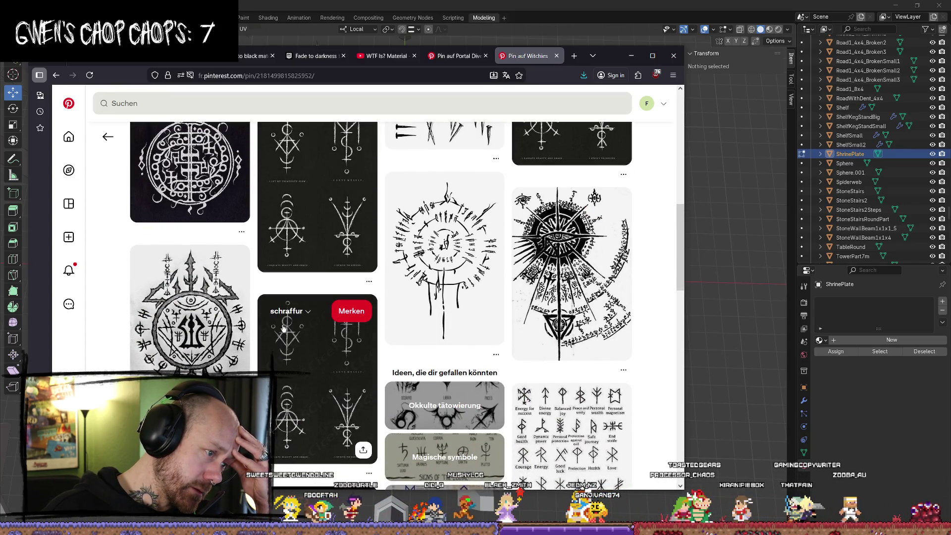
scroll(570, 273, up, 3)
scroll(569, 272, down, 3)
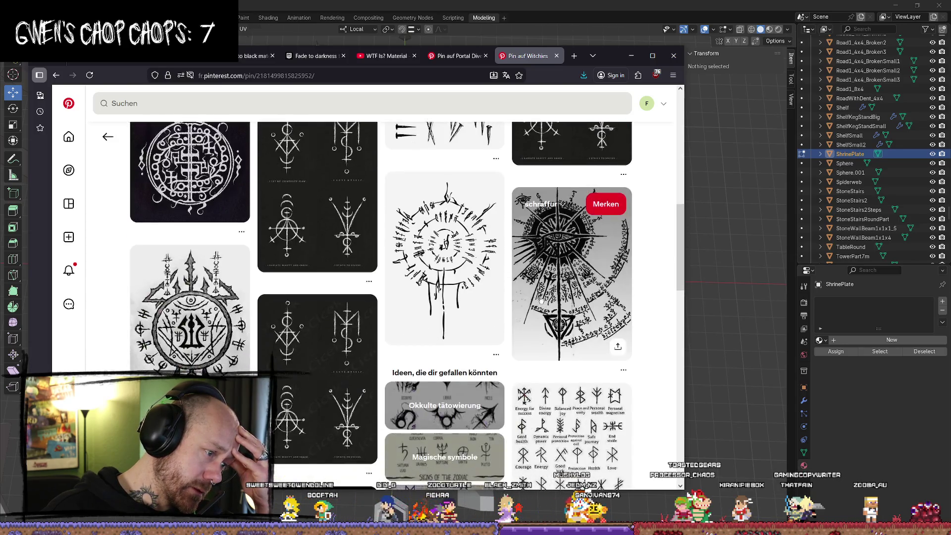
scroll(495, 310, up, 3)
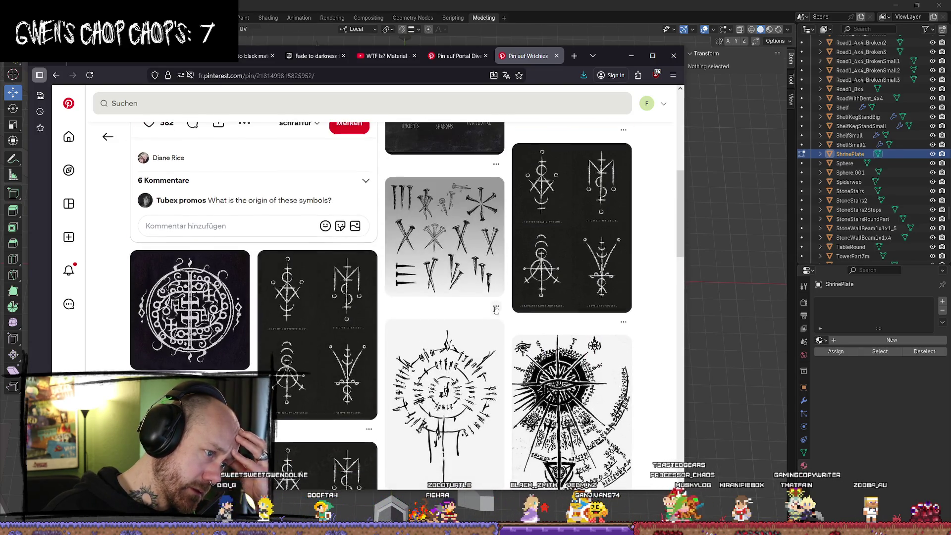
scroll(495, 309, up, 4)
scroll(495, 309, down, 4)
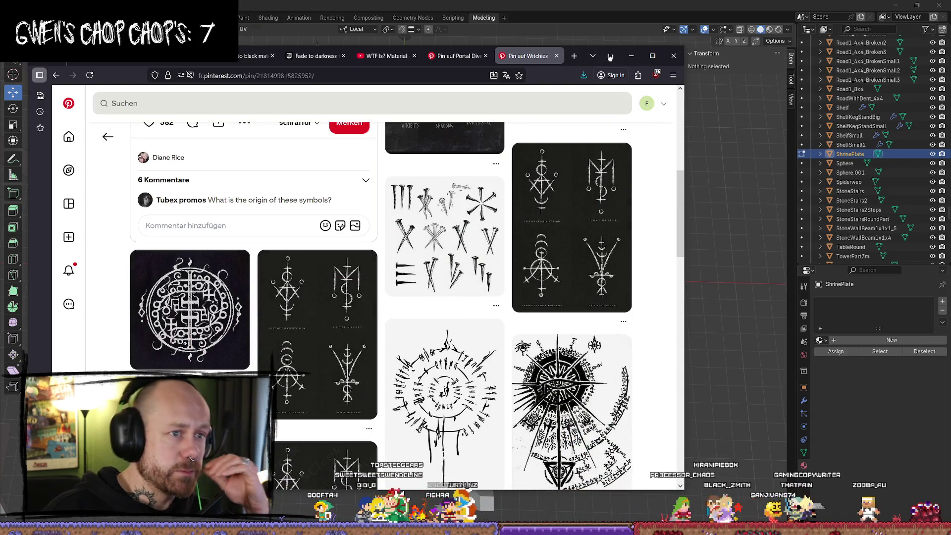
click(631, 55)
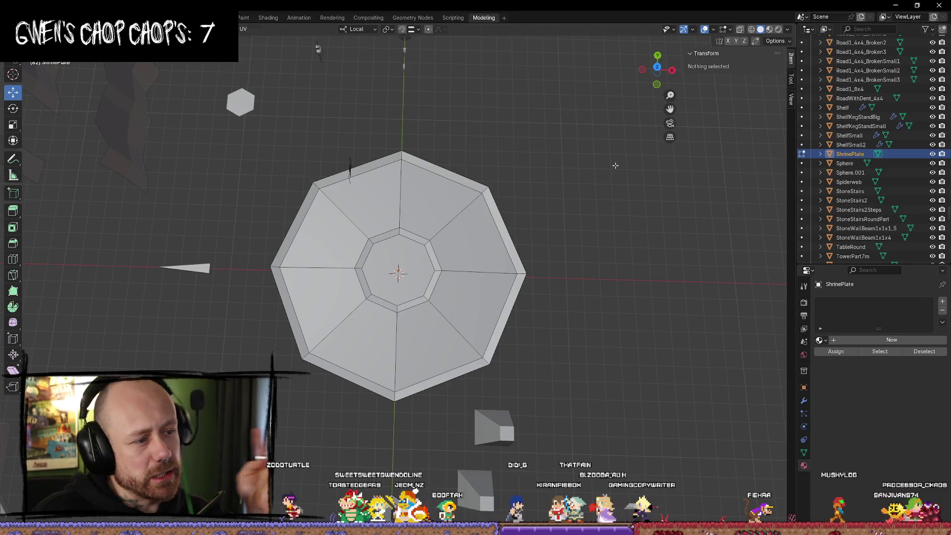
In Unreal, tilt the view level with the pillars and playtest, aiming the crossbow and walking forward
key(alt+Tab)
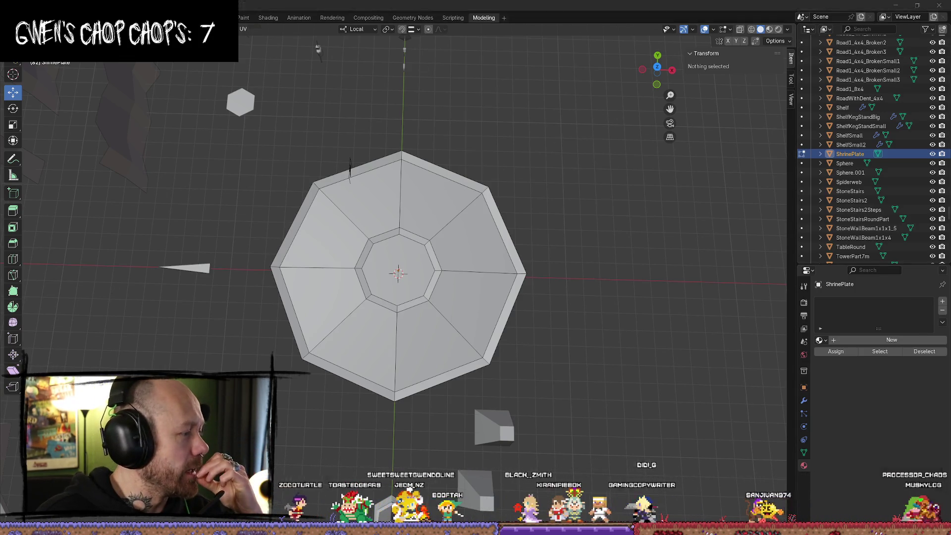
mouse_move(466, 276)
right_down()
mouse_move(465, 223)
mouse_move(467, 238)
right_up()
click(231, 37)
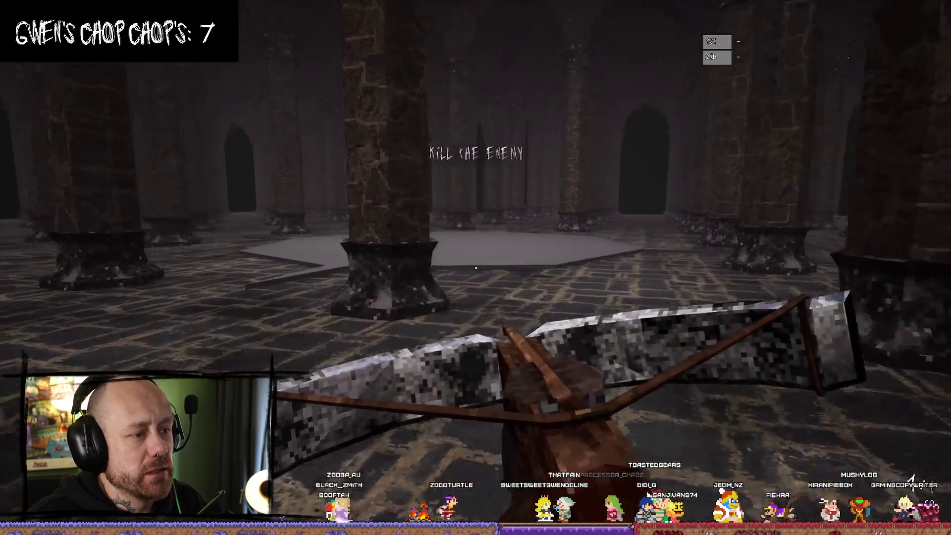
right_click(476, 267)
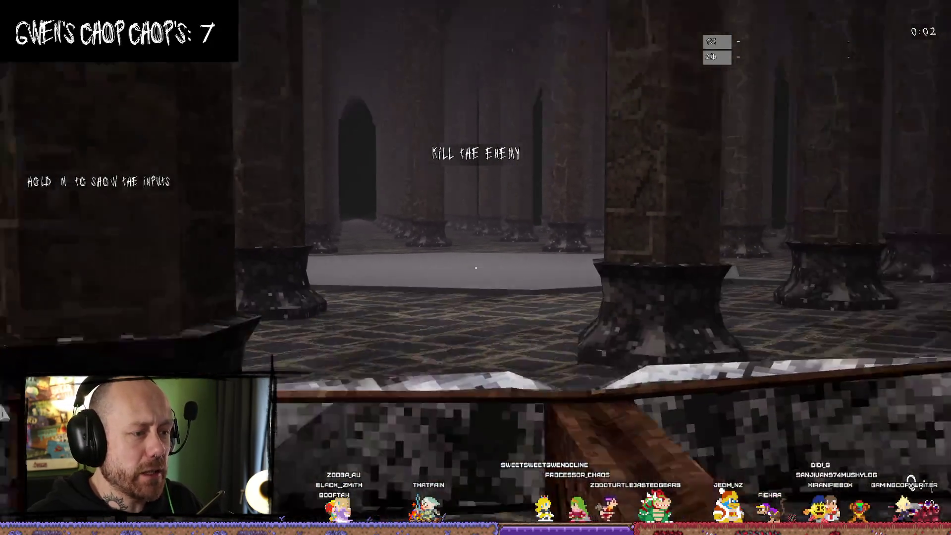
right_click(475, 268)
key(w)
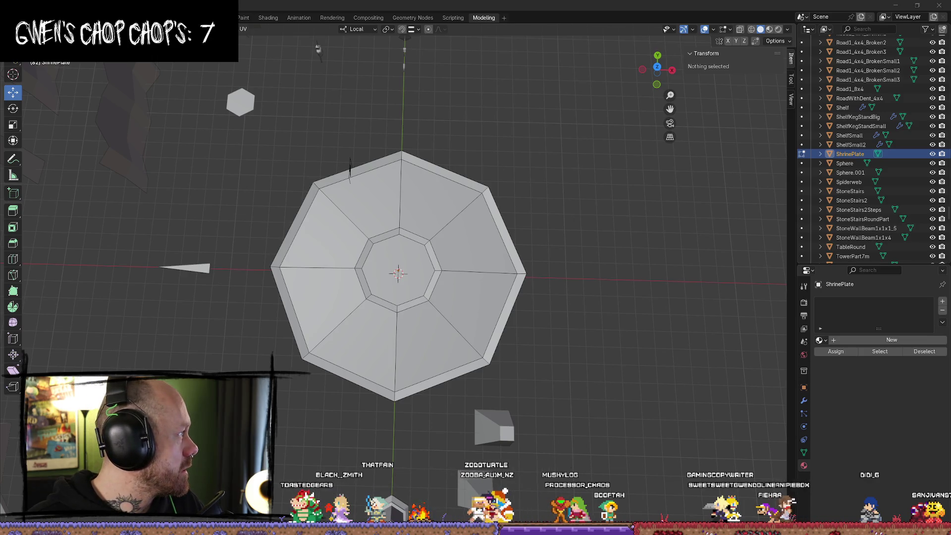
key(alt+Tab)
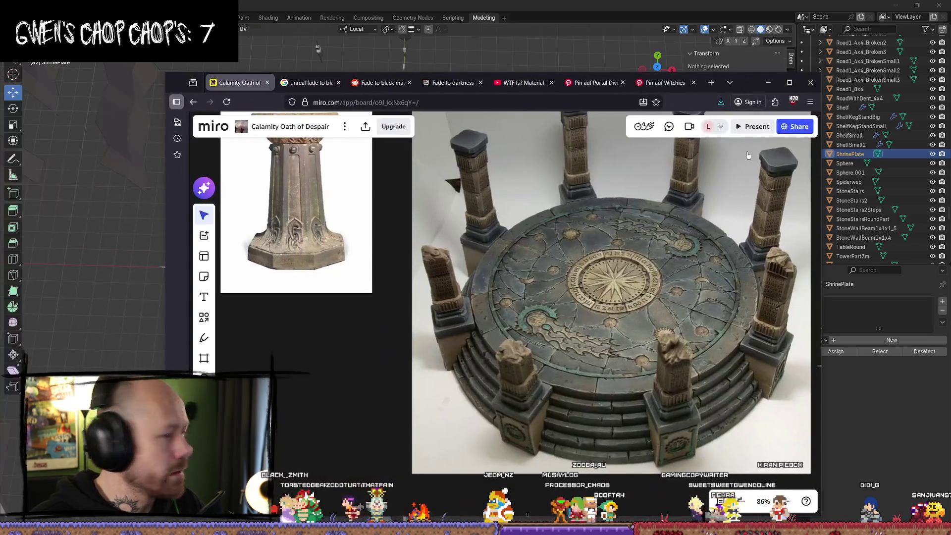
scroll(589, 231, up, 5)
scroll(588, 232, down, 2)
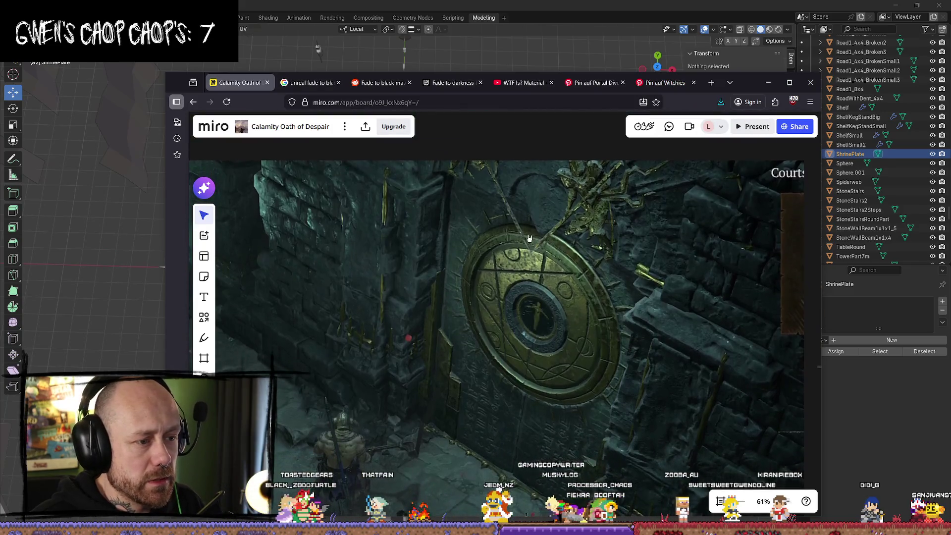
scroll(488, 327, down, 3)
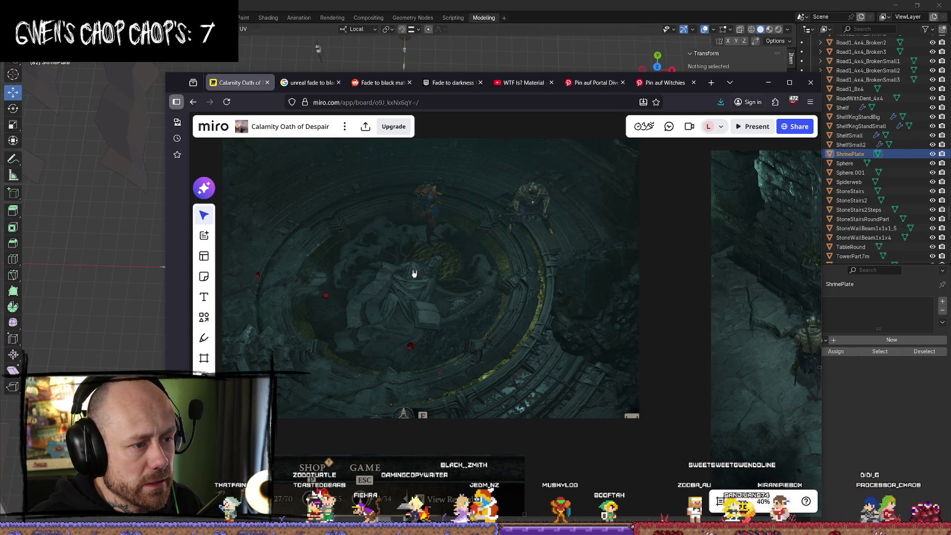
scroll(541, 287, down, 3)
click(766, 85)
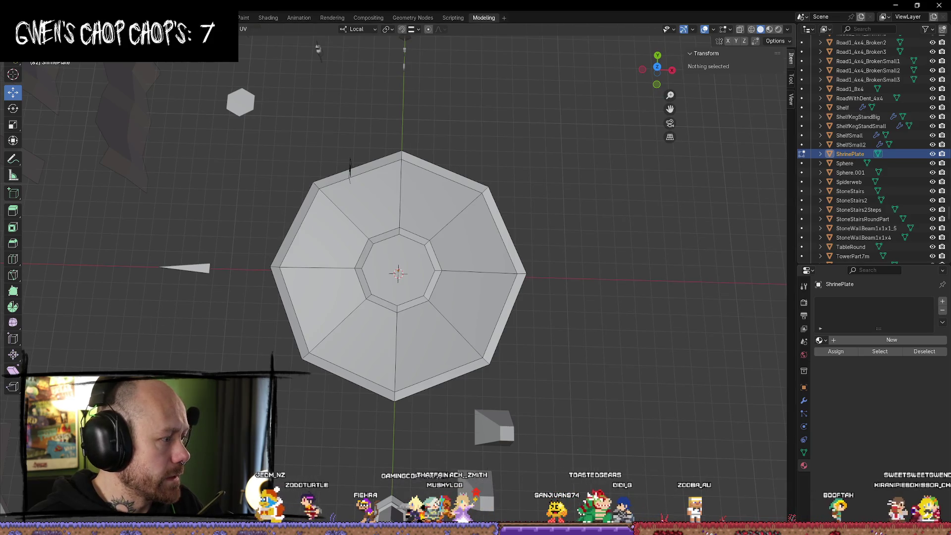
Resume the game and walk through the pillared hall, swapping the crossbow for the sword
key(alt+Tab)
mouse_move(475, 267)
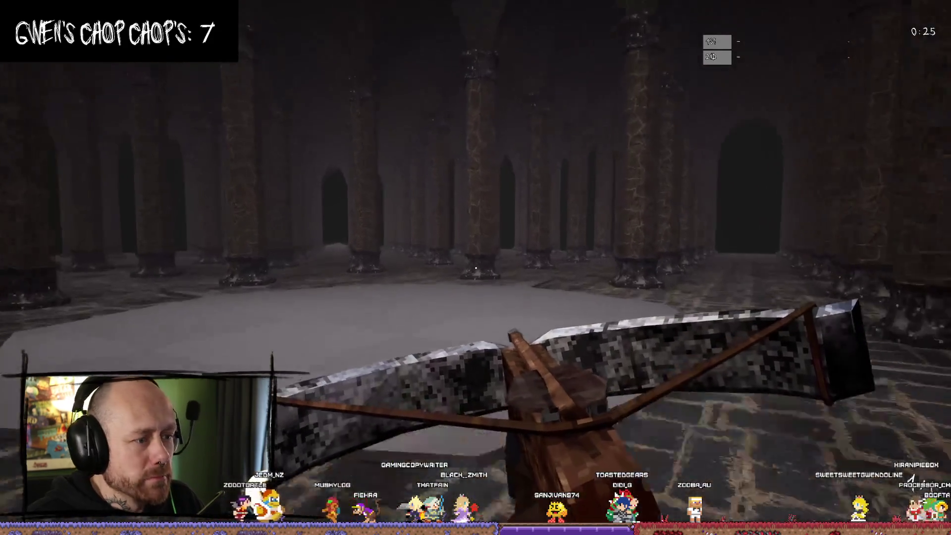
key(w)
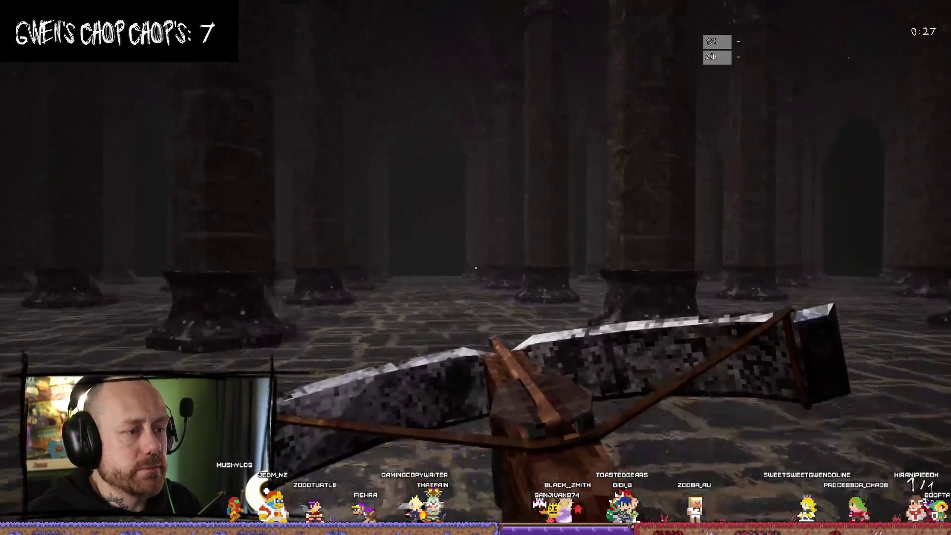
key(w)
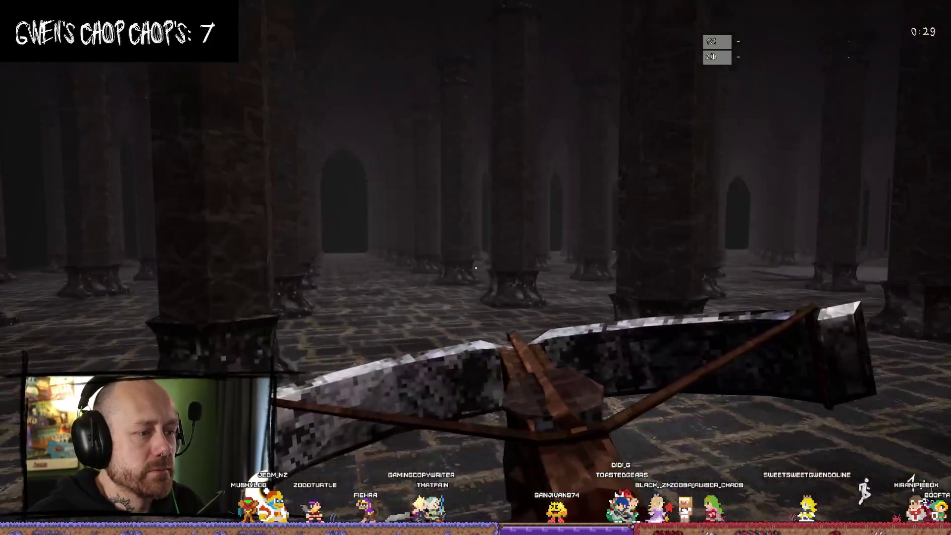
key(w)
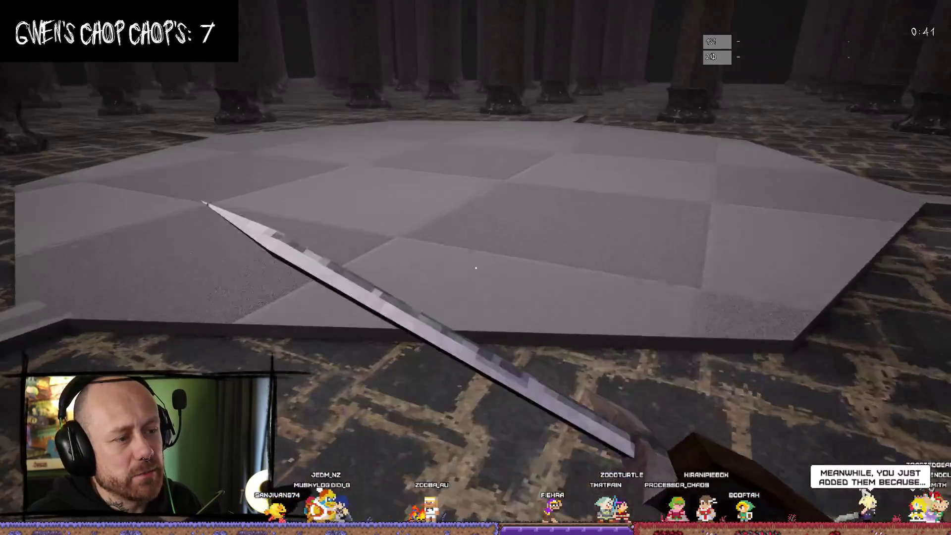
Swing the sword while stepping on and off the white platform, then stop the playtest
click(476, 268)
click(476, 268)
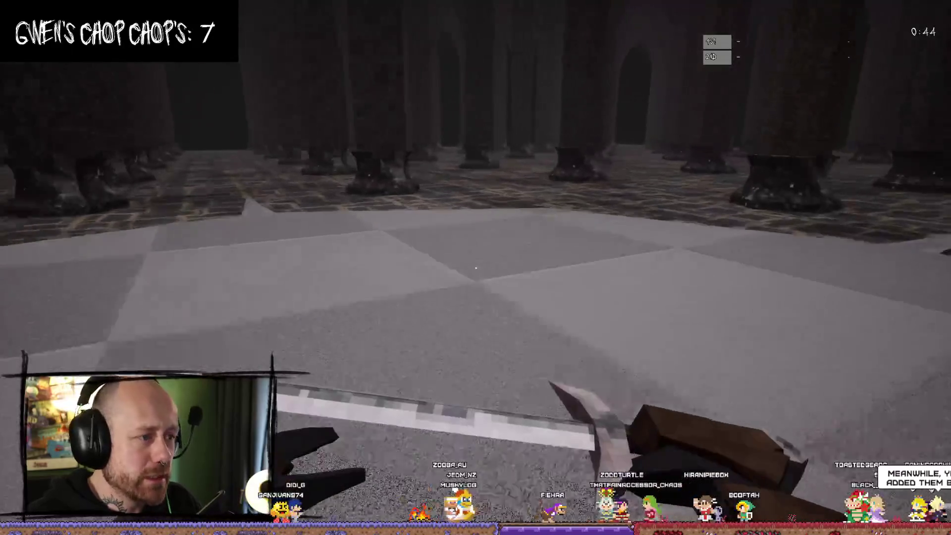
click(475, 268)
click(476, 268)
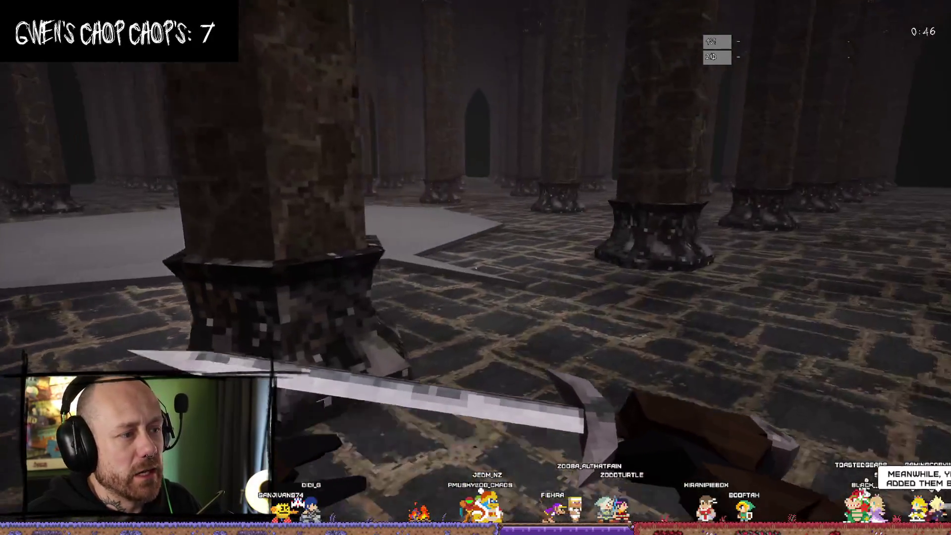
click(476, 268)
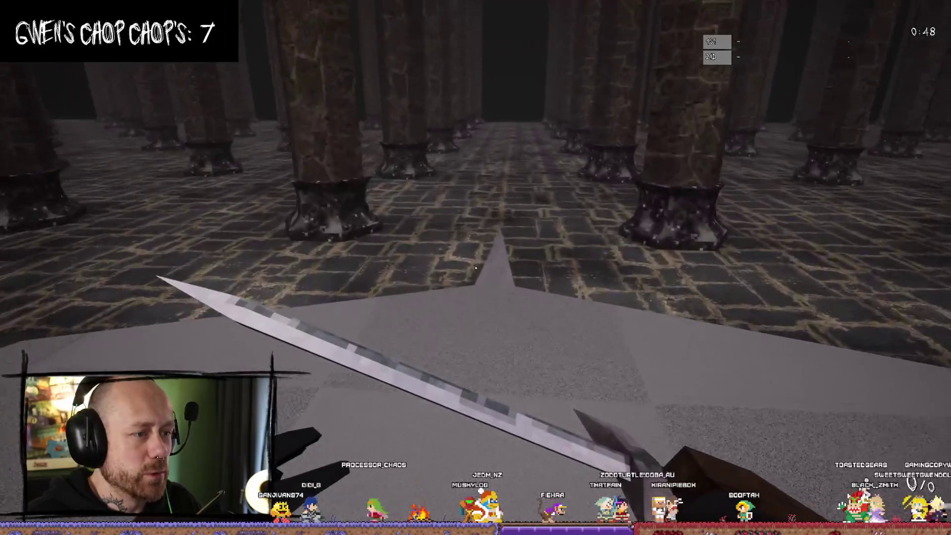
click(476, 268)
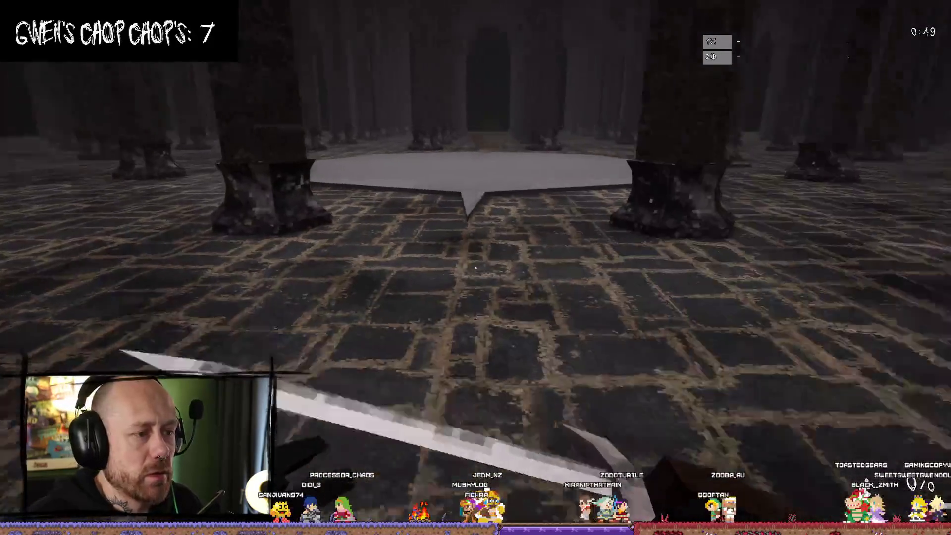
click(475, 268)
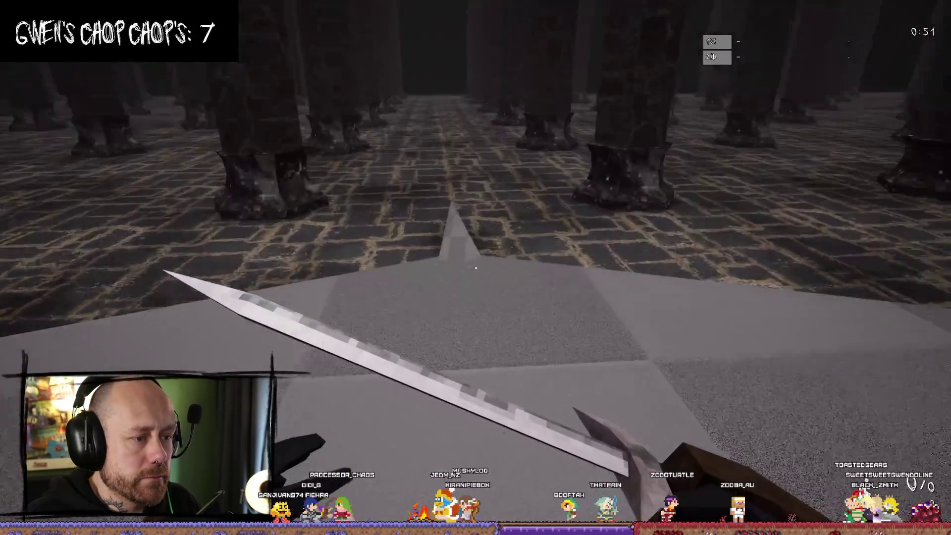
key(Escape)
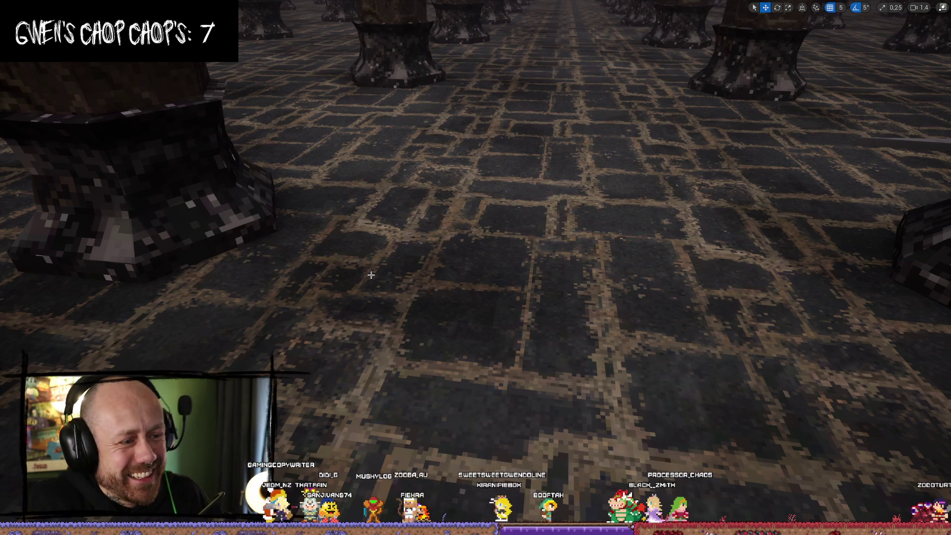
Frame and orbit the octagonal ShrinePlate in Unreal's viewport, restore the layout, then return to Blender
mouse_move(693, 245)
right_down()
mouse_move(683, 198)
mouse_move(673, 257)
right_up()
key(f)
alt+drag(664, 227, 641, 185)
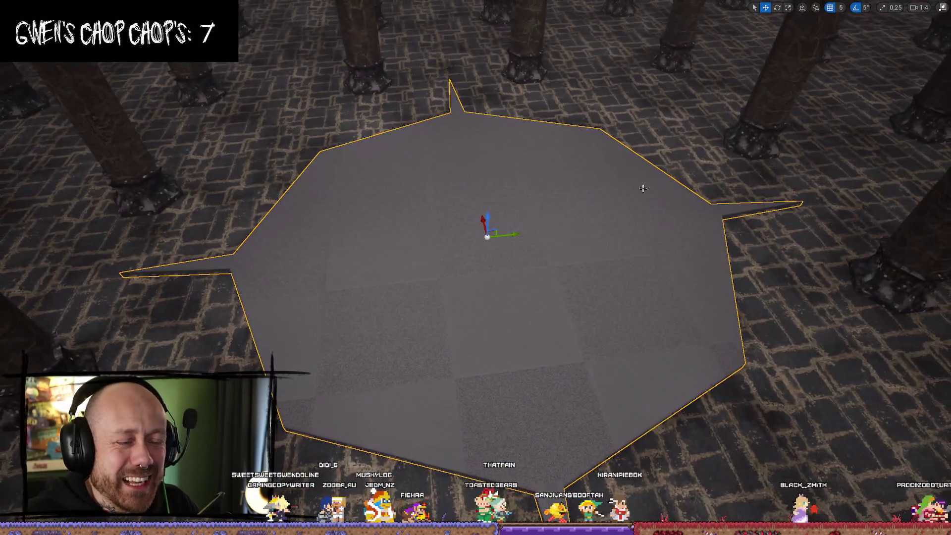
scroll(673, 159, up, 3)
click(934, 11)
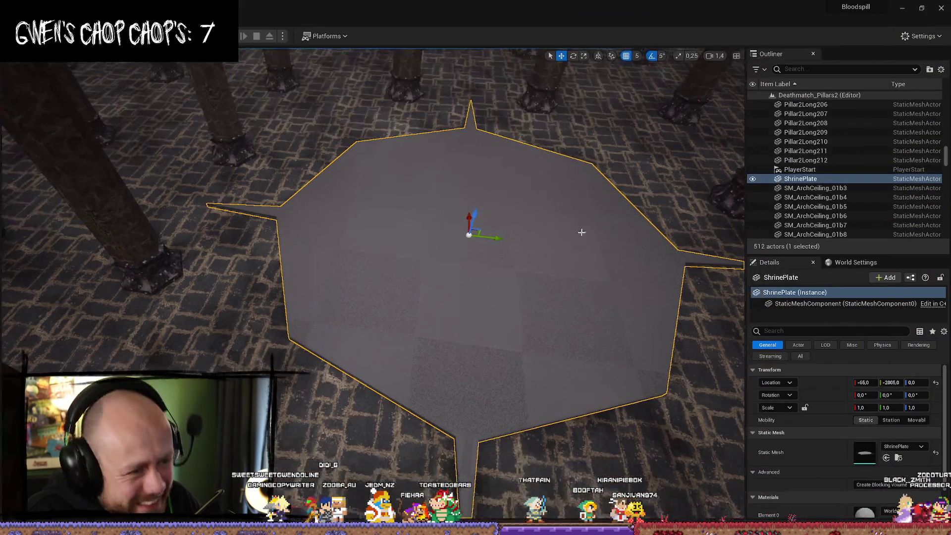
key(alt+Tab)
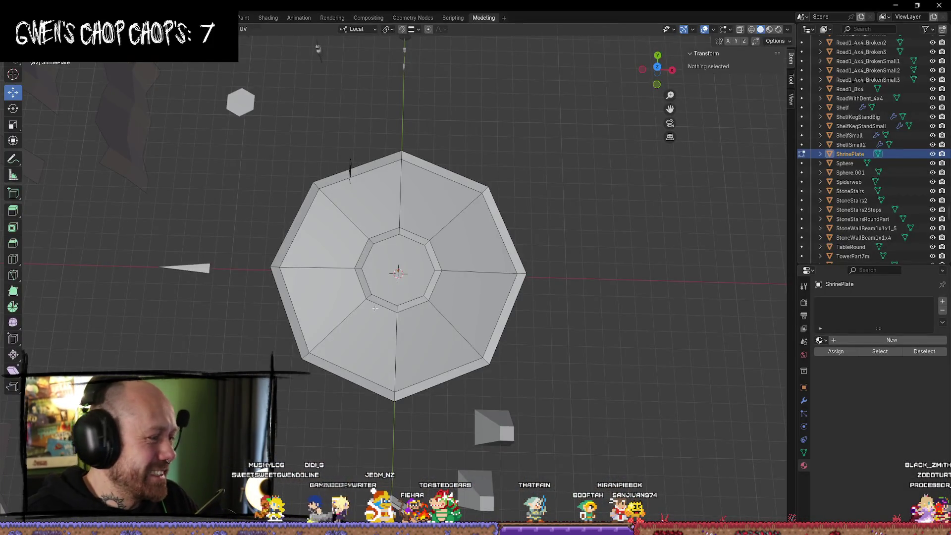
Scale the ShrinePlate octagon in X and Y only, down to 12 m across
click(467, 188)
key(Tab)
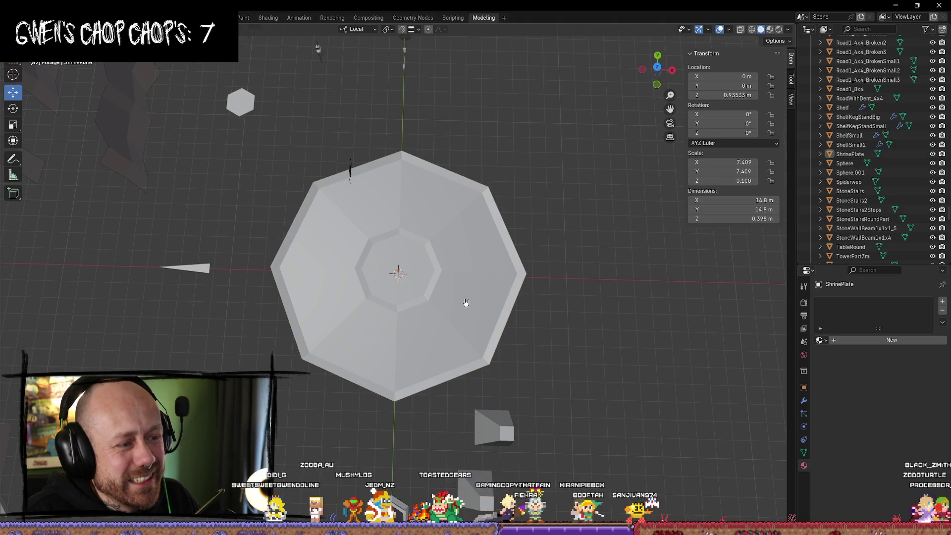
key(s)
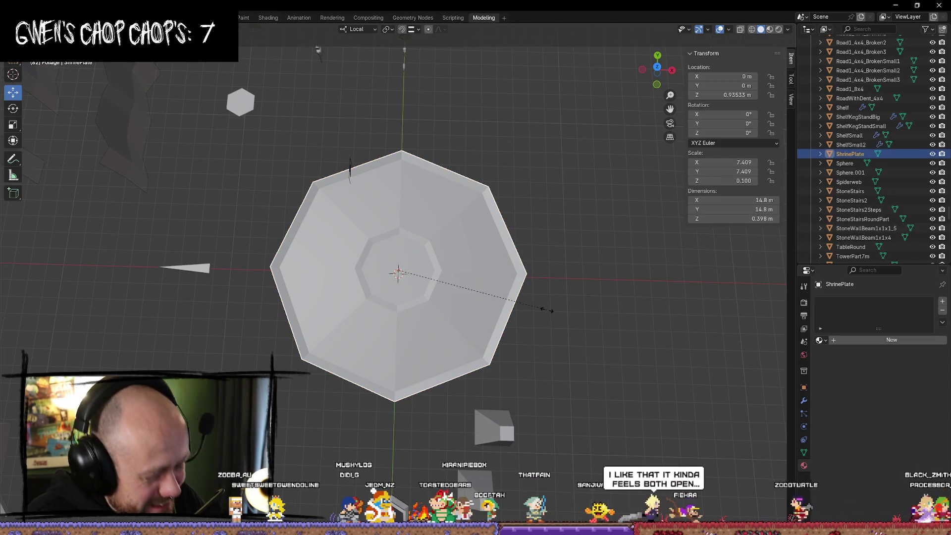
key(shift+z)
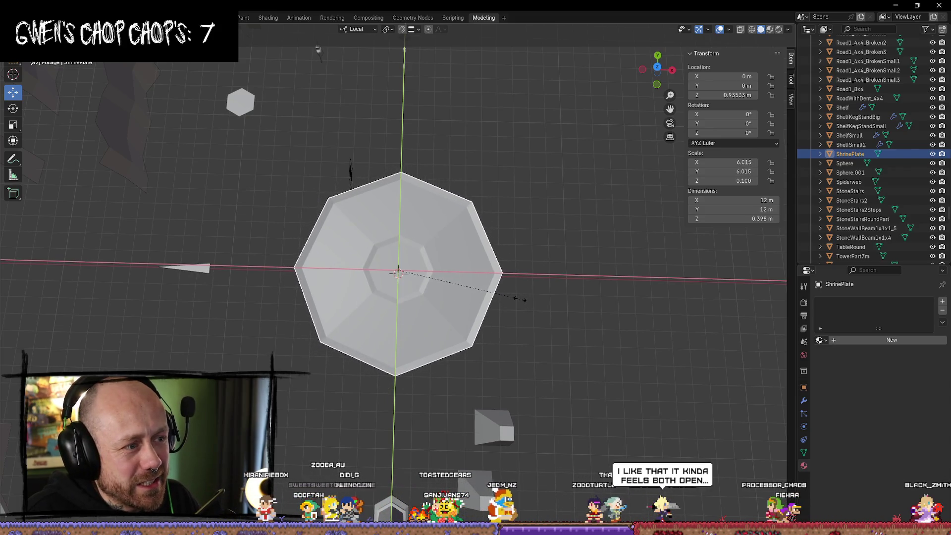
click(521, 301)
Move the thin spike toward the plate and narrow its tip vertex along Y in Edit Mode
click(203, 271)
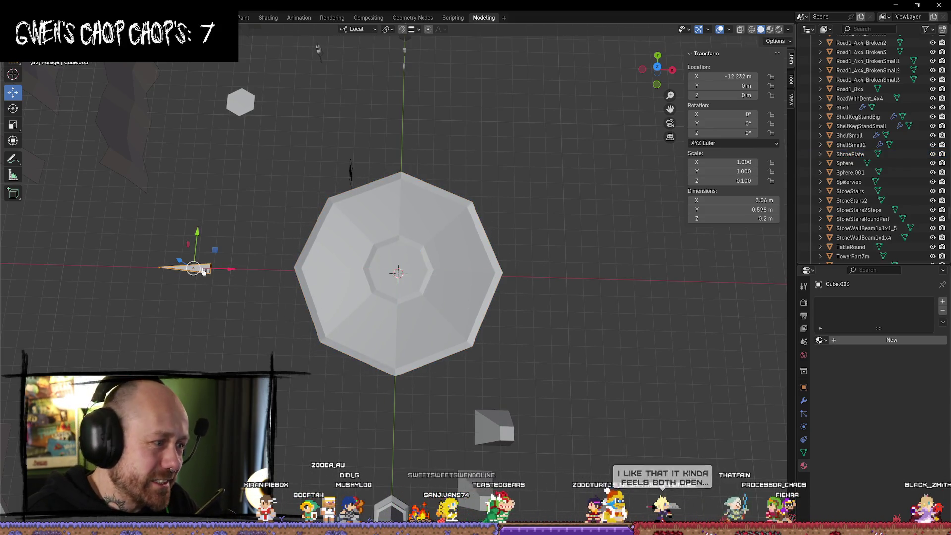
drag(237, 273, 309, 274)
scroll(276, 295, up, 4)
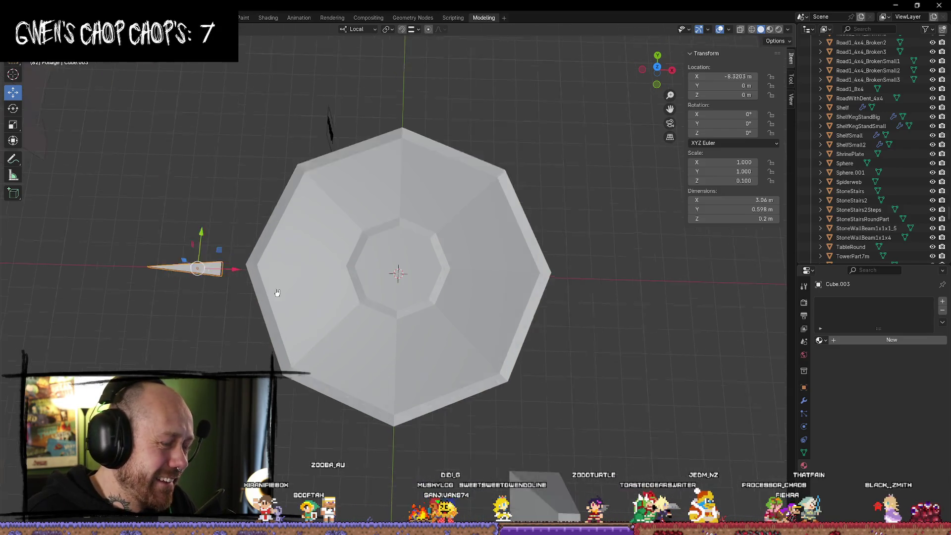
key(Tab)
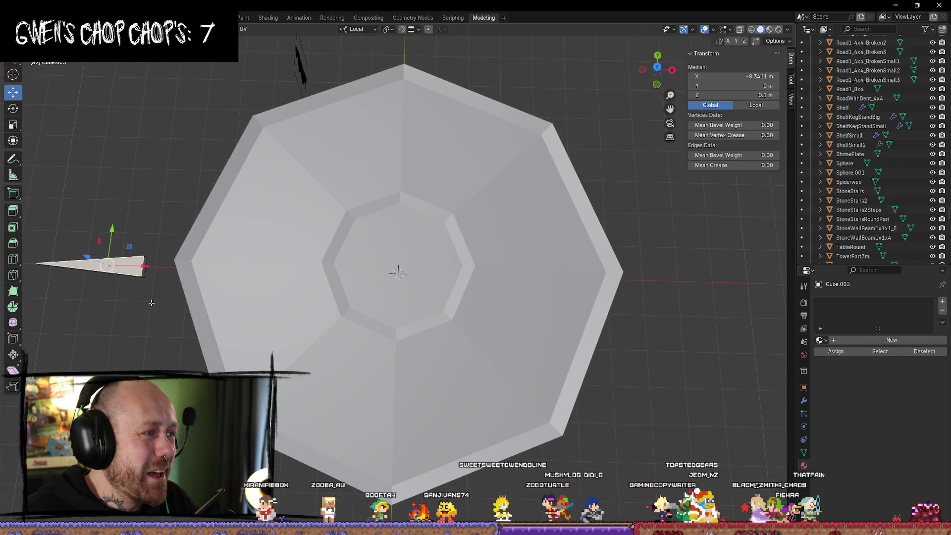
click(146, 281)
click(141, 271)
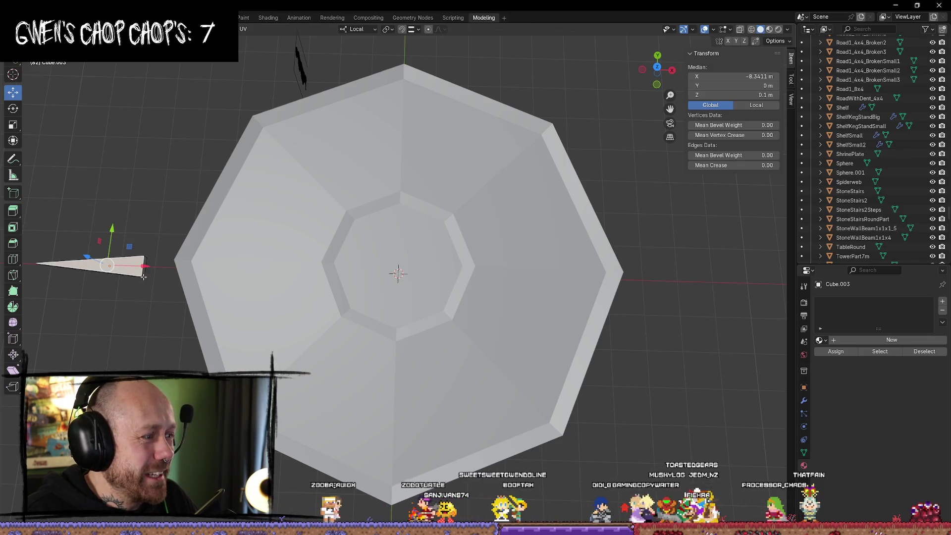
click(149, 276)
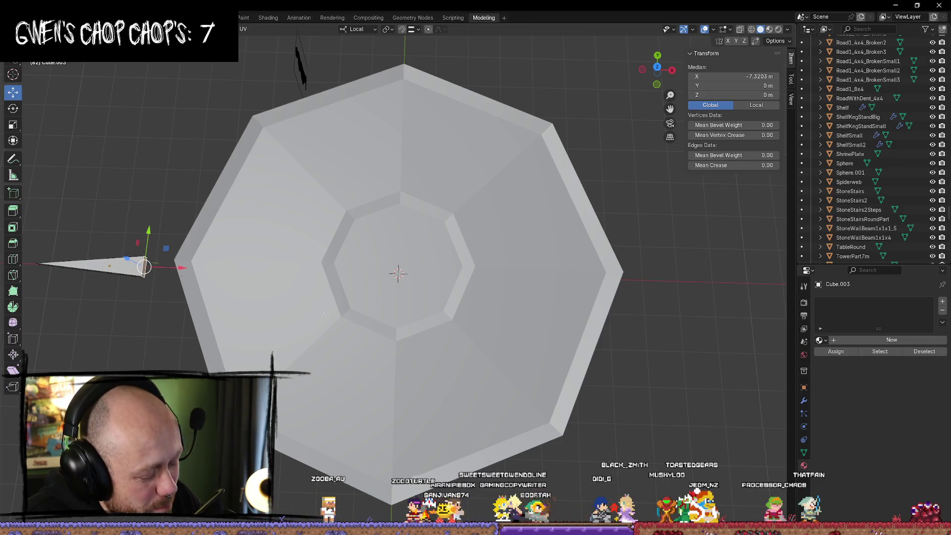
key(s)
key(y)
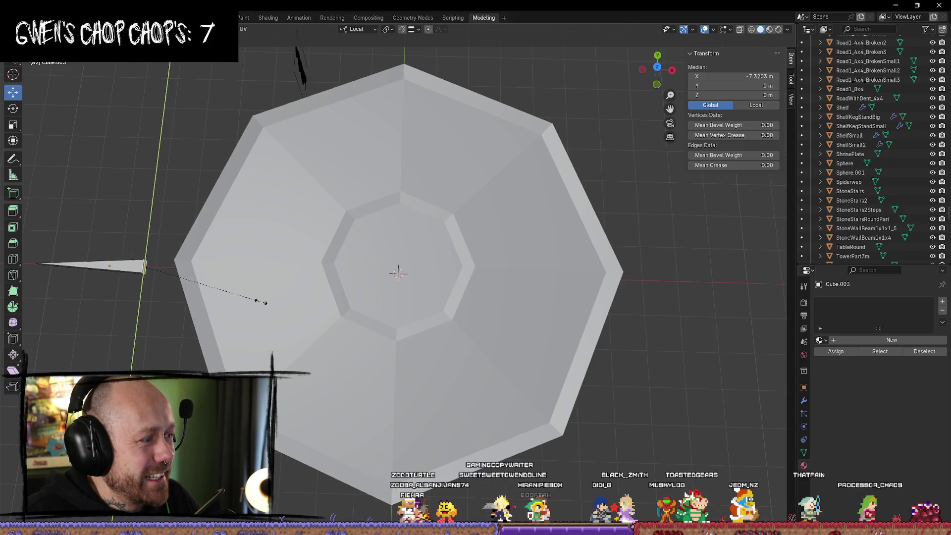
click(247, 295)
drag(175, 265, 217, 274)
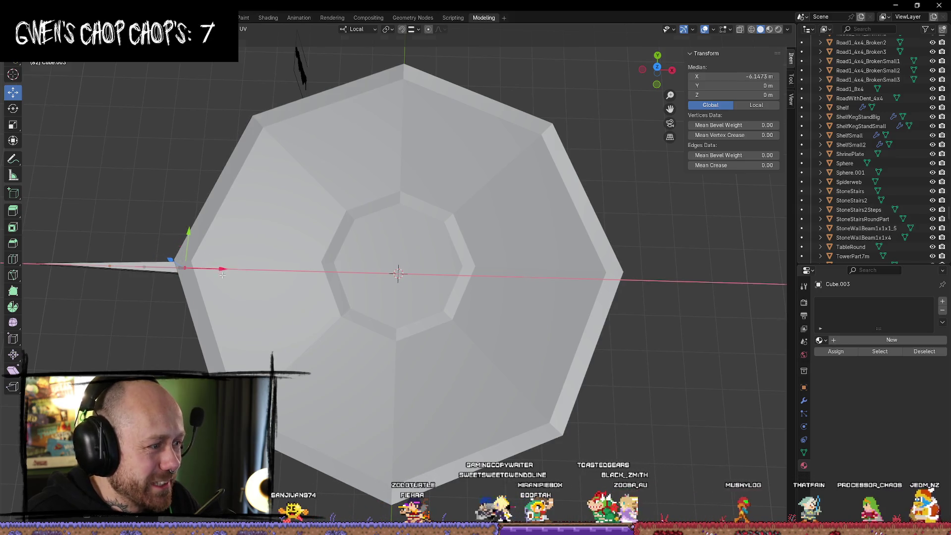
key(Tab)
In top view, slide the spike to meet the plate's left edge, then duplicate it as Cube.004
drag(153, 269, 134, 270)
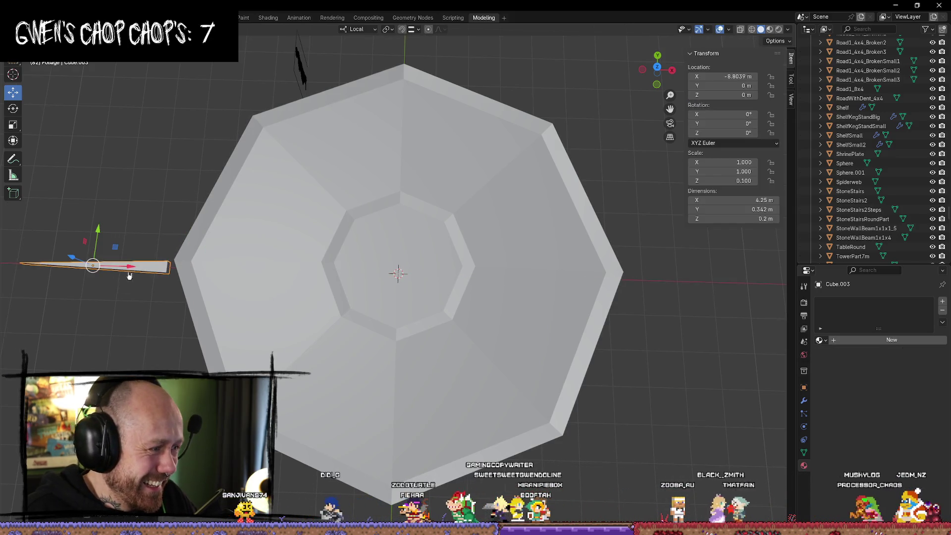
click(657, 68)
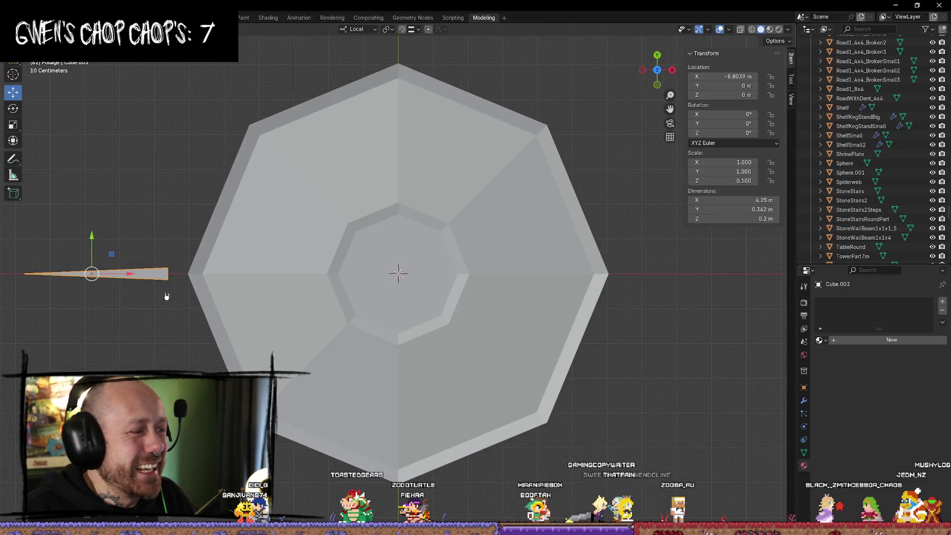
drag(92, 236, 91, 235)
scroll(295, 292, down, 3)
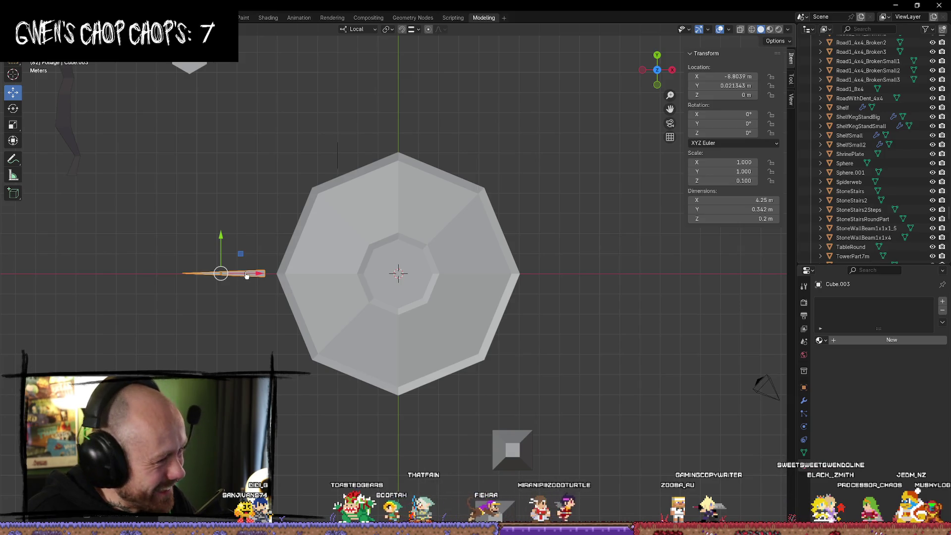
drag(263, 279, 281, 279)
click(530, 282)
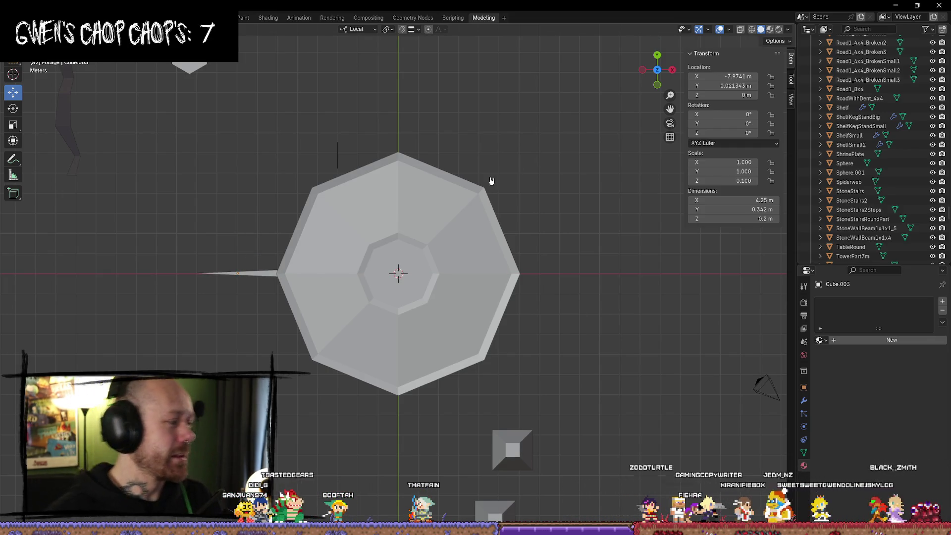
click(269, 273)
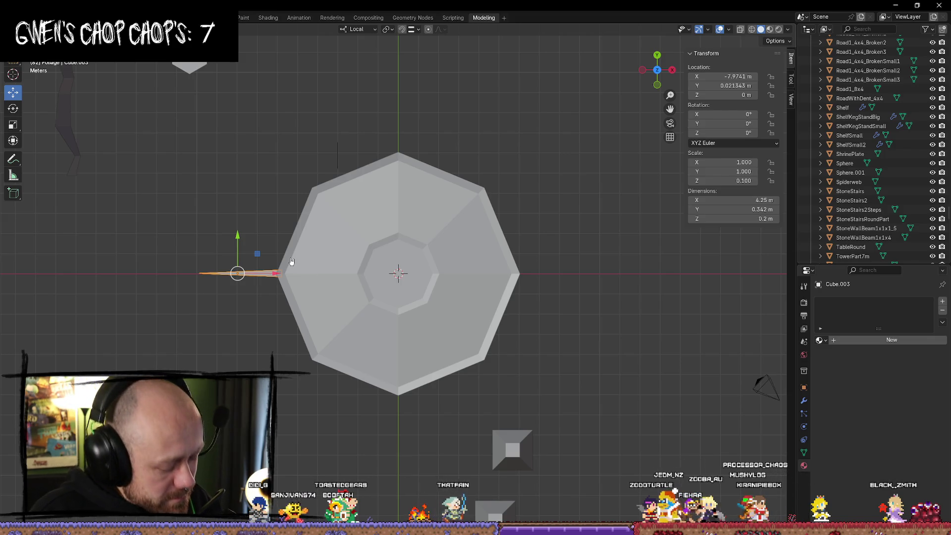
key(shift+d)
key(Escape)
Move the duplicate spike over the plate's top corner and rotate it −90° to point upward
drag(246, 245, 269, 177)
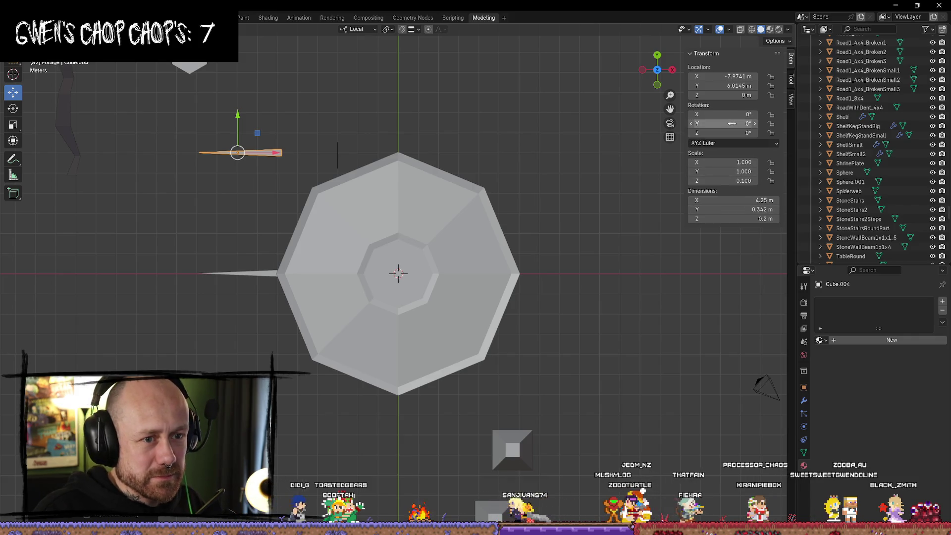
drag(275, 152, 419, 151)
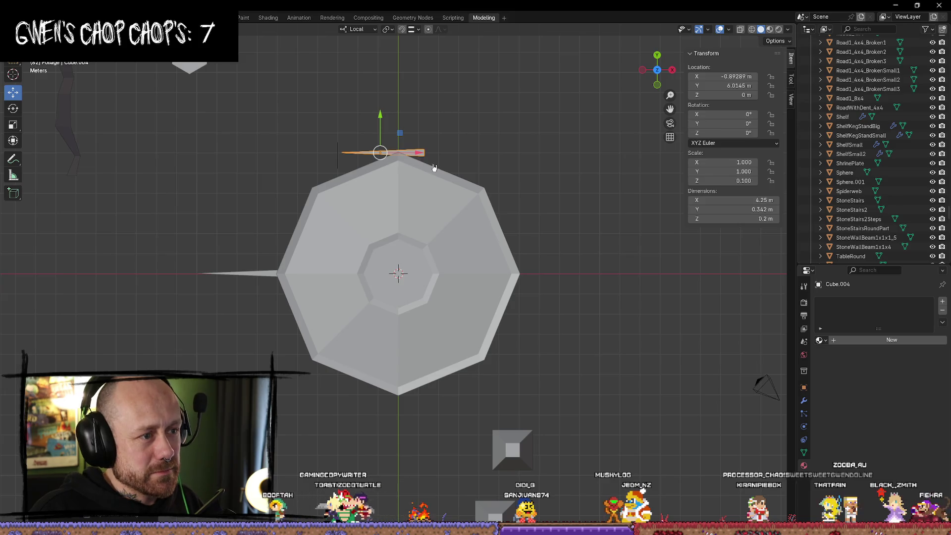
click(13, 108)
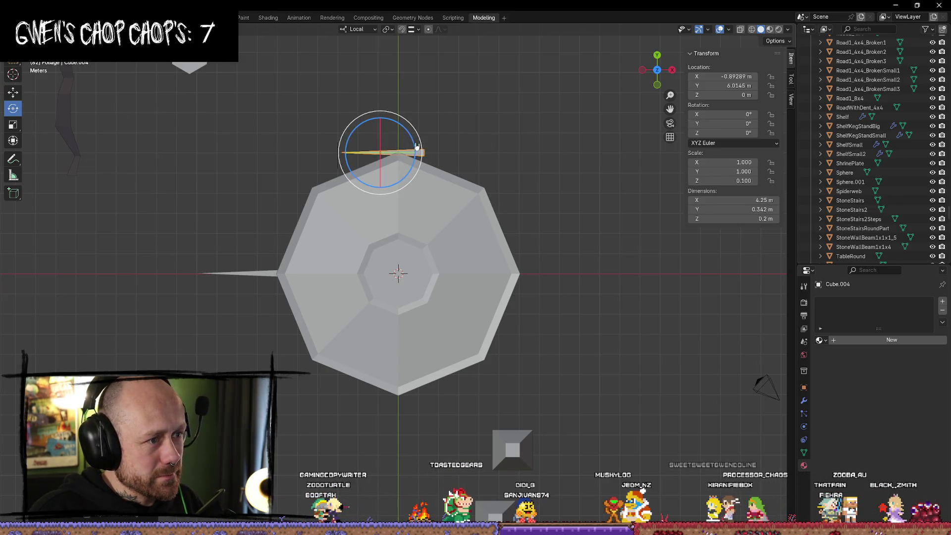
mouse_move(417, 147)
mouse_down()
mouse_move(407, 215)
mouse_move(415, 240)
mouse_up()
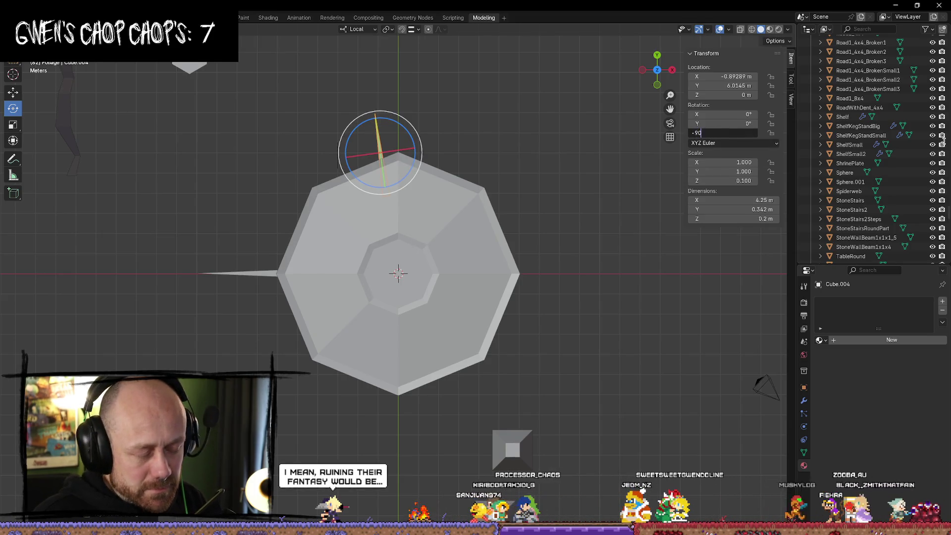
key(Return)
Seat the upright spike on the top corner, then enter Edit Mode with Wireframe shading
key(shift+space)
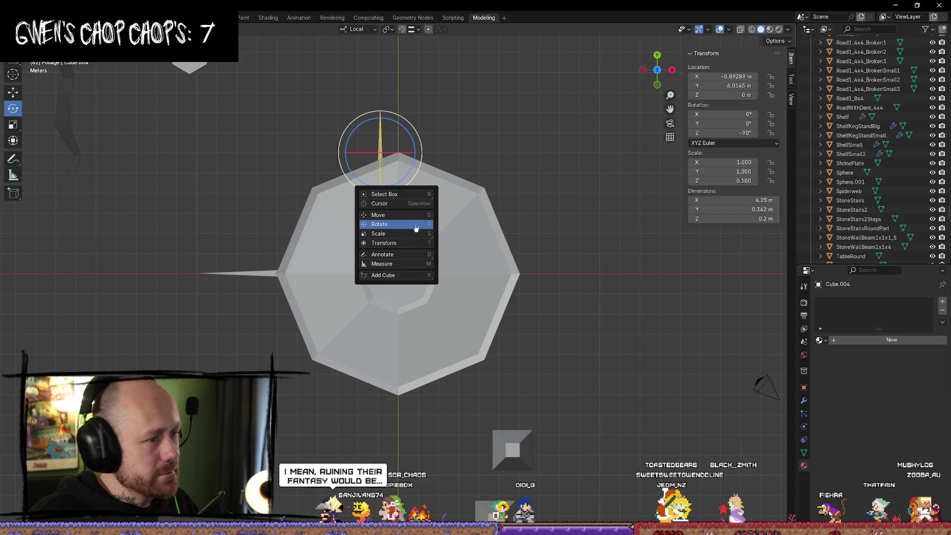
click(388, 214)
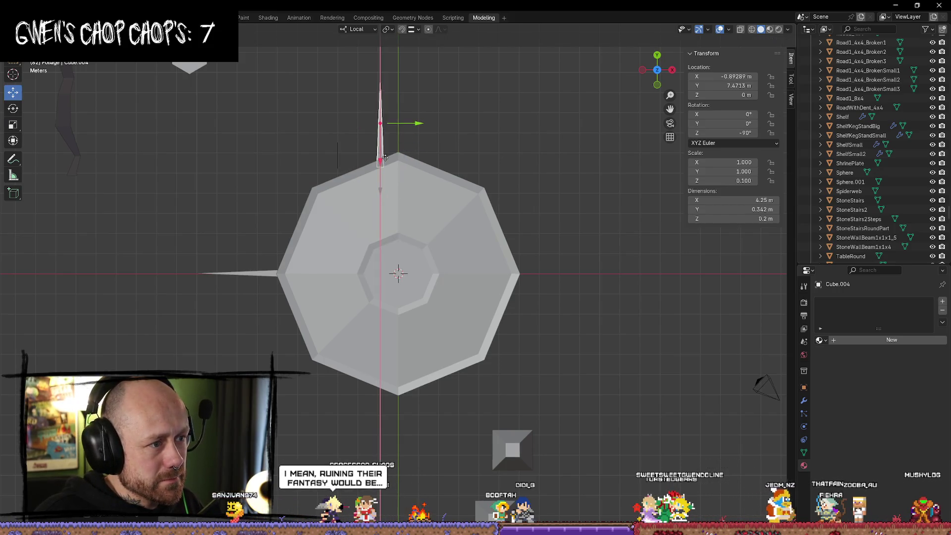
drag(397, 134, 433, 114)
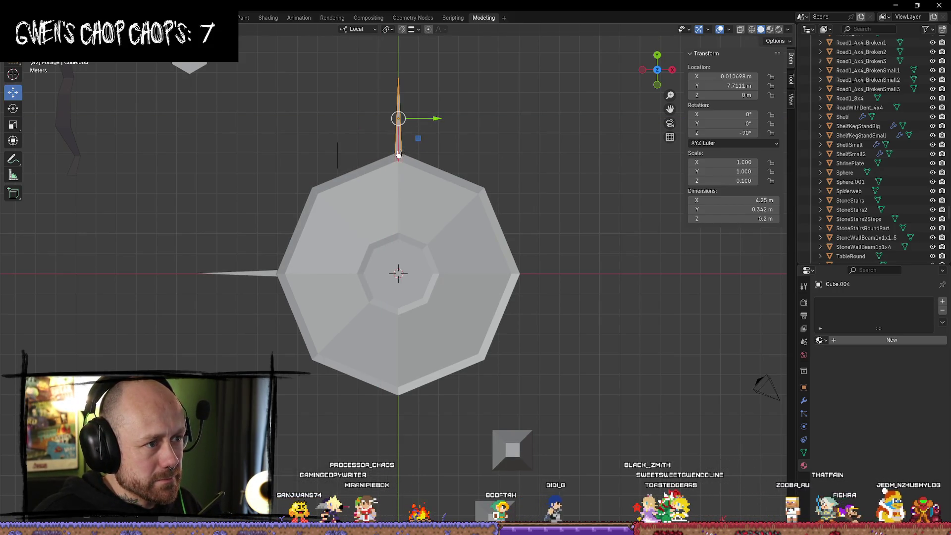
drag(399, 156, 399, 155)
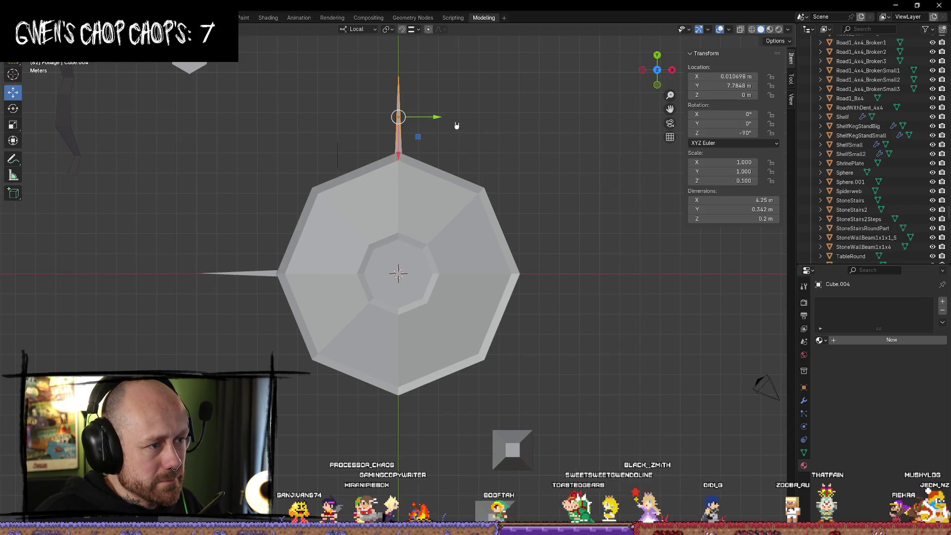
key(Tab)
key(Tab)
key(Tab)
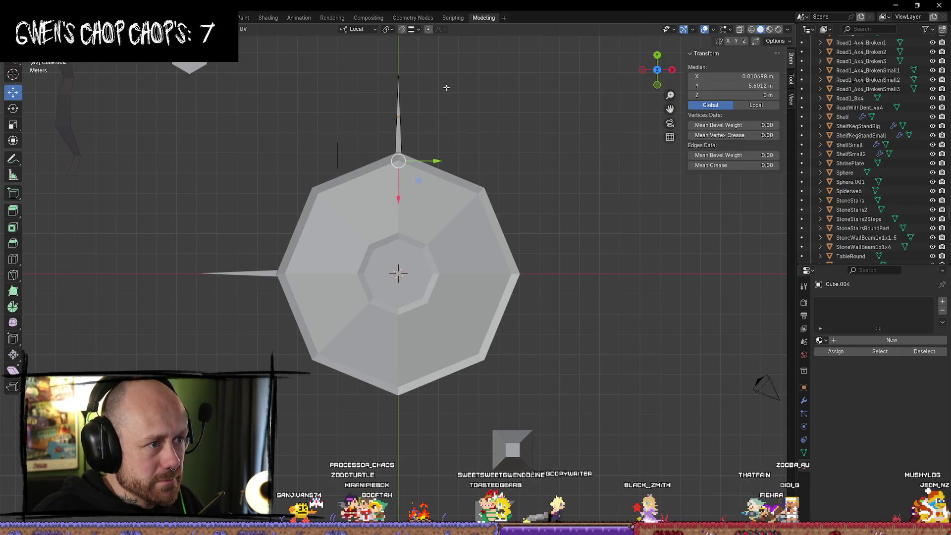
key(z)
click(361, 85)
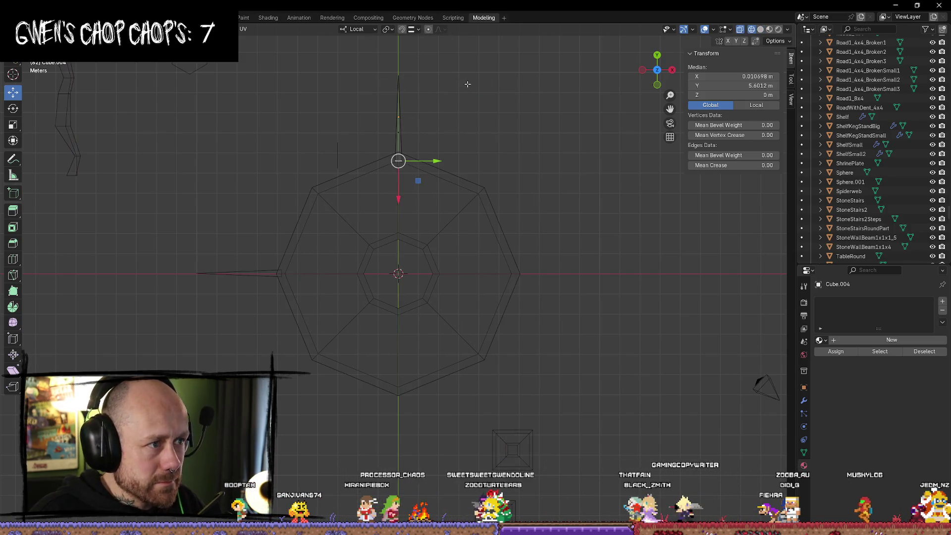
Undo the trial tip-vertex edits on the upright spike and go back to Object Mode
click(399, 75)
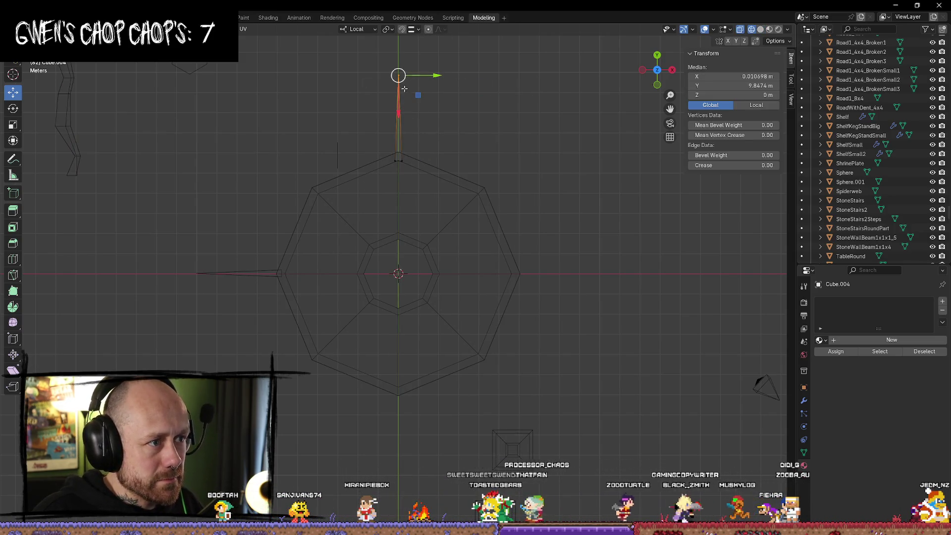
click(444, 120)
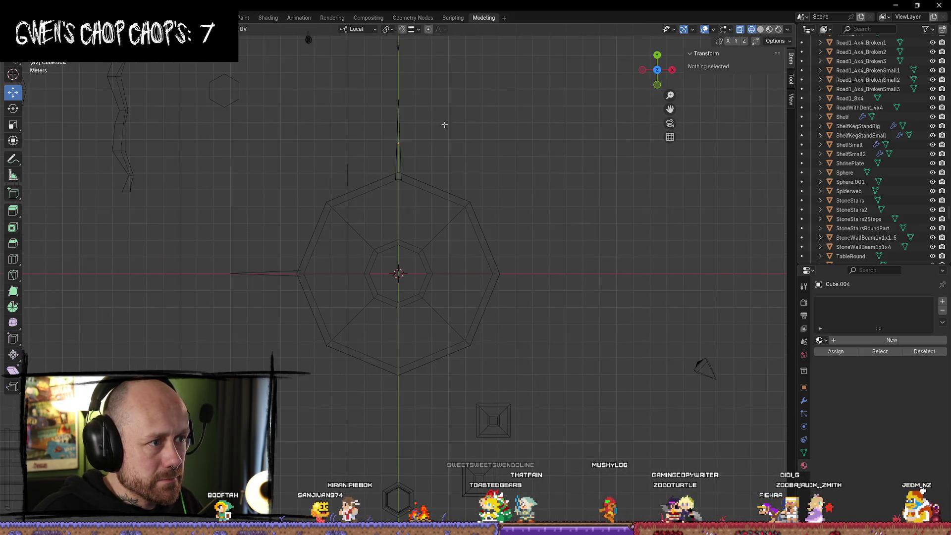
key(Tab)
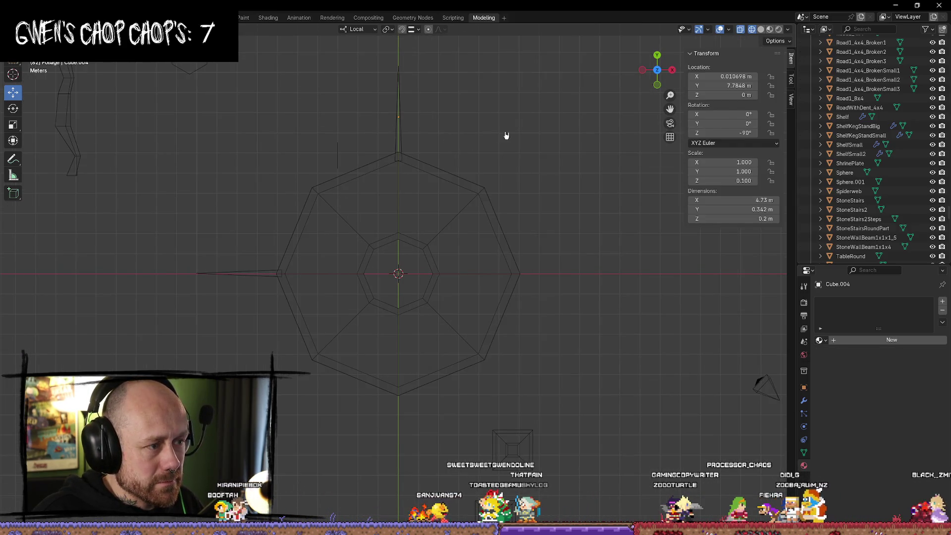
key(Tab)
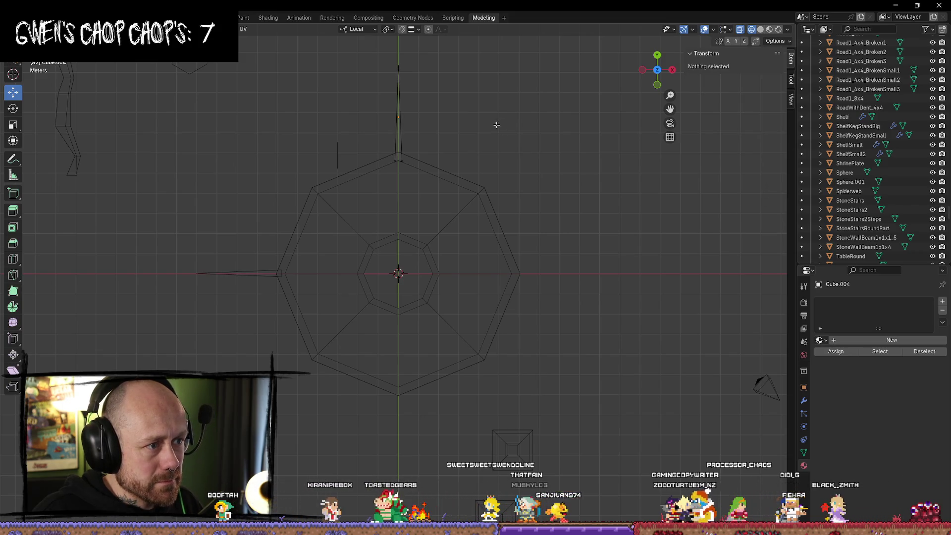
key(ctrl+z)
key(ctrl+z)
key(ctrl+z)
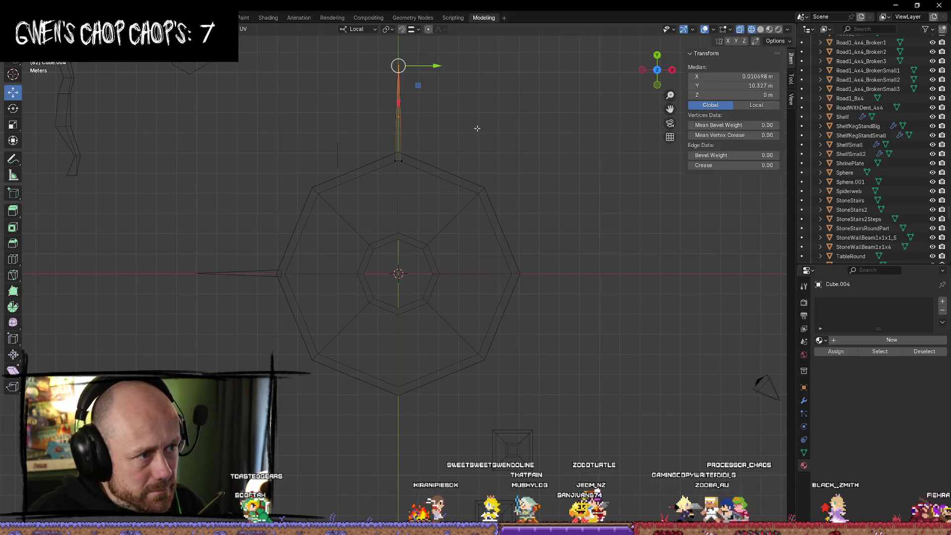
click(487, 135)
key(Tab)
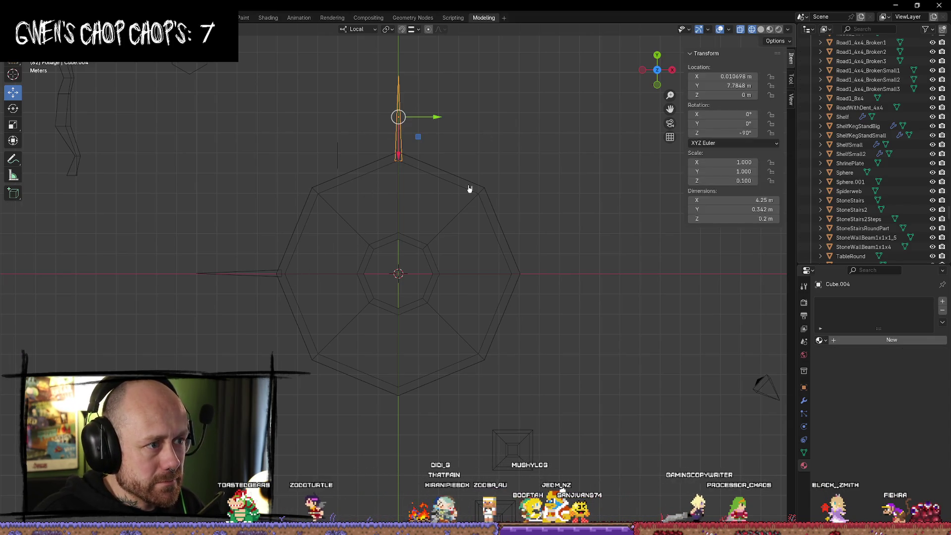
key(shift+d)
Place a copy of the top spike at the plate's bottom corner with Z rotation 90°
key(y)
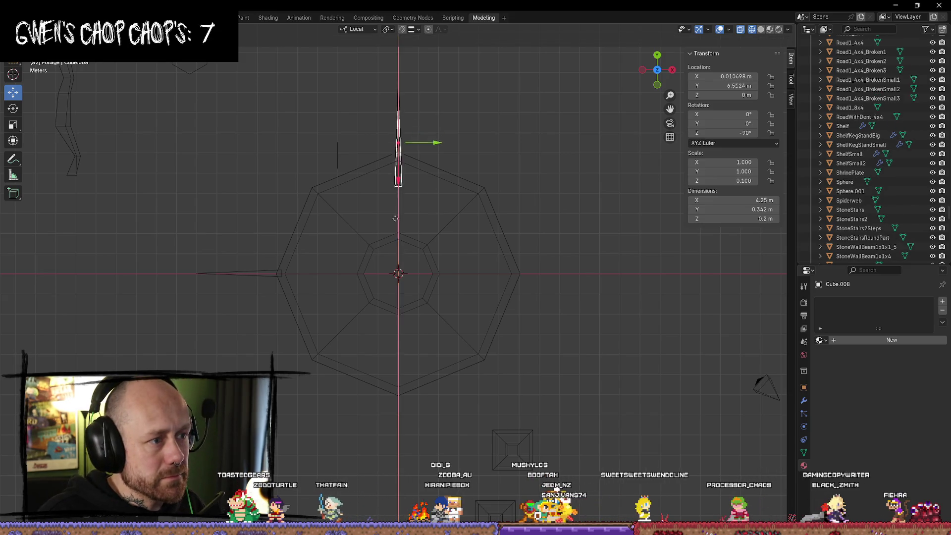
click(399, 379)
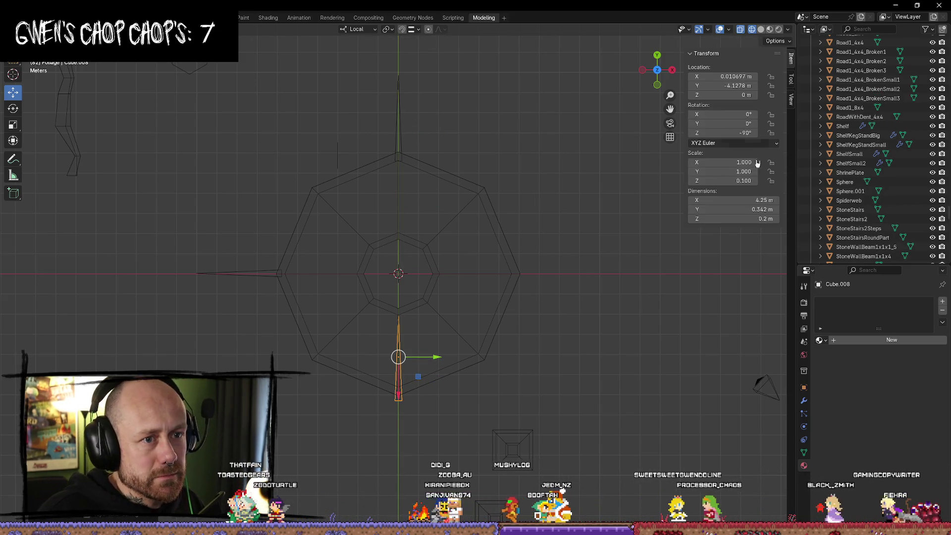
click(744, 133)
text(90)
key(Return)
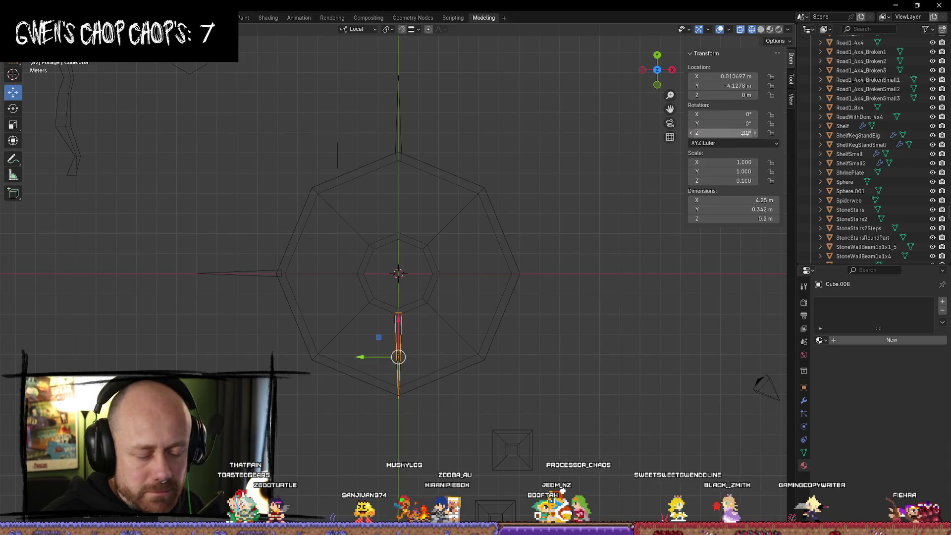
drag(399, 328, 409, 402)
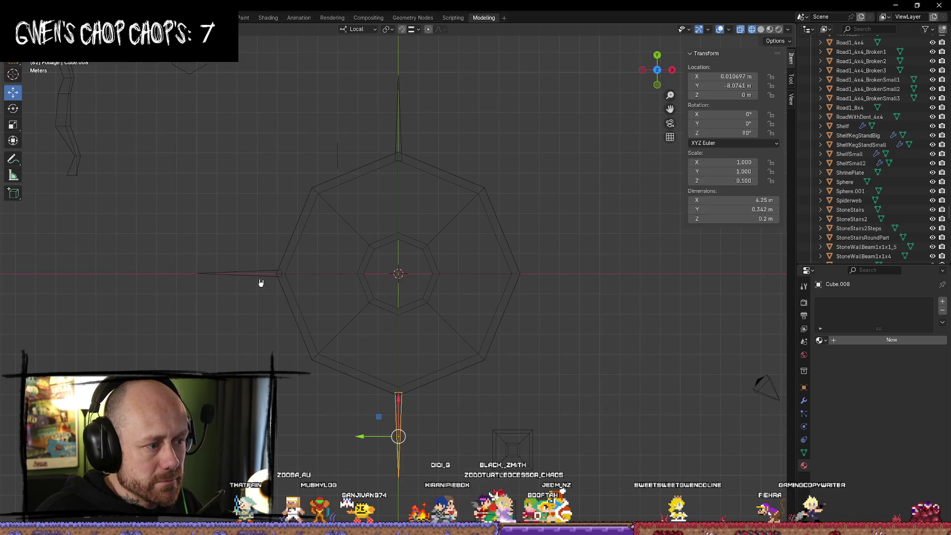
Place a copy of the left spike at the plate's right corner with Z rotation 180°
key(shift+d)
right_click(289, 267)
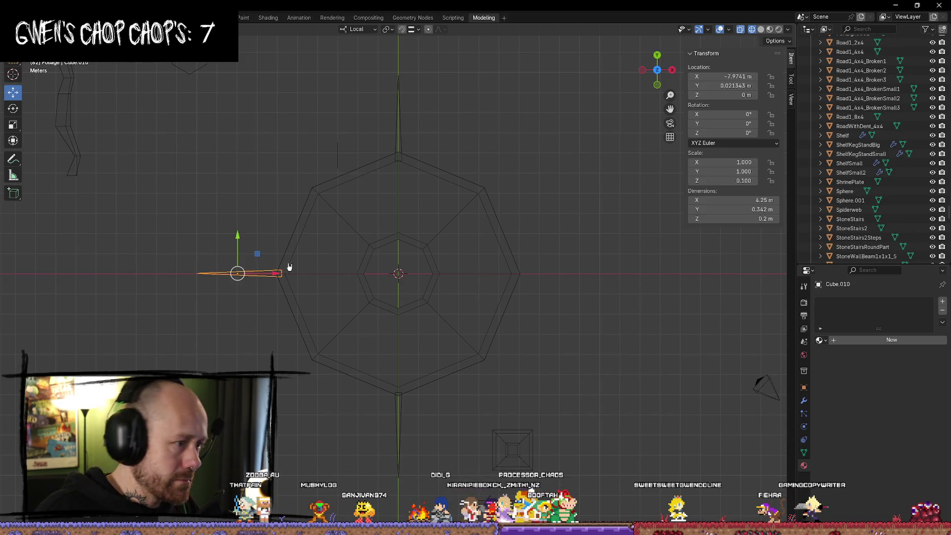
drag(276, 276, 583, 275)
click(738, 134)
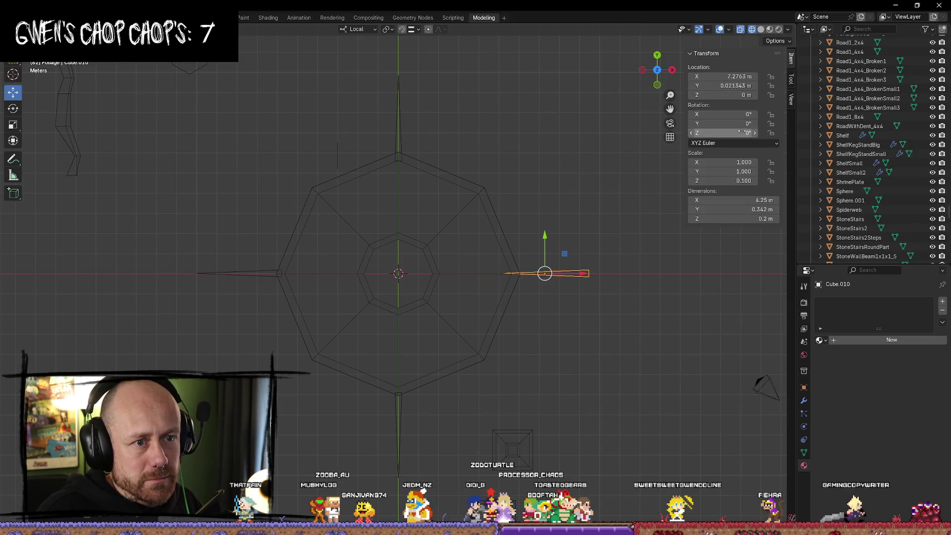
text(180)
key(Return)
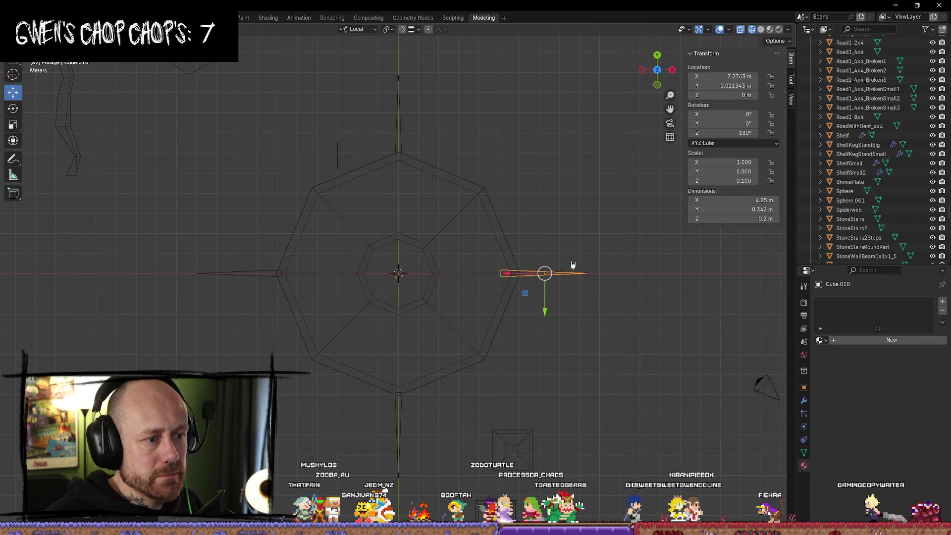
drag(510, 278, 529, 278)
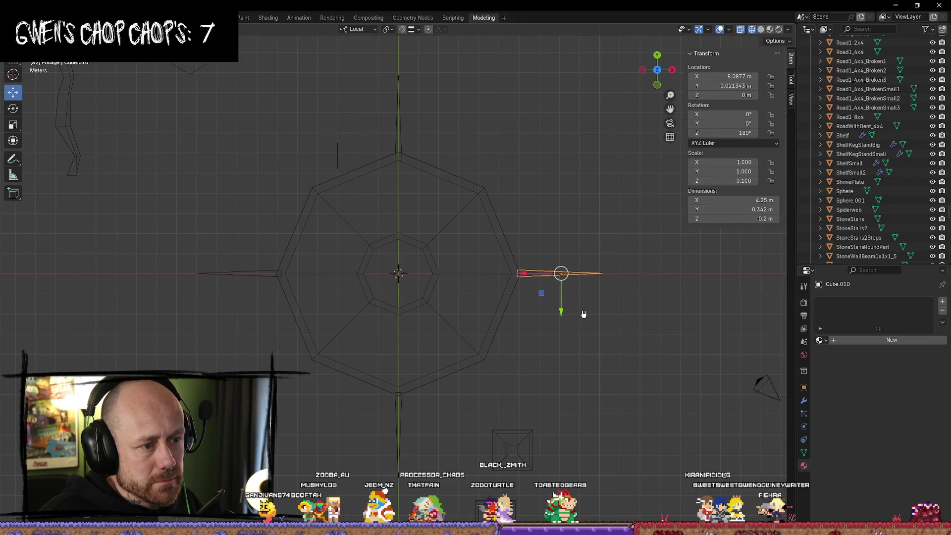
Fine-tune the left, top, right and bottom spike positions against the plate's corners
click(269, 275)
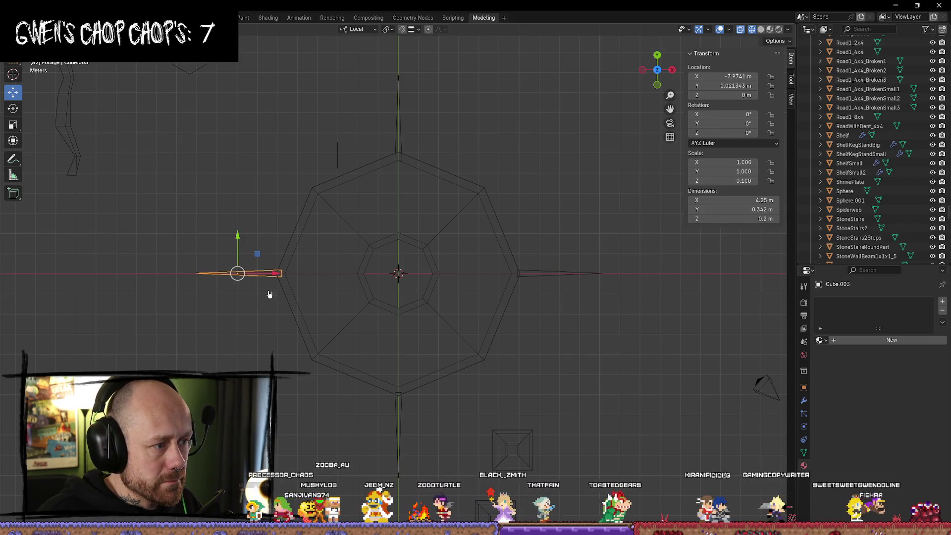
drag(276, 275, 273, 275)
click(482, 301)
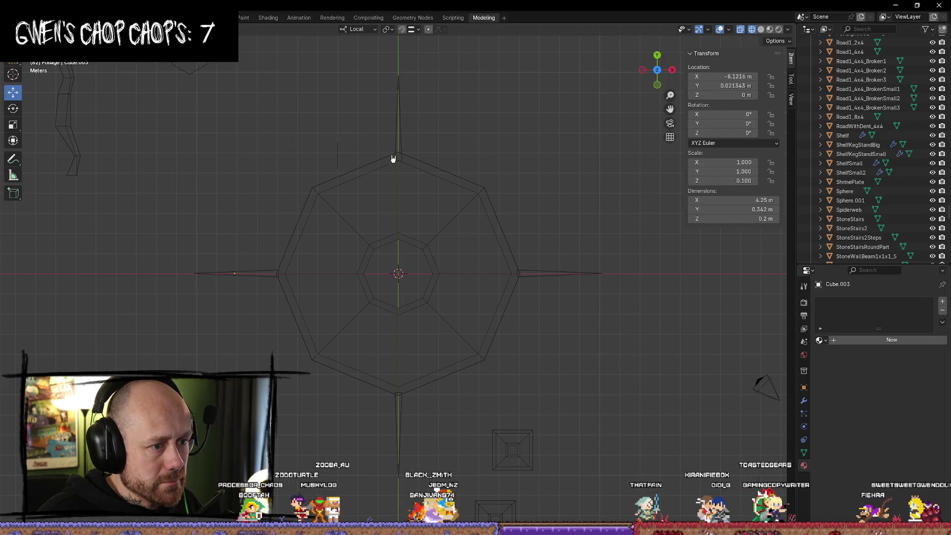
click(401, 136)
drag(398, 154, 398, 150)
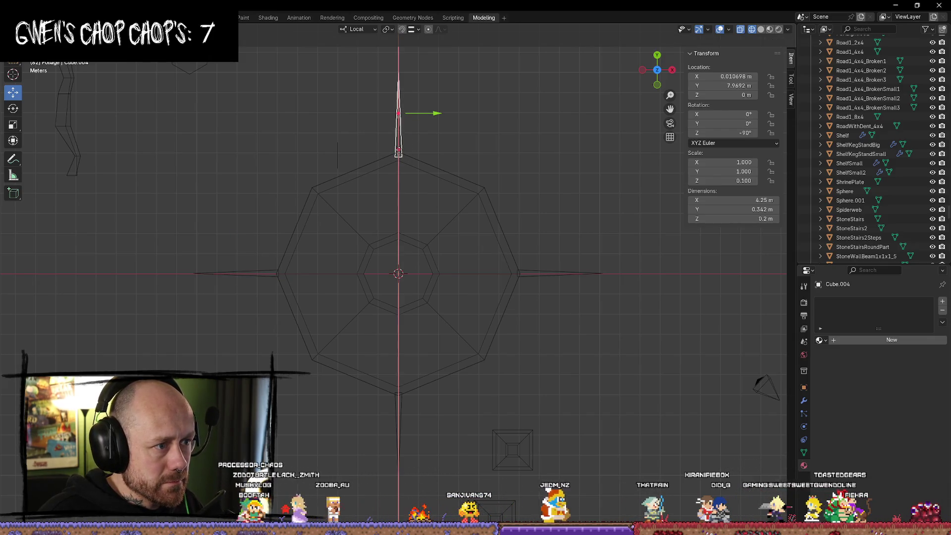
drag(274, 278, 280, 276)
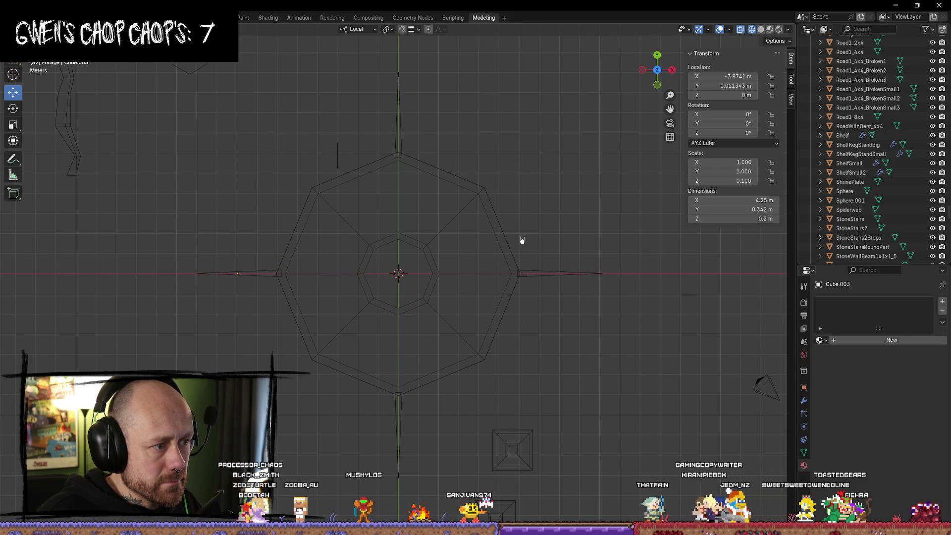
click(540, 275)
drag(523, 275, 514, 328)
click(399, 412)
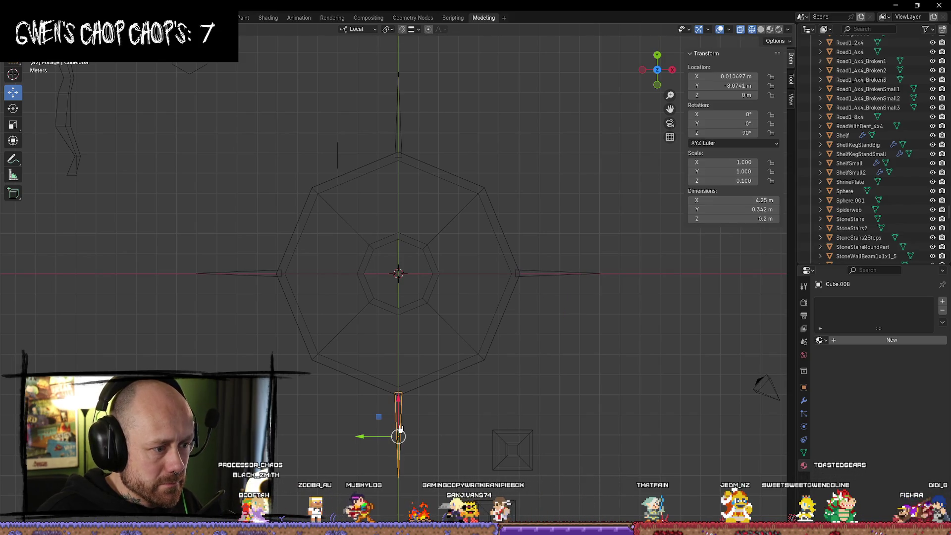
drag(398, 395, 399, 399)
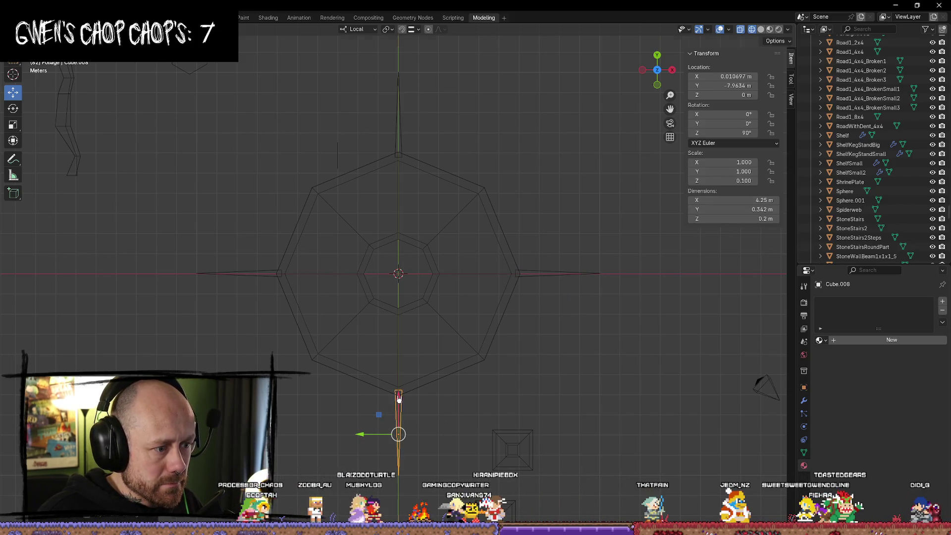
Select all four spikes: bottom, left, top and right
click(401, 404)
shift+click(237, 273)
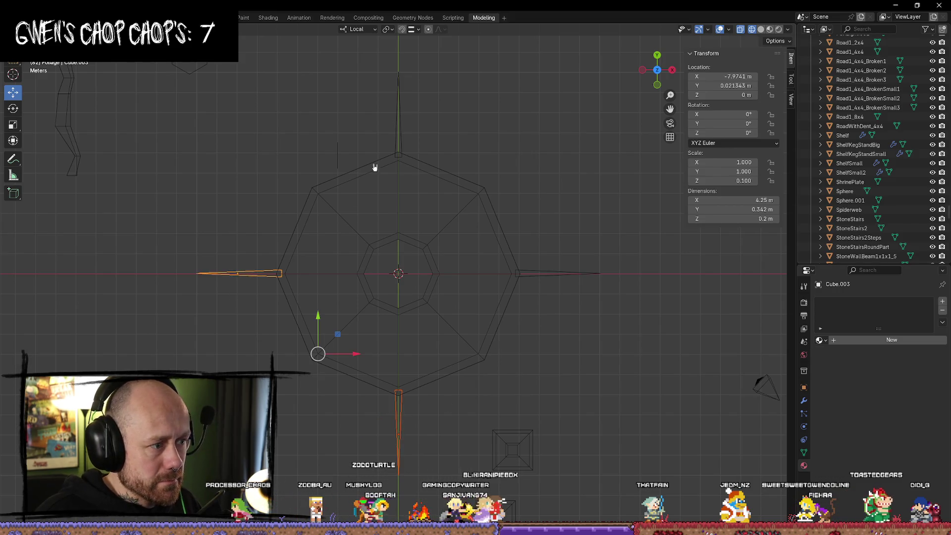
shift+click(400, 146)
shift+click(573, 272)
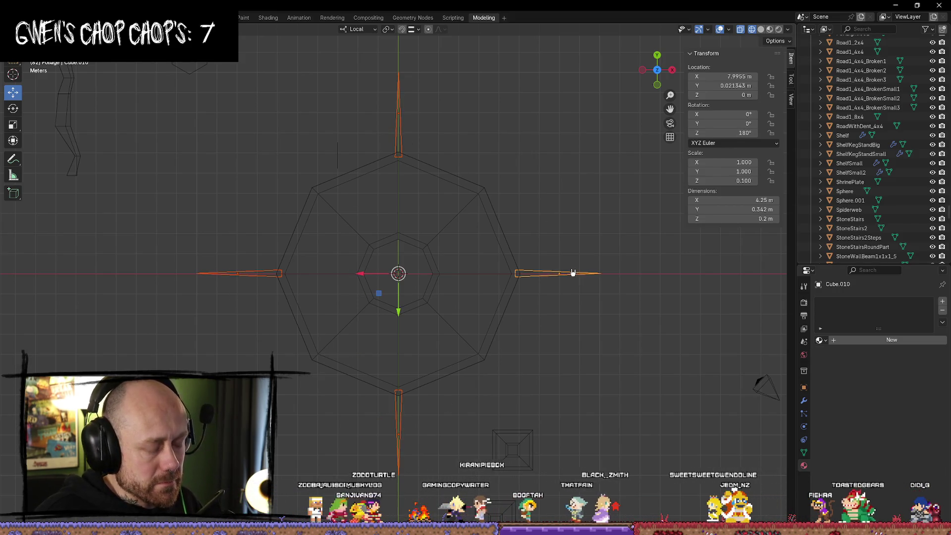
key(Tab)
key(Tab)
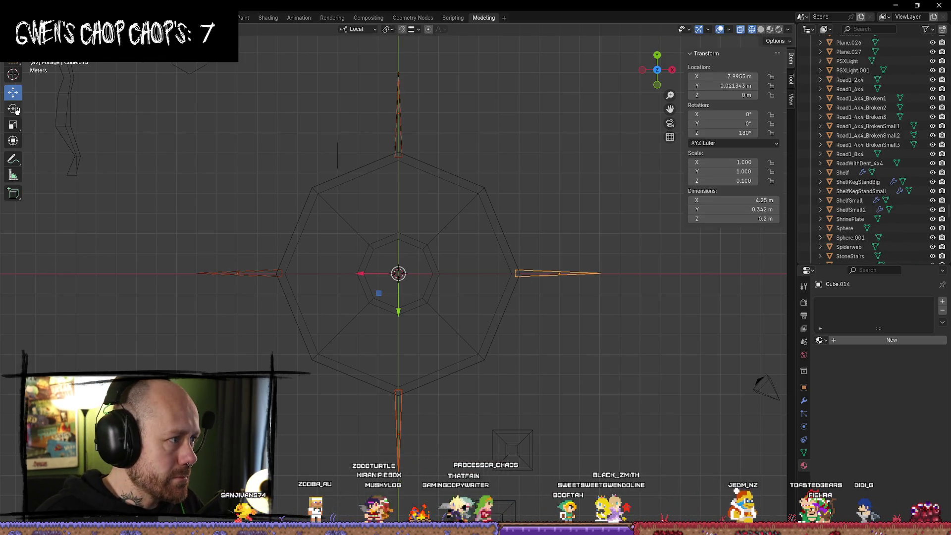
Rotate the selected spikes about 45° onto the plate's diagonal corner points
key(shift+space)
key(r)
drag(420, 303, 394, 306)
click(573, 187)
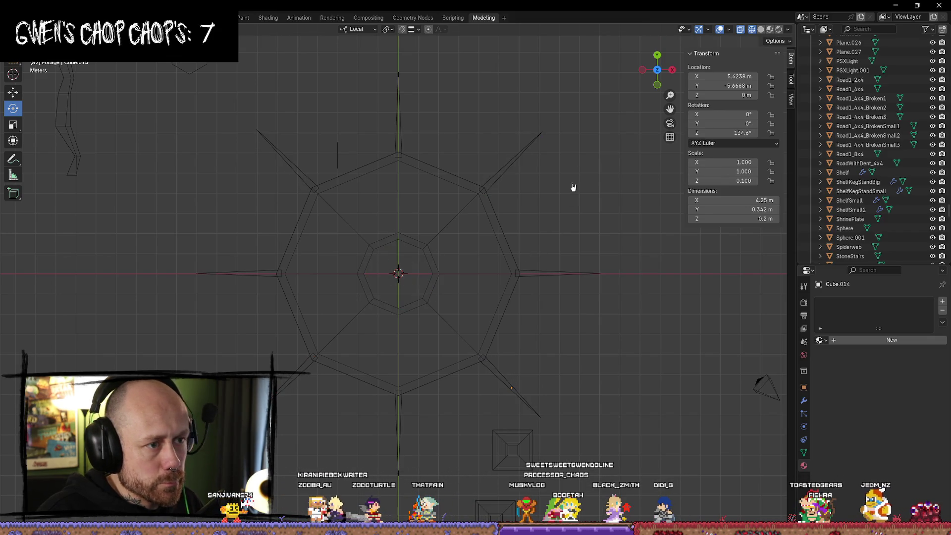
Shorten the upper-right diagonal spike by pulling its tip vertex inward
click(507, 165)
key(Tab)
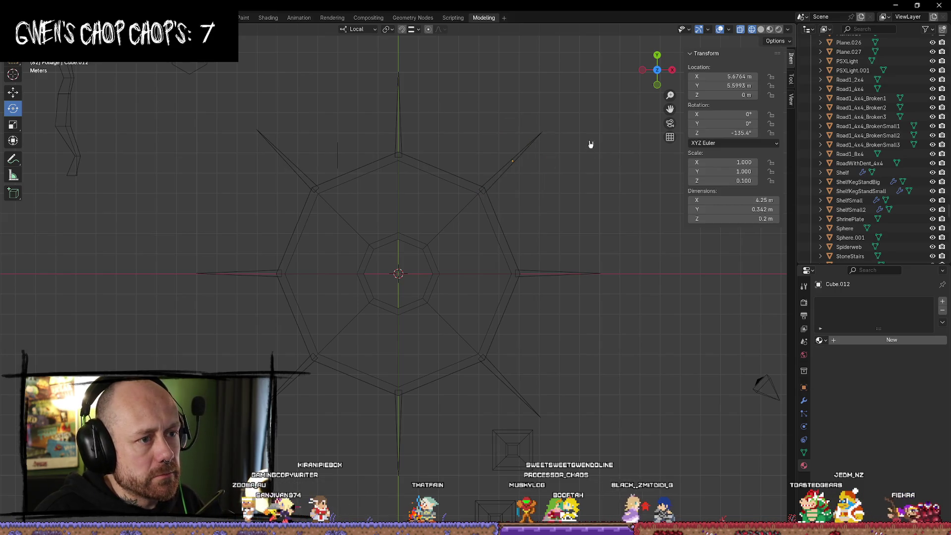
click(534, 138)
click(577, 102)
click(541, 133)
drag(521, 160, 507, 173)
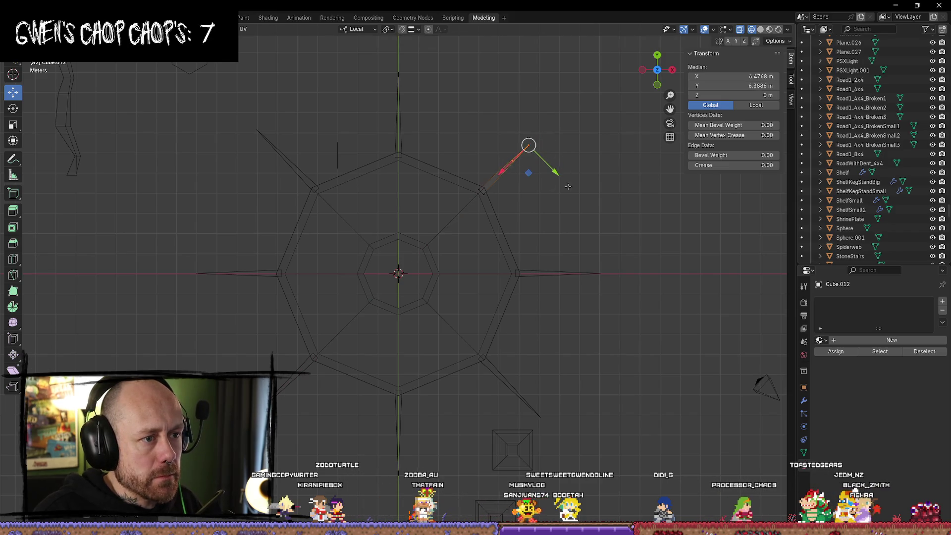
click(312, 178)
key(Tab)
Check the upper-left and upper-right spikes, ending with the upper-right spike selected
click(303, 176)
key(Tab)
key(Tab)
click(358, 123)
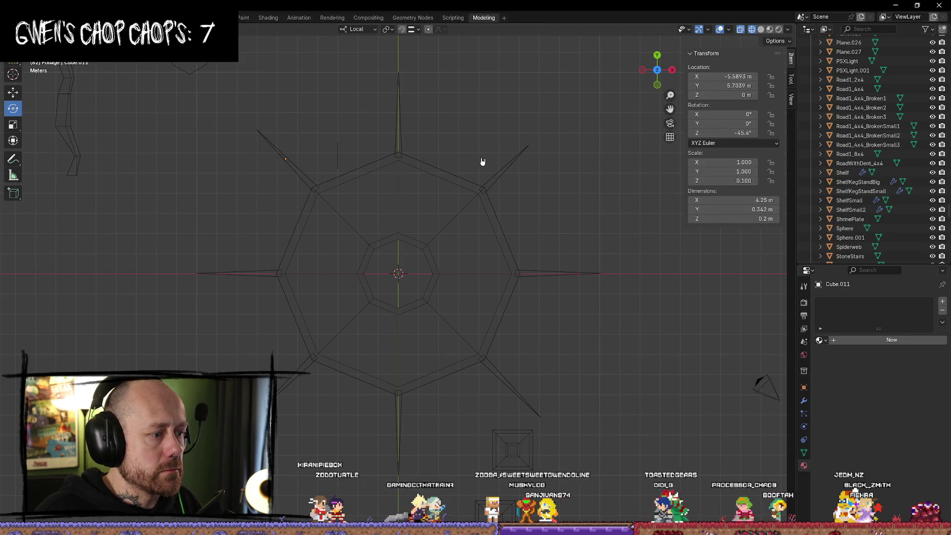
click(509, 172)
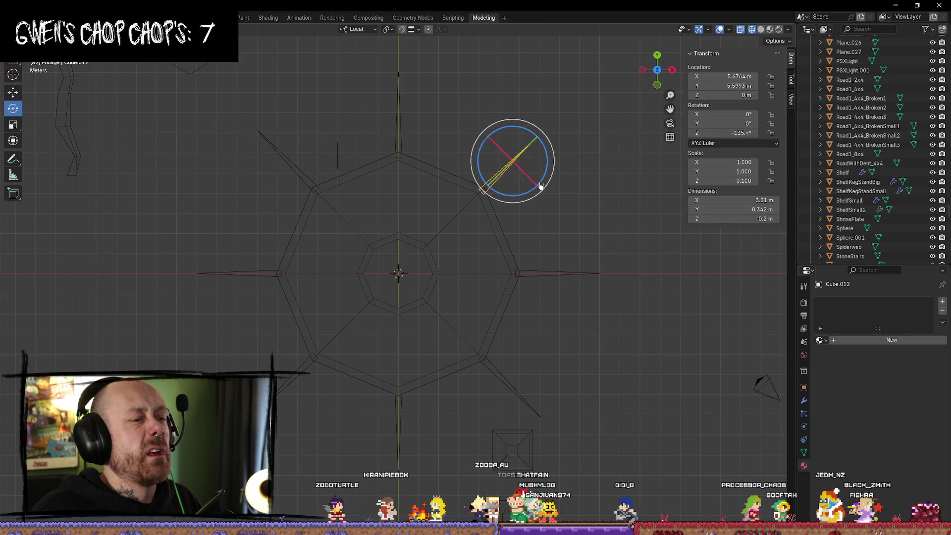
key(Tab)
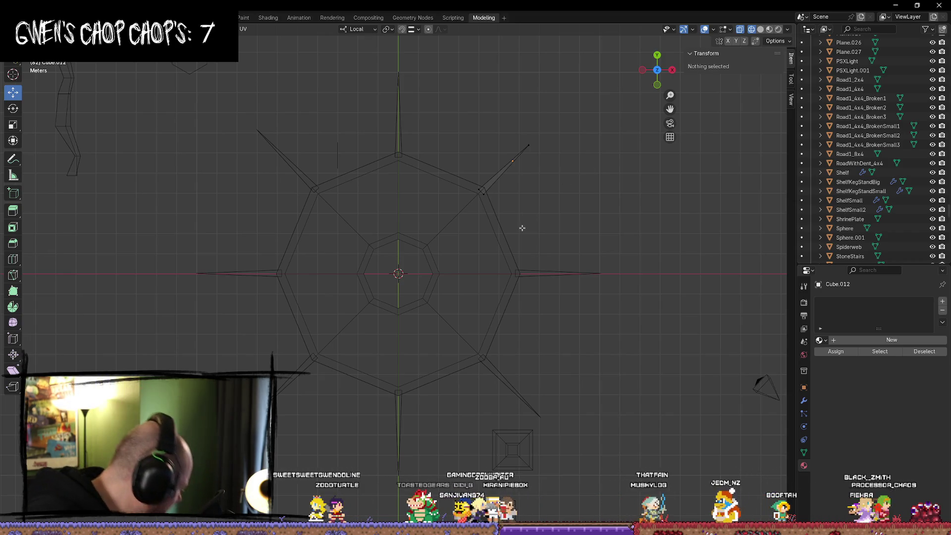
key(Tab)
click(617, 221)
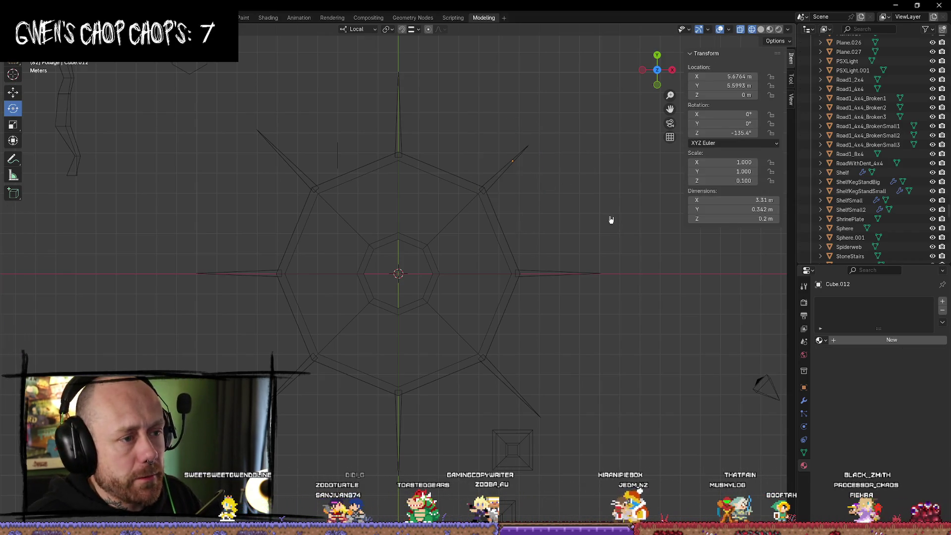
click(493, 178)
With the Transform tool, nudge the lower-right spike slightly along its length
key(shift+space)
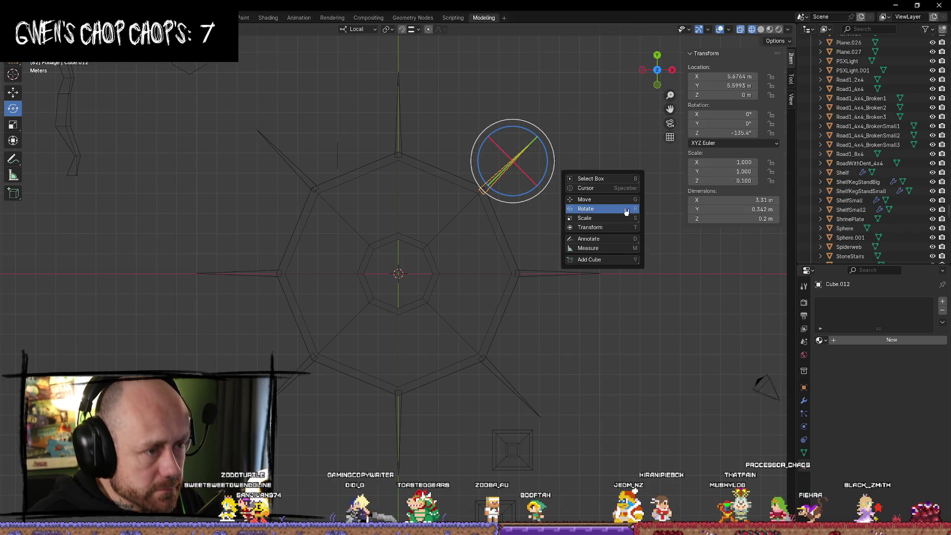
click(590, 226)
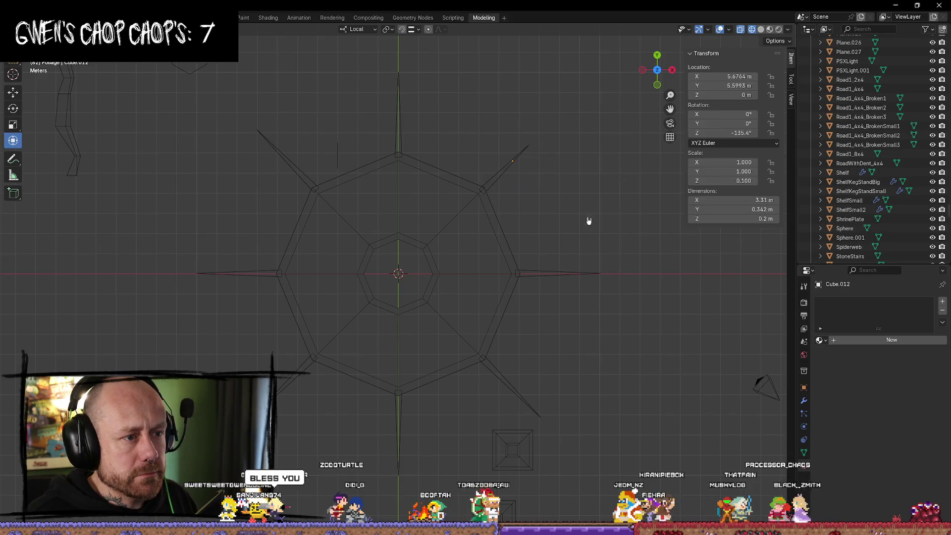
click(492, 180)
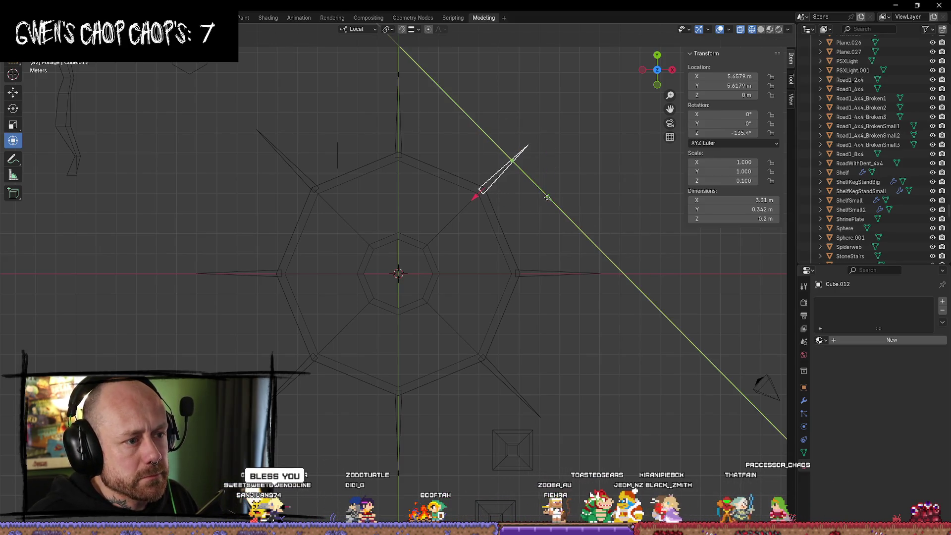
click(551, 233)
click(513, 391)
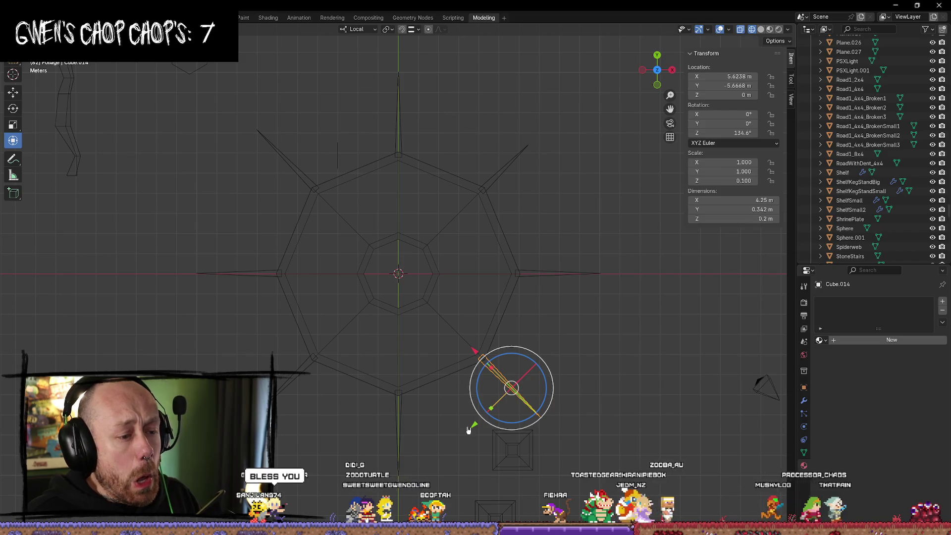
drag(513, 391, 514, 390)
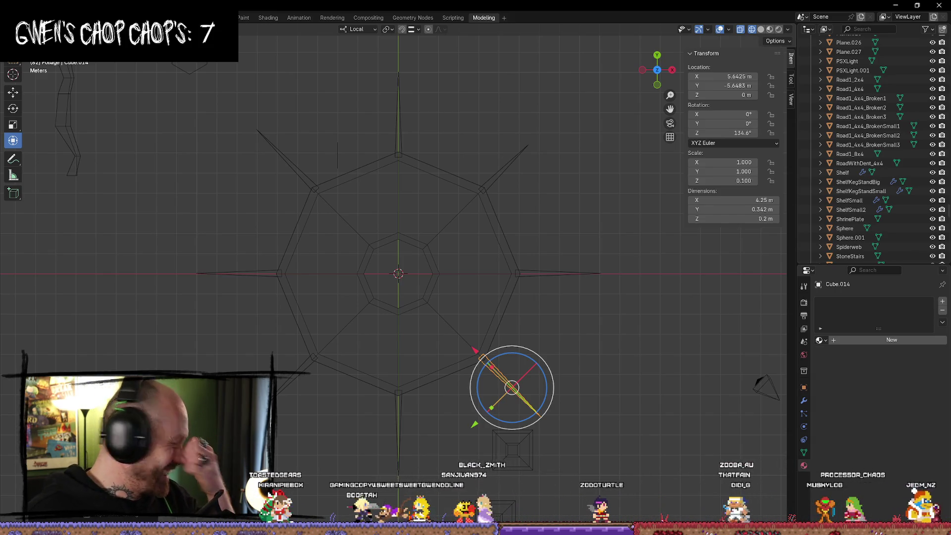
Slide the lower-left spike along its length, then select the lower-right spike for editing
click(596, 341)
click(249, 350)
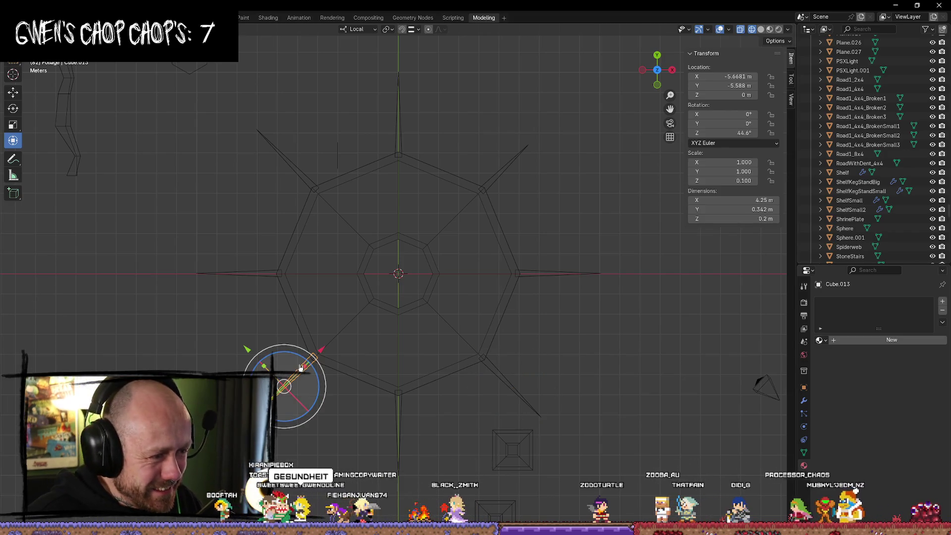
drag(249, 351, 335, 414)
click(377, 420)
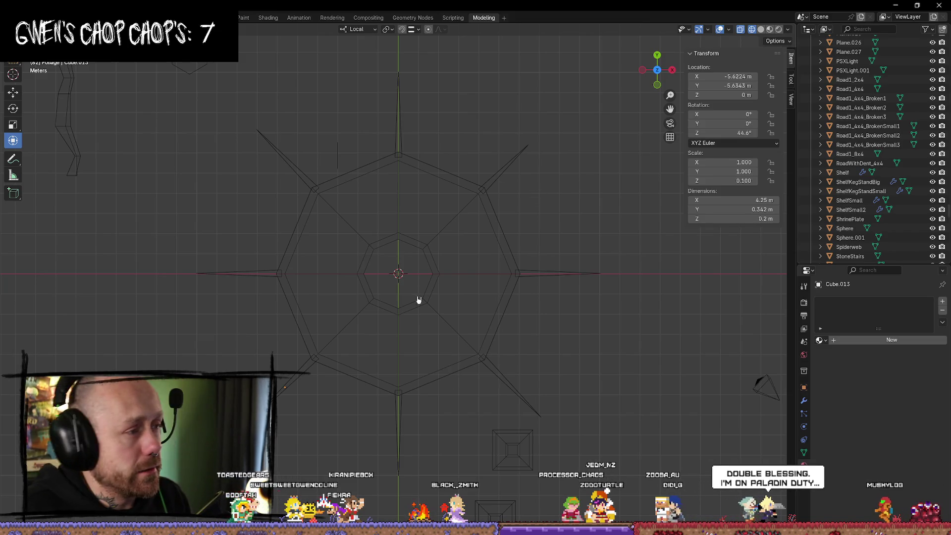
click(498, 377)
key(Tab)
Move the lower-right and upper-right spike tips inward along X, shortening both spikes
ctrl+right_drag(544, 441, 544, 438)
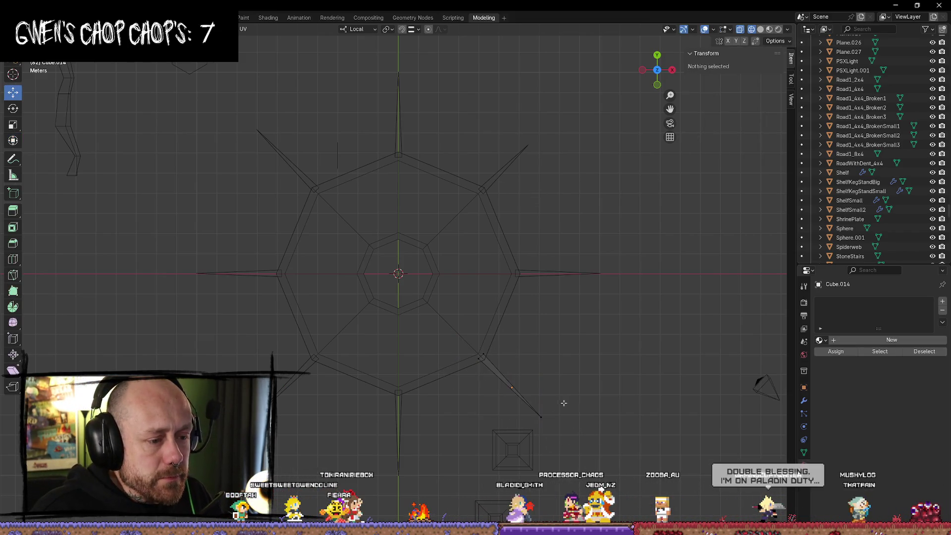
key(g)
key(x)
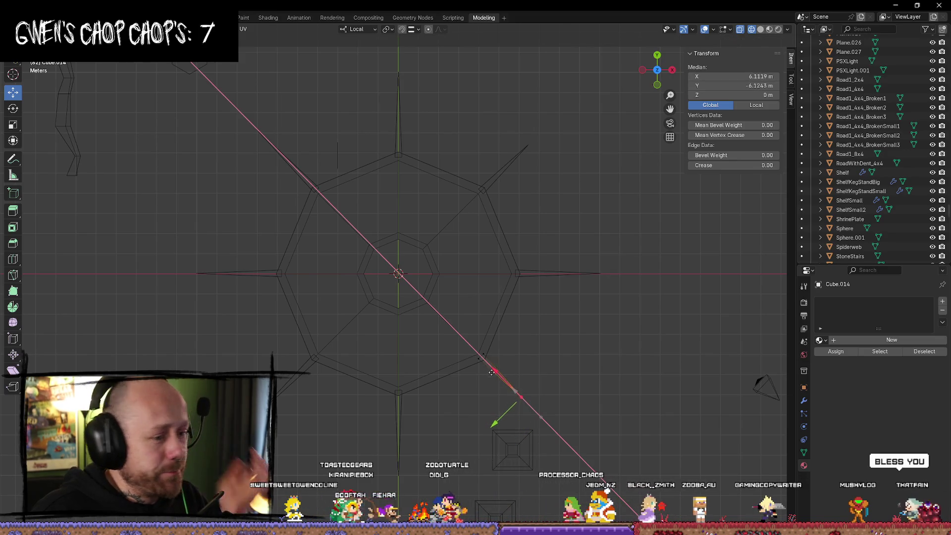
click(502, 424)
click(602, 417)
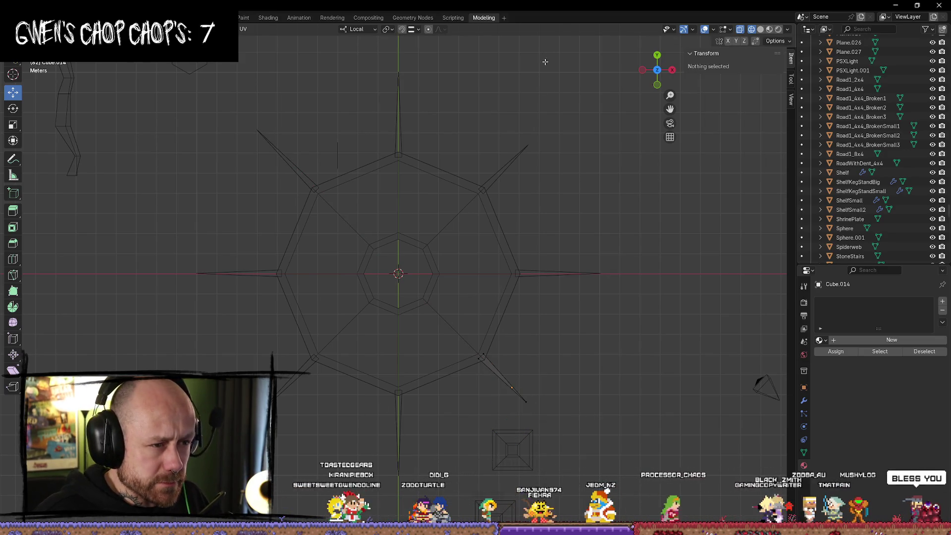
key(Tab)
click(517, 153)
key(Tab)
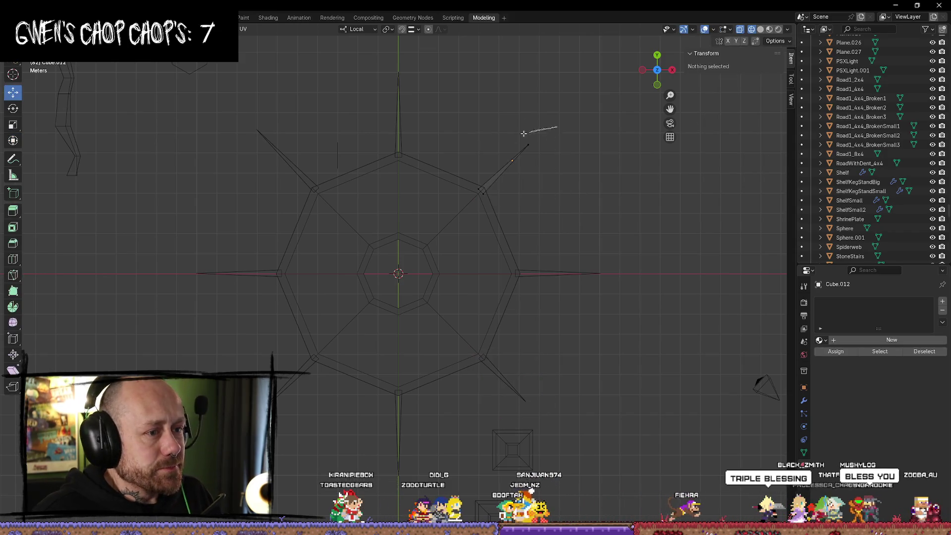
click(528, 144)
key(g)
key(x)
click(518, 161)
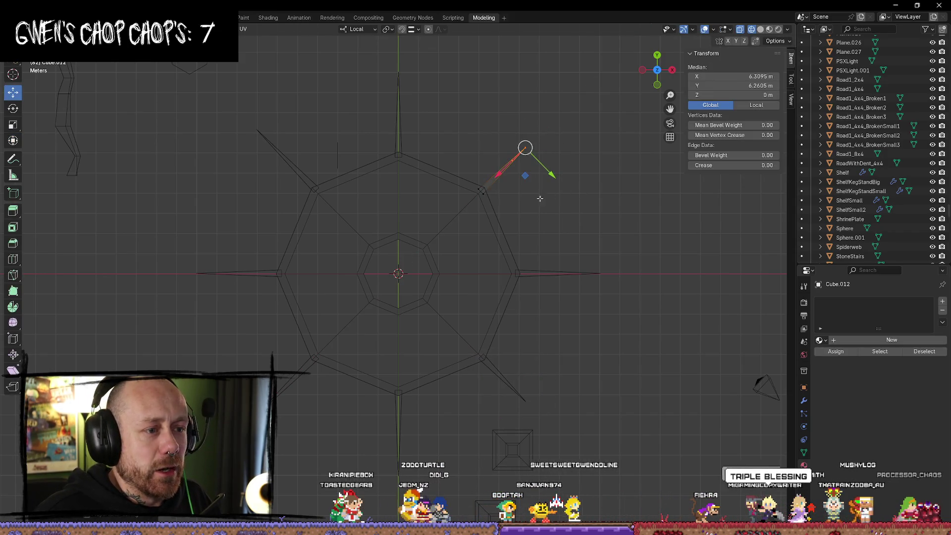
click(298, 411)
key(Tab)
Pull the lower-left and upper-left spike tips inward, making the upper-left spike 3.33 m long
click(295, 378)
key(Tab)
click(282, 389)
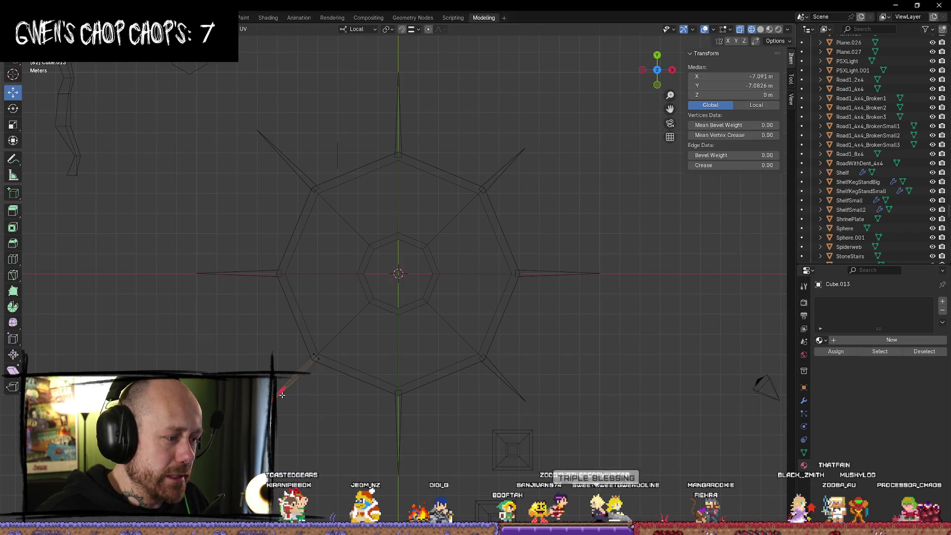
key(g)
key(x)
click(292, 376)
click(354, 388)
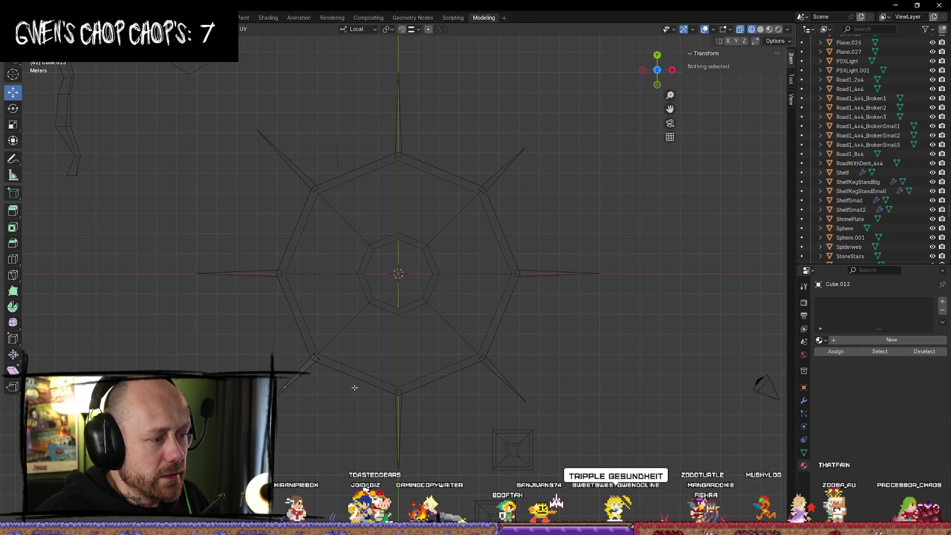
click(286, 159)
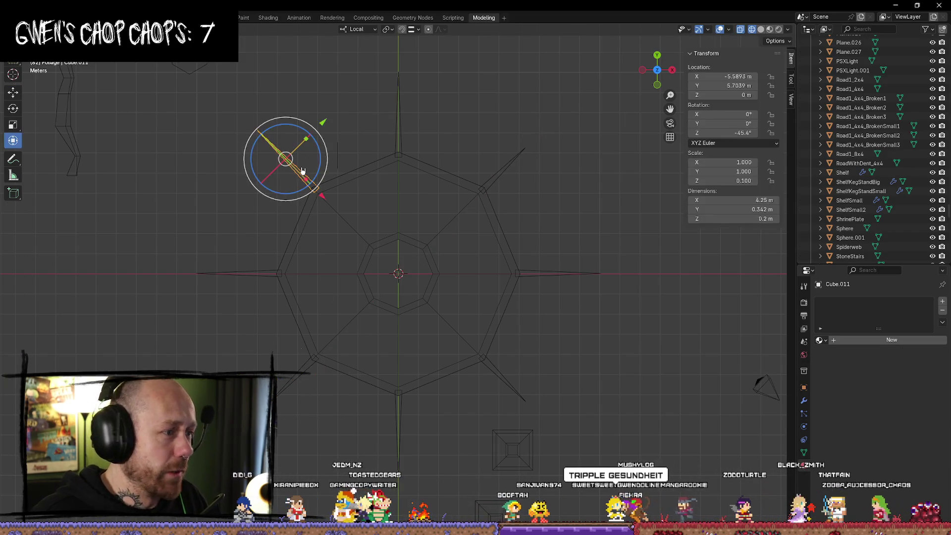
shift+click(316, 189)
key(g)
key(x)
click(296, 169)
key(Tab)
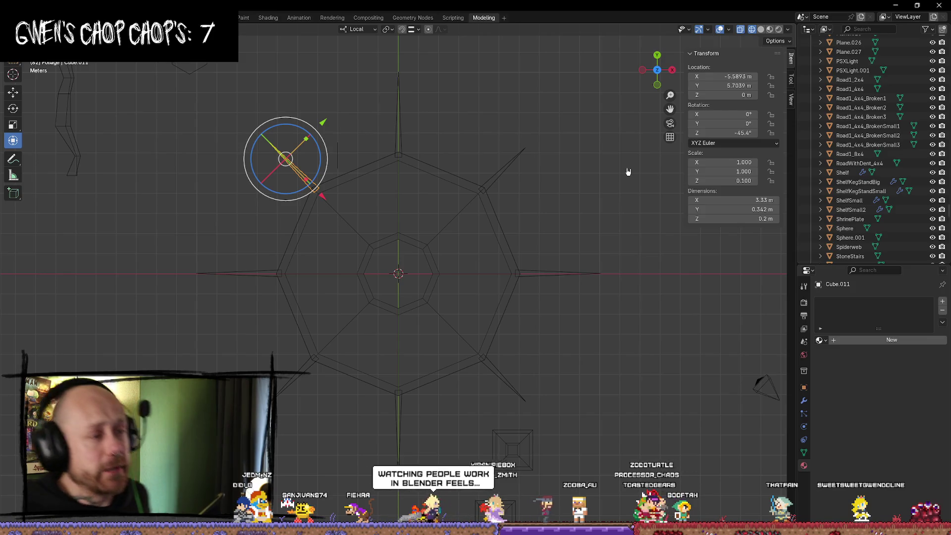
key(Tab)
key(Tab)
shift+click(502, 174)
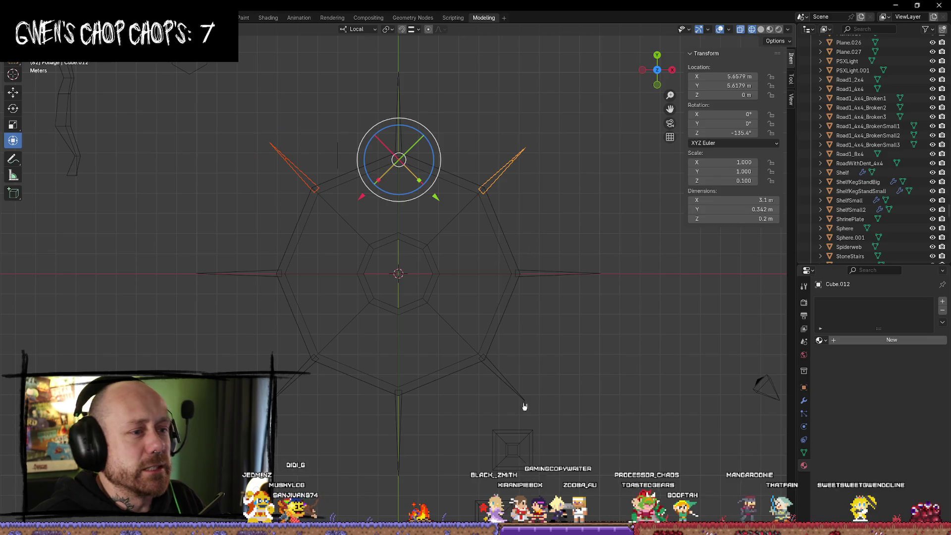
Duplicate the four diagonal spikes in place and rotate the copies to 23.42°
shift+click(522, 402)
shift+click(306, 373)
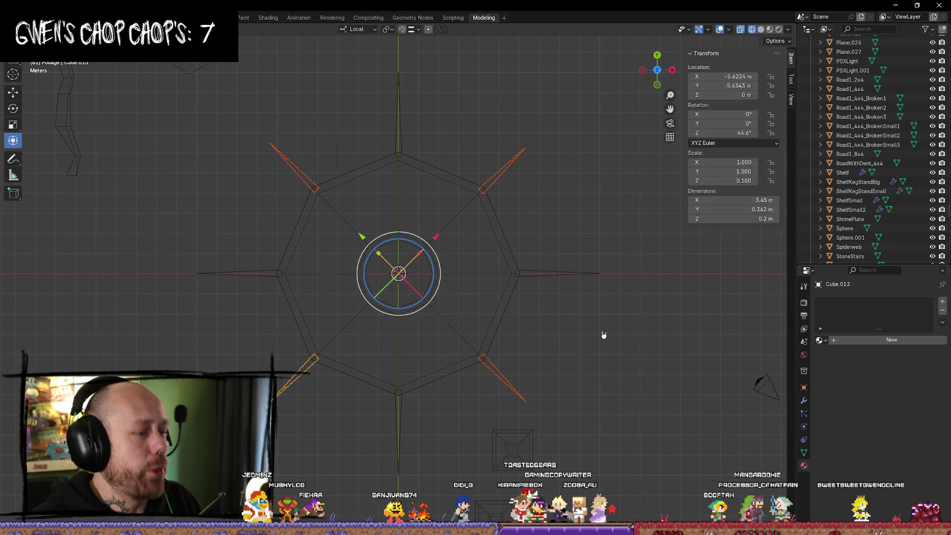
key(shift+d)
right_click(603, 334)
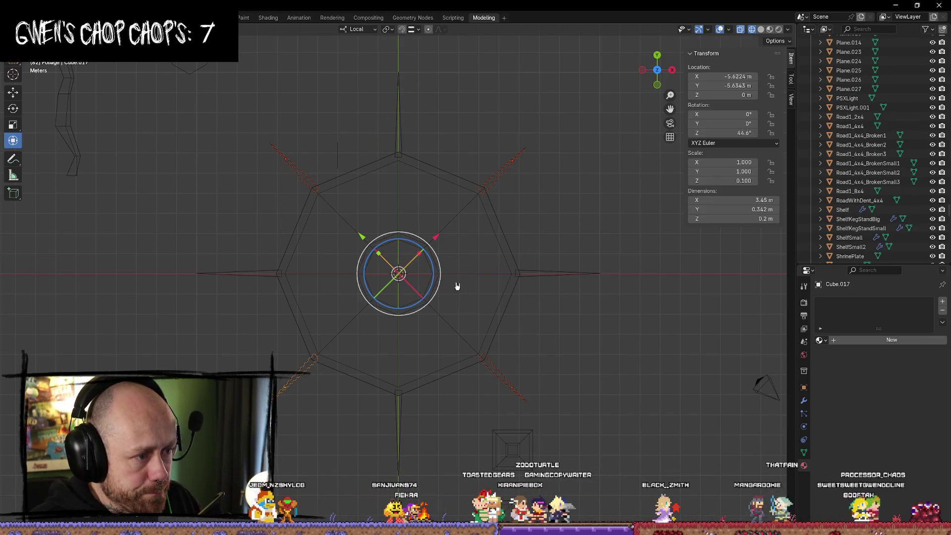
drag(441, 267, 451, 281)
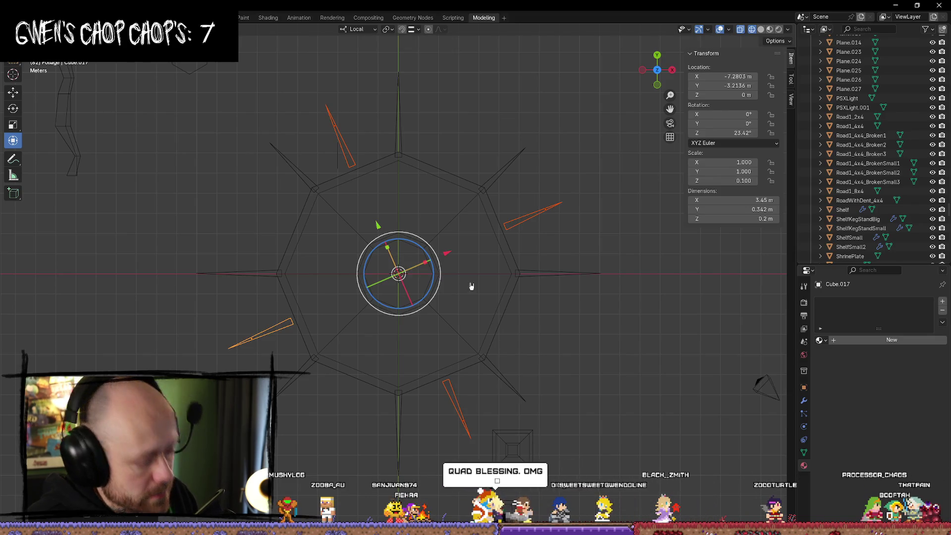
Make a second in-place copy rotated to -25.58°, then deselect all spikes
key(shift+d)
right_click(469, 282)
drag(439, 295, 407, 309)
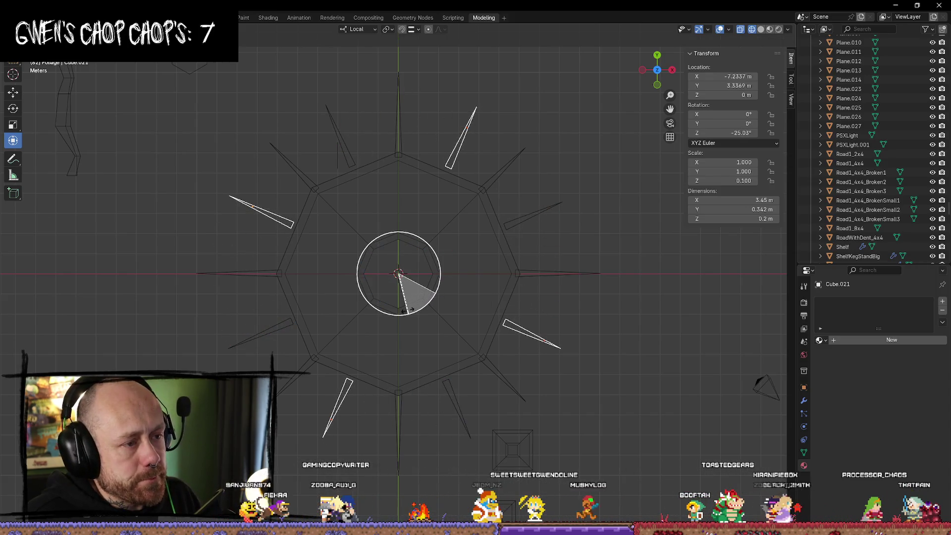
drag(409, 309, 410, 310)
click(577, 319)
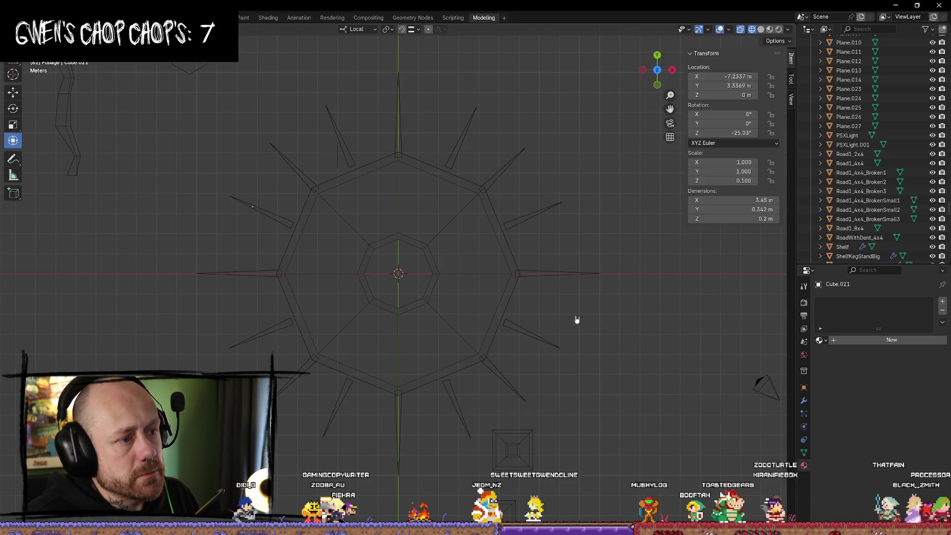
click(366, 169)
Adjust the upper spike's tip vertex, undo the outward pull, and deselect
drag(361, 178, 363, 179)
key(Tab)
mouse_move(308, 96)
mouse_down()
mouse_move(361, 131)
mouse_move(345, 159)
mouse_up()
click(371, 144)
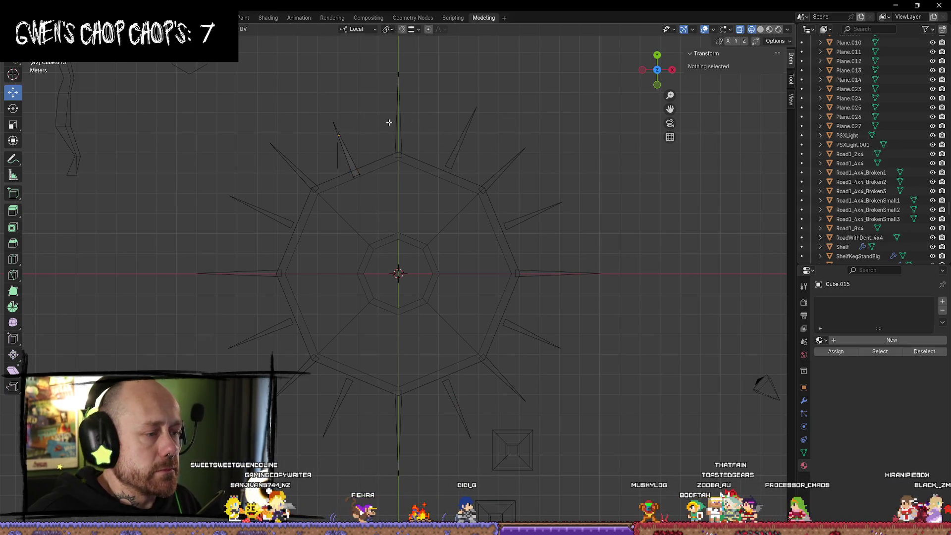
click(329, 114)
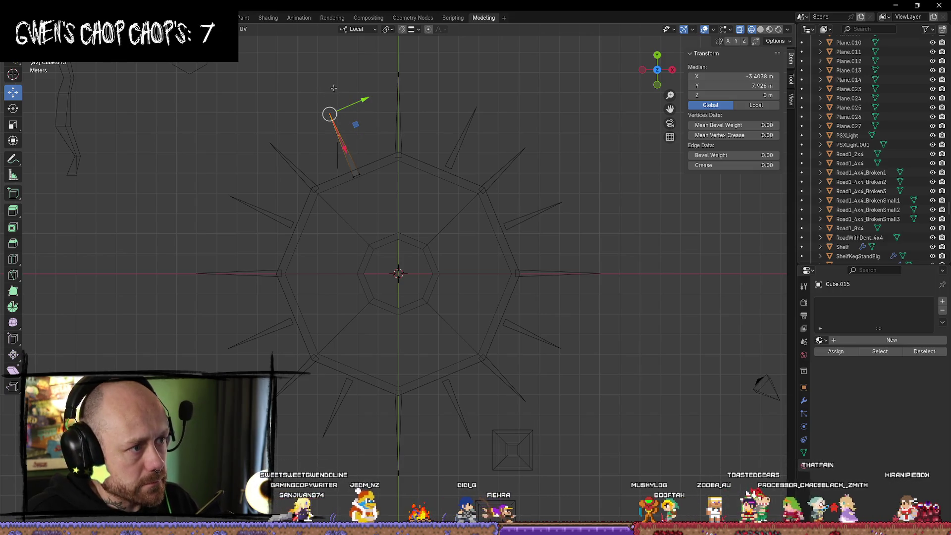
drag(344, 148, 327, 124)
click(449, 123)
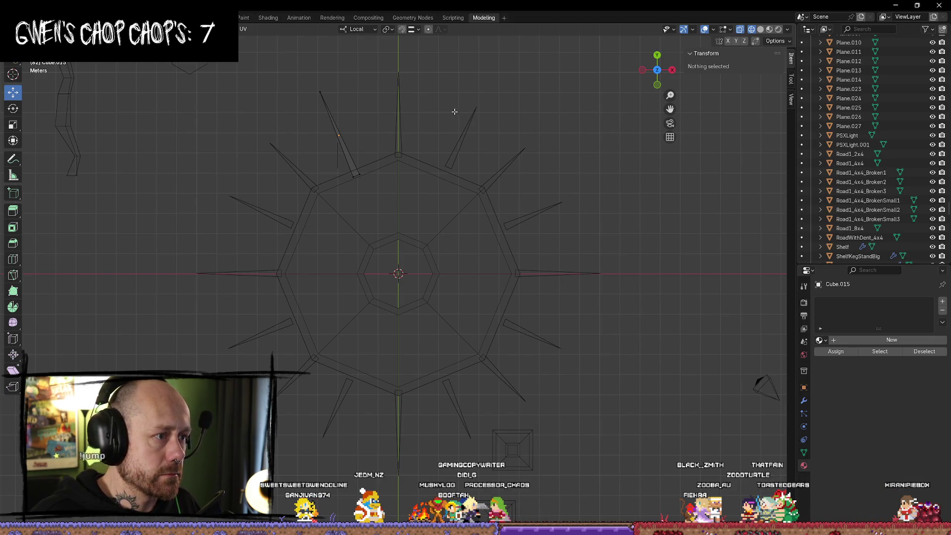
key(ctrl+z)
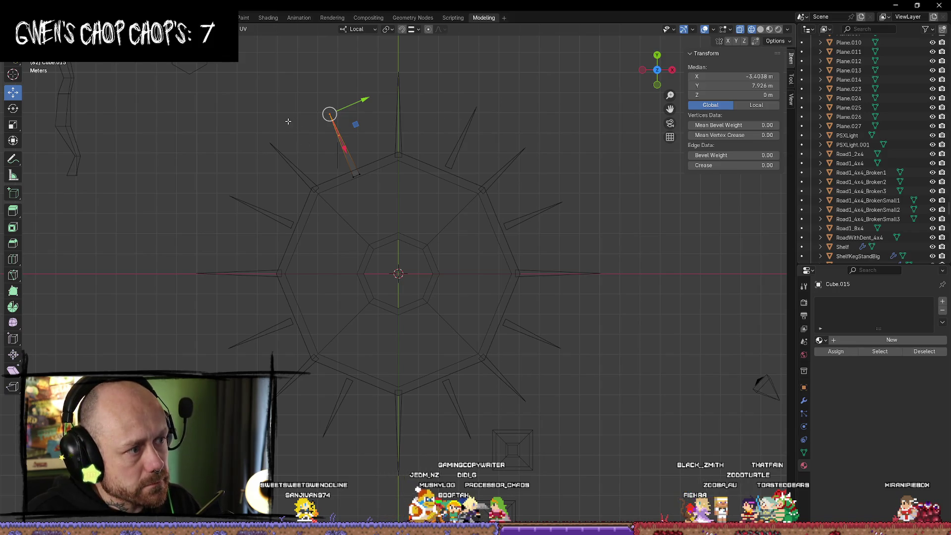
click(288, 121)
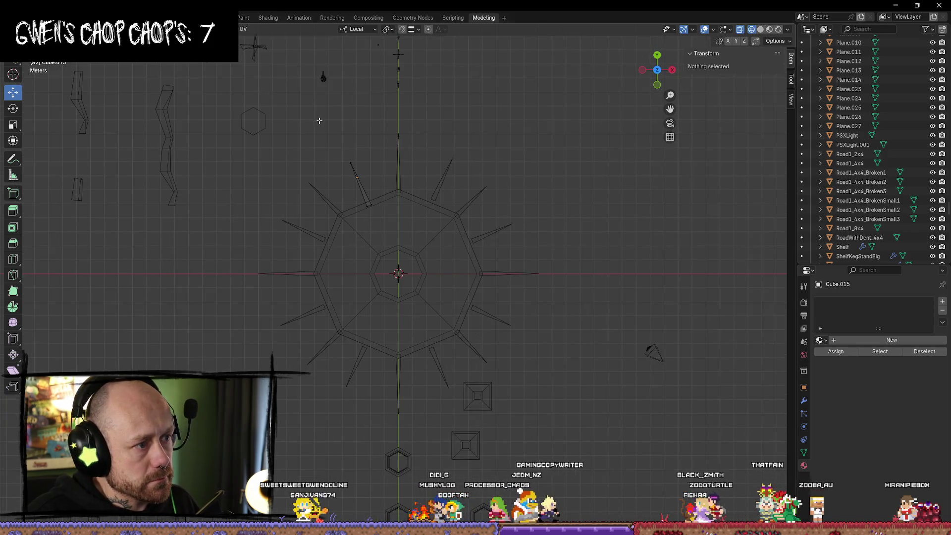
scroll(347, 159, down, 1)
scroll(318, 163, up, 1)
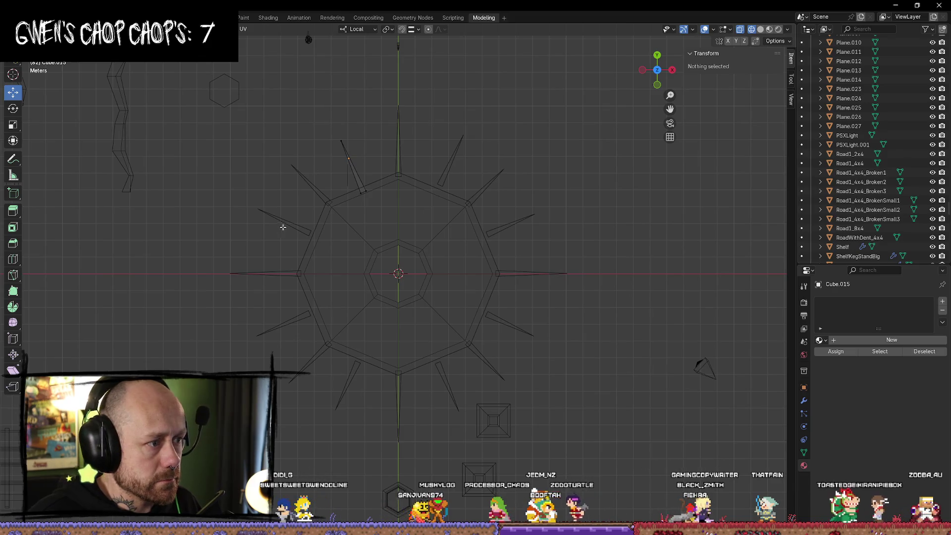
Slide the upper-left, upper-right, right and lower-right spikes along their local X axes
key(Tab)
click(285, 230)
key(g)
key(x)
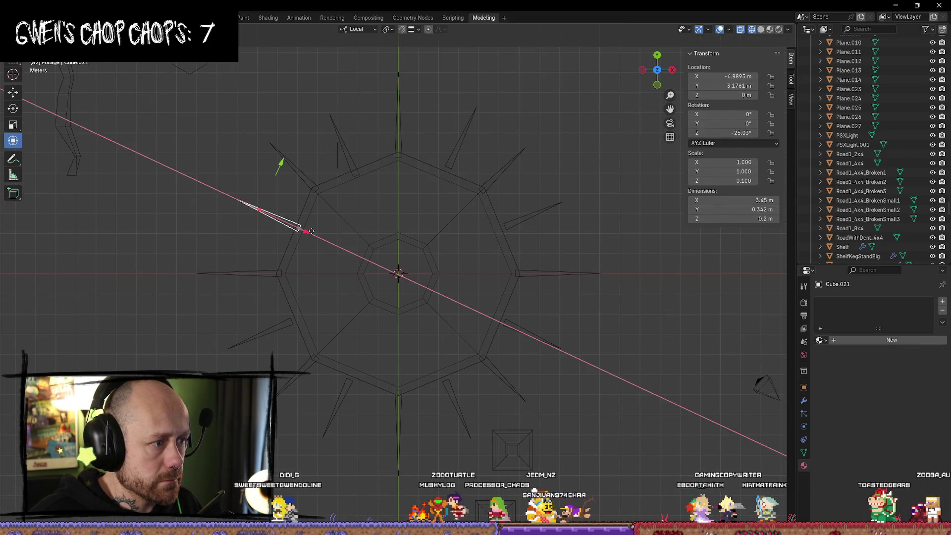
click(373, 207)
click(452, 174)
key(g)
key(x)
click(437, 186)
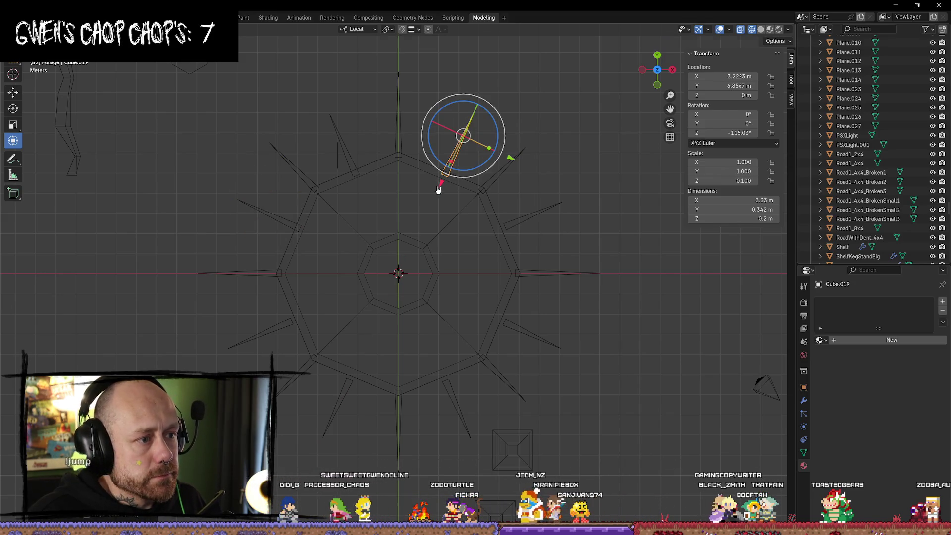
click(501, 228)
key(g)
key(x)
click(489, 236)
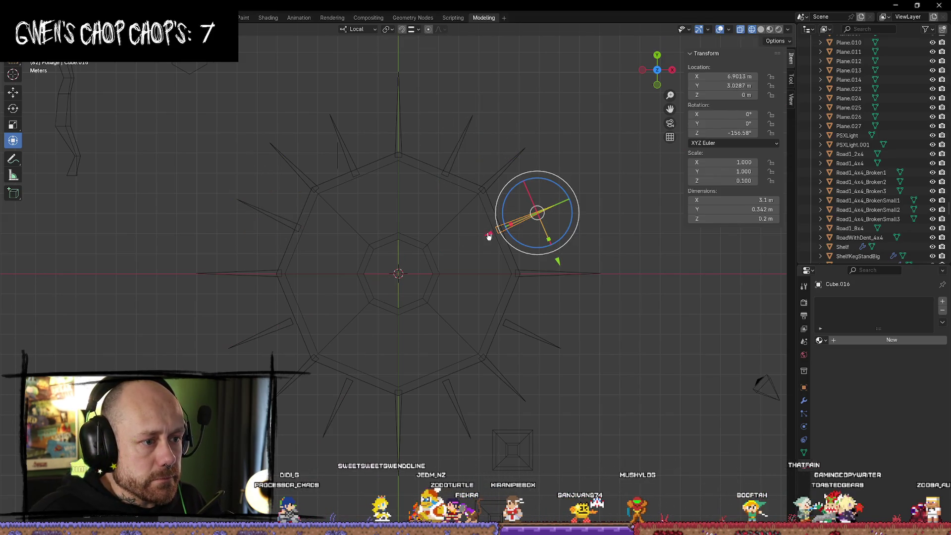
click(515, 328)
key(g)
key(x)
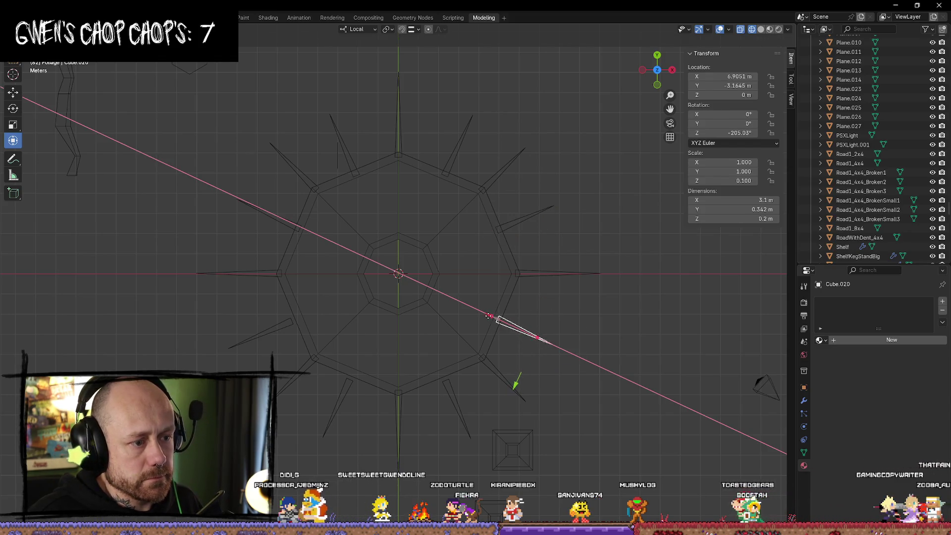
click(488, 315)
Slide the bottom-right, bottom-left and lower-left spikes along their local X axes
click(445, 384)
key(g)
key(x)
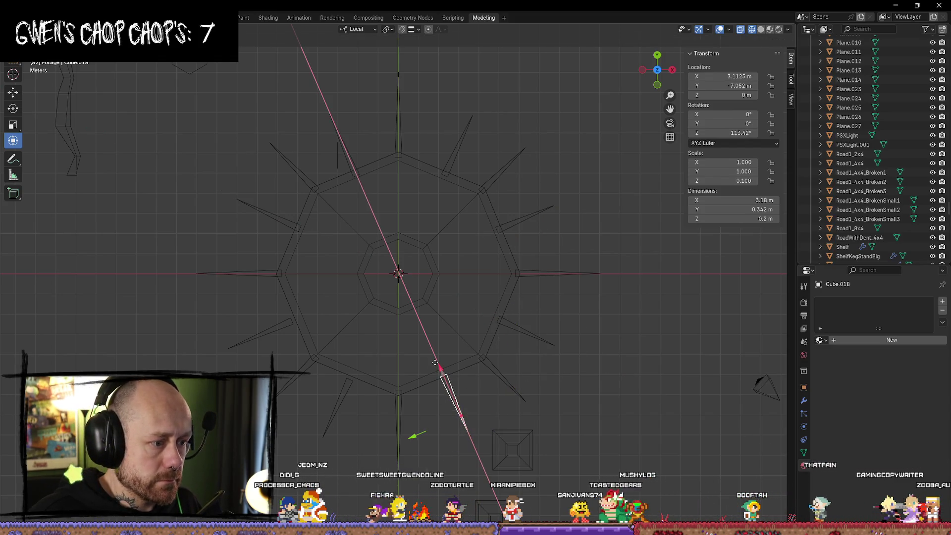
click(438, 366)
click(362, 360)
key(g)
key(x)
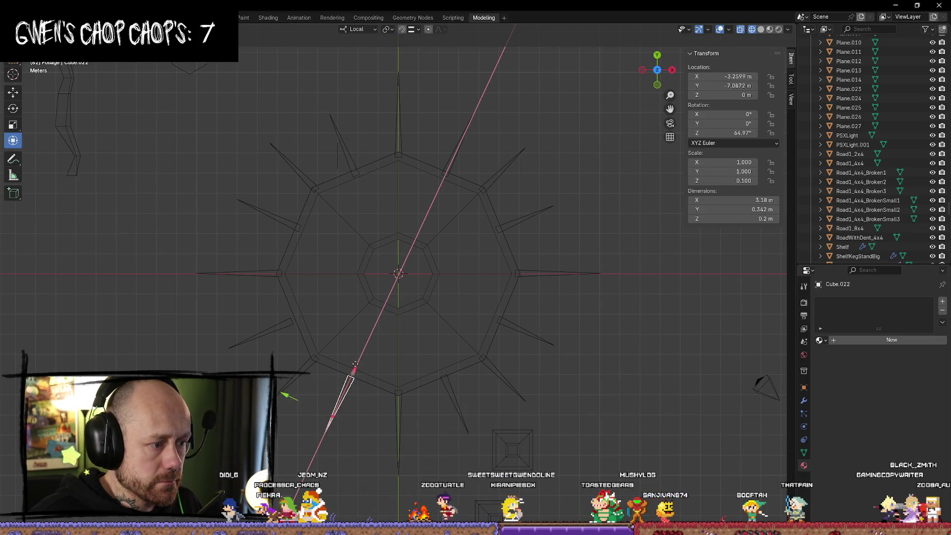
click(357, 362)
click(300, 322)
key(g)
key(x)
click(266, 343)
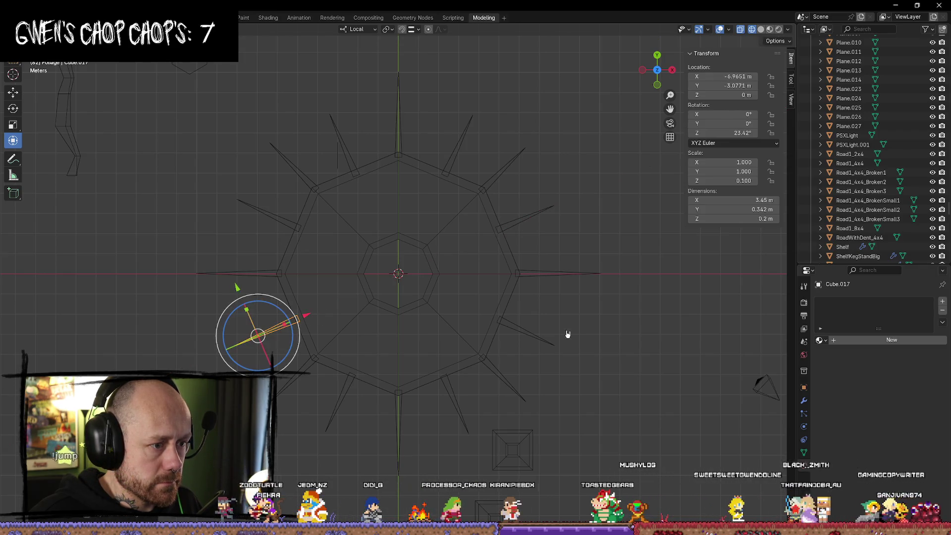
scroll(592, 336, down, 5)
scroll(549, 345, up, 3)
scroll(548, 345, up, 2)
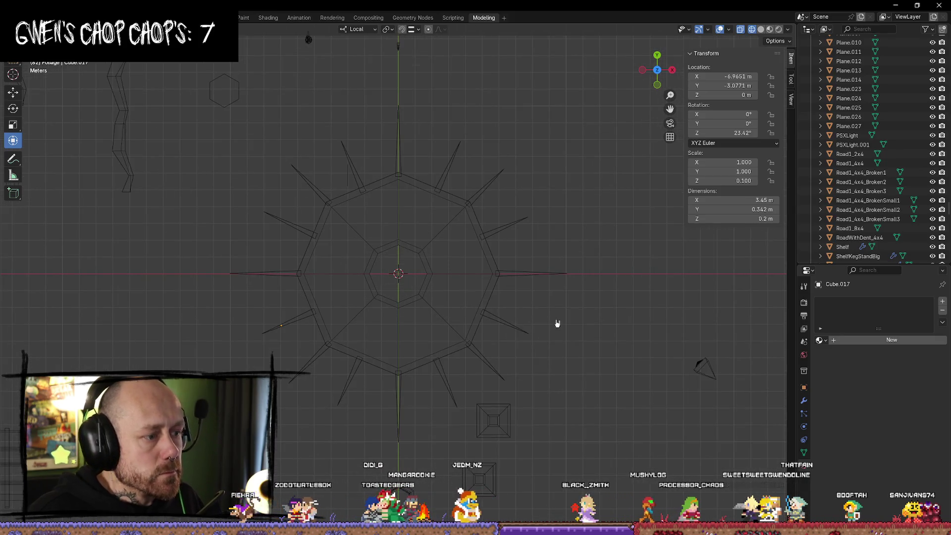
key(shift+a)
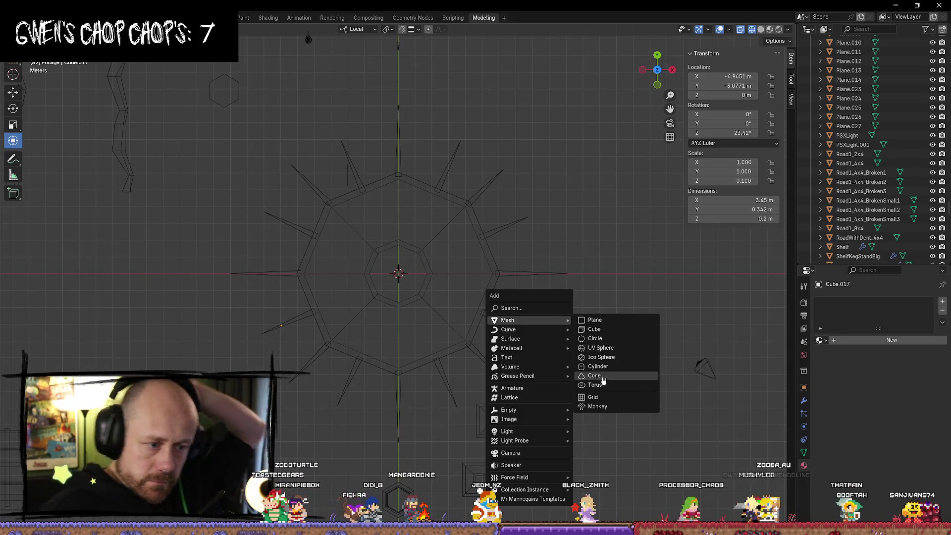
Add a 2.5 m wide, 0.433 m thick torus at the plate's centre and return to top view
click(599, 385)
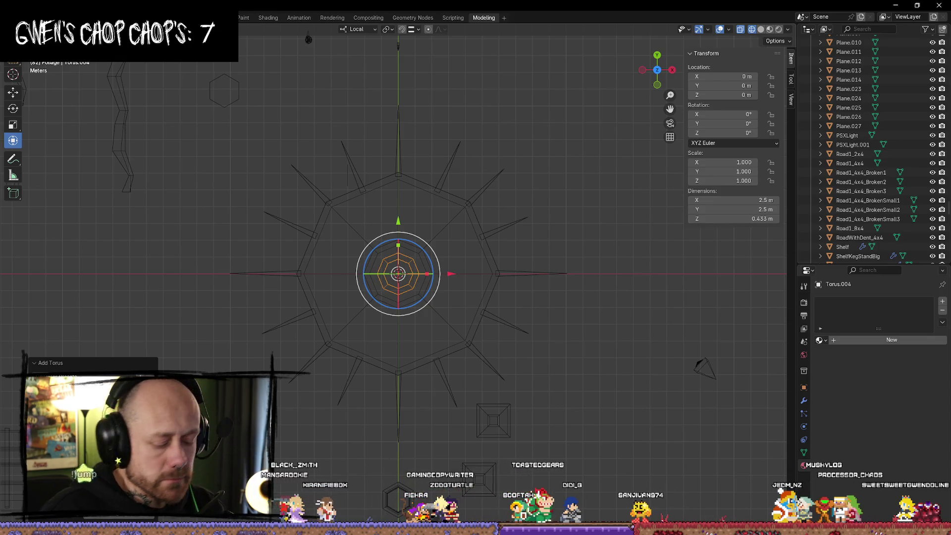
mouse_move(463, 350)
middle_down()
mouse_move(452, 272)
mouse_move(408, 257)
mouse_move(435, 275)
middle_up()
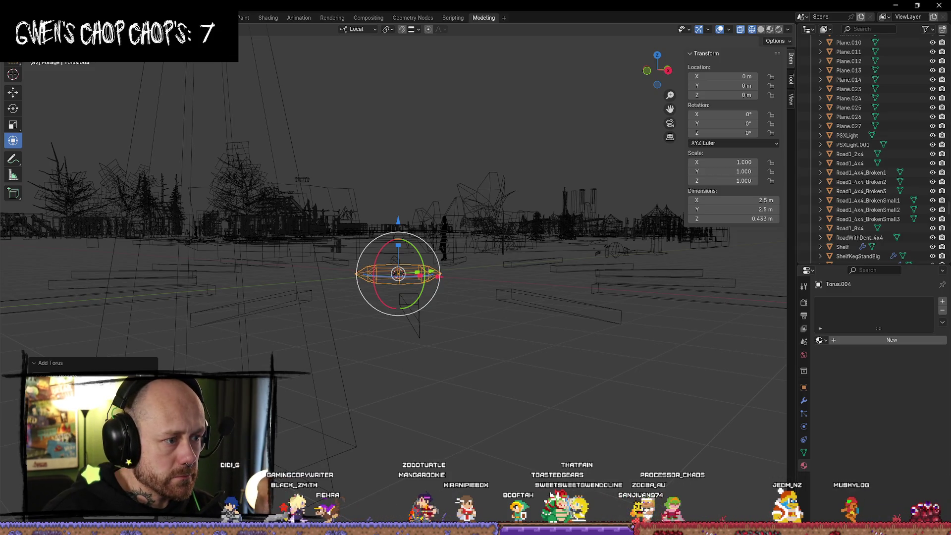
middle_drag(361, 315, 366, 308)
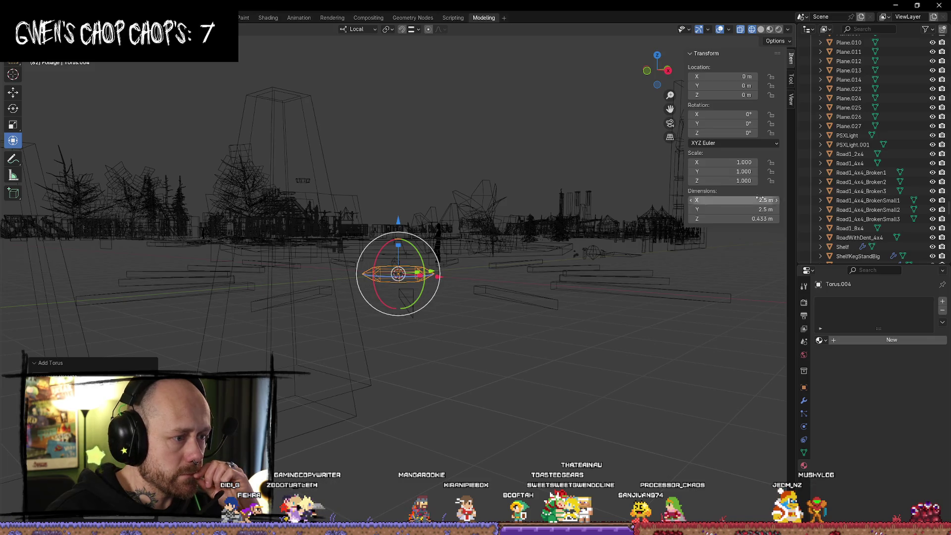
click(657, 55)
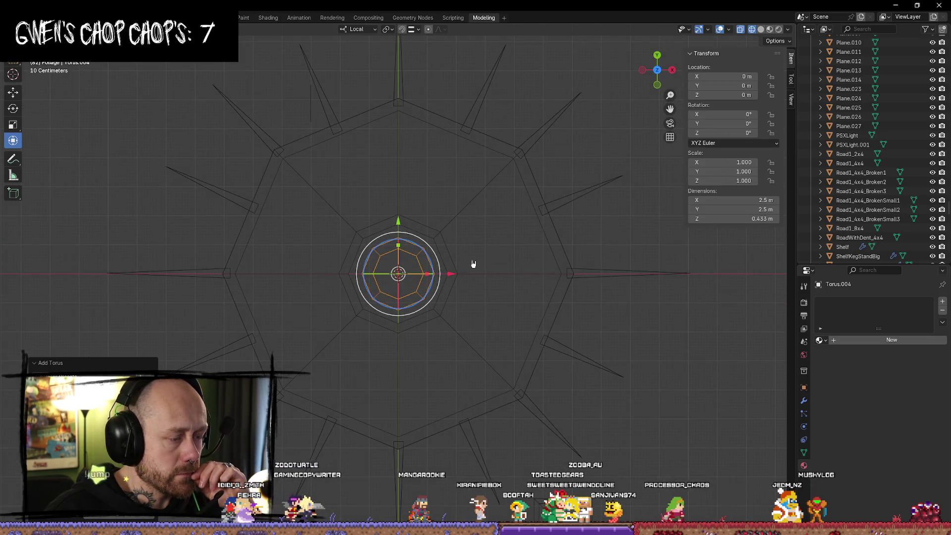
key(s)
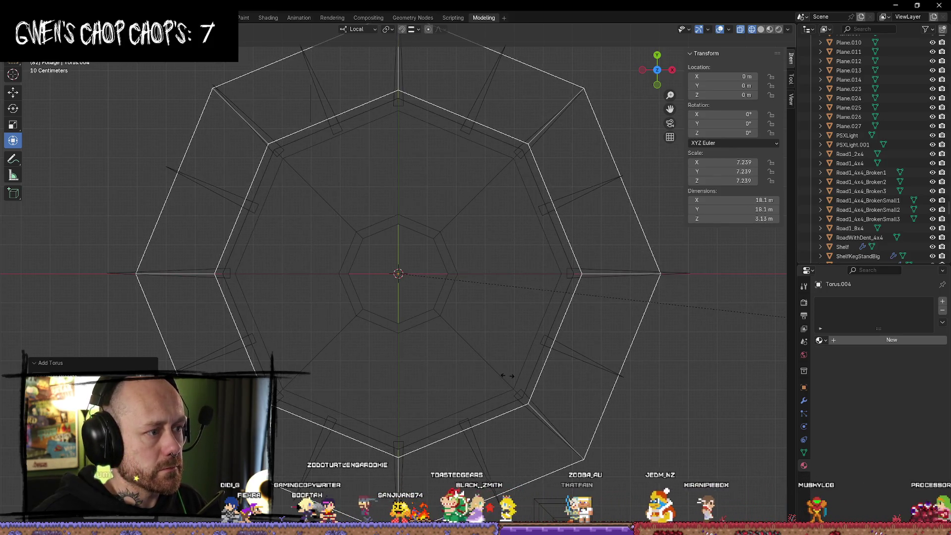
key(Escape)
key(s)
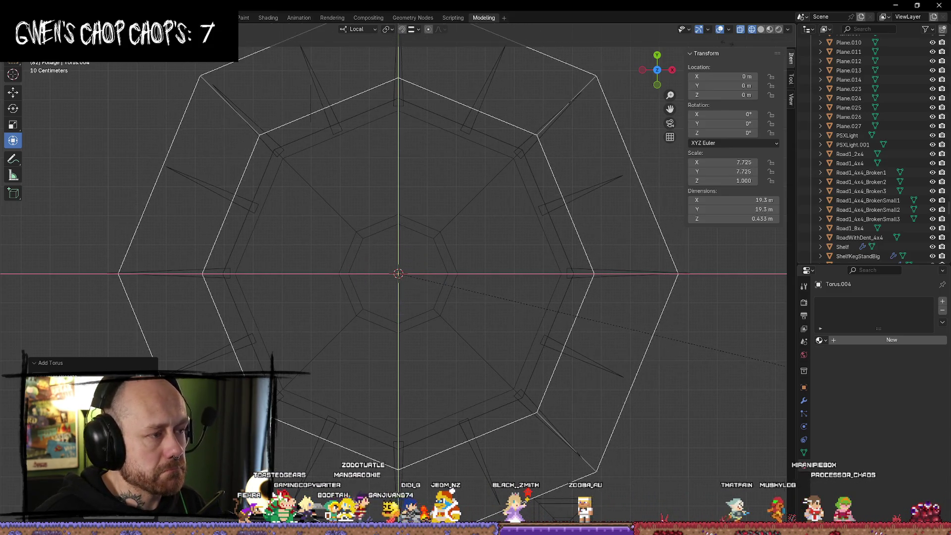
key(Escape)
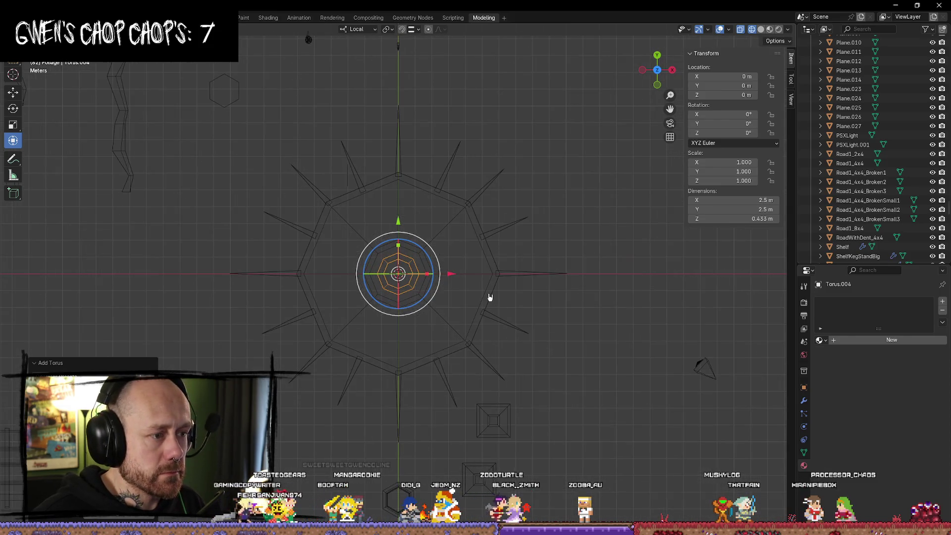
scroll(475, 295, down, 3)
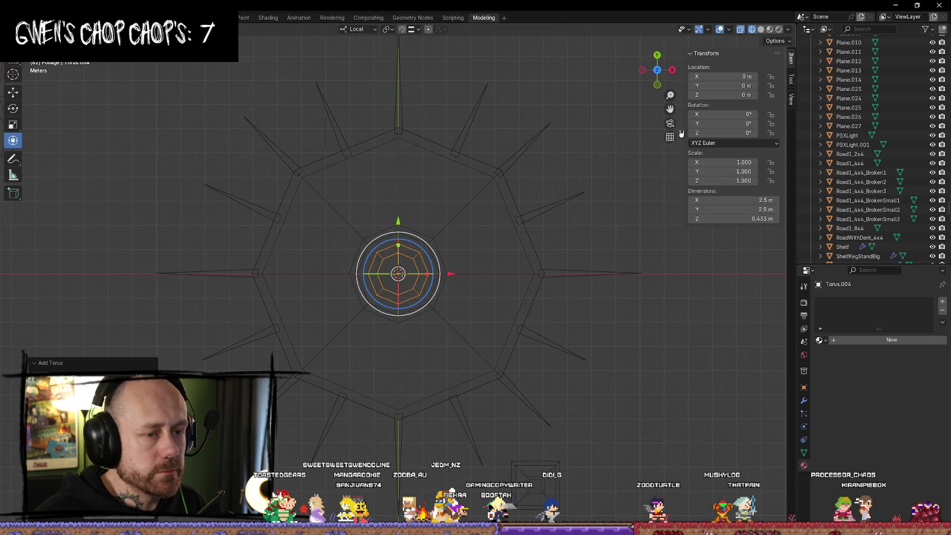
key(z)
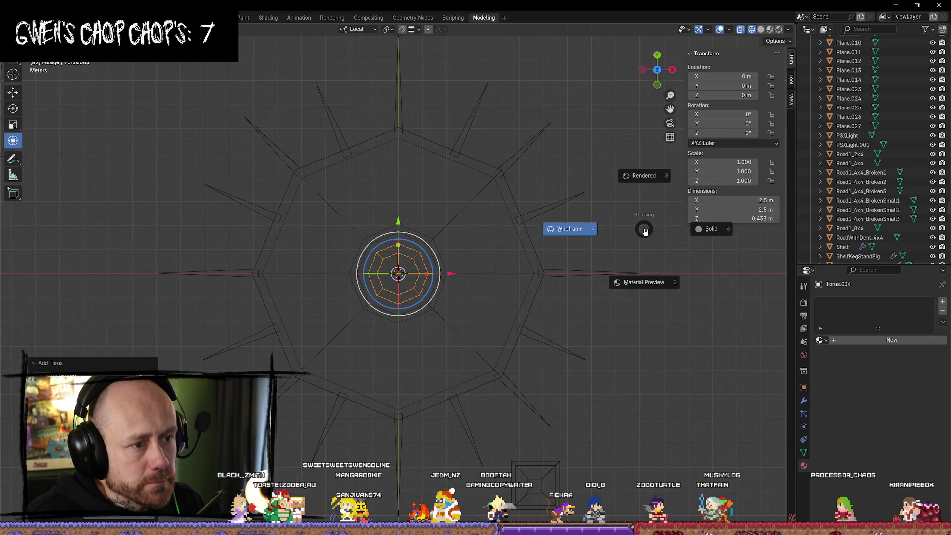
Switch to solid shading, orbit to perspective, and start scaling the torus in X/Y only
click(700, 227)
mouse_move(644, 227)
middle_down()
mouse_move(582, 194)
mouse_move(577, 166)
mouse_move(542, 171)
mouse_move(547, 63)
mouse_move(550, 239)
mouse_move(616, 224)
mouse_move(525, 278)
mouse_move(460, 292)
middle_up()
key(s)
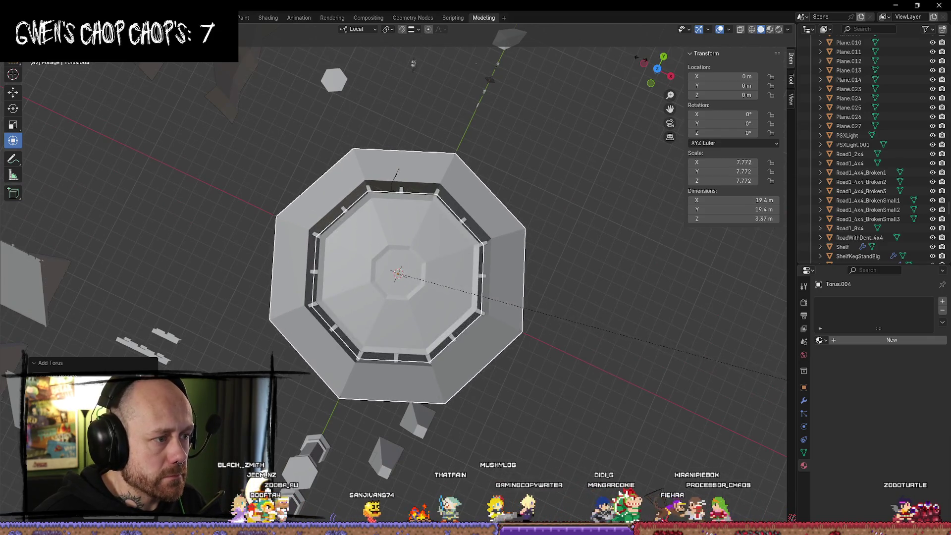
key(Escape)
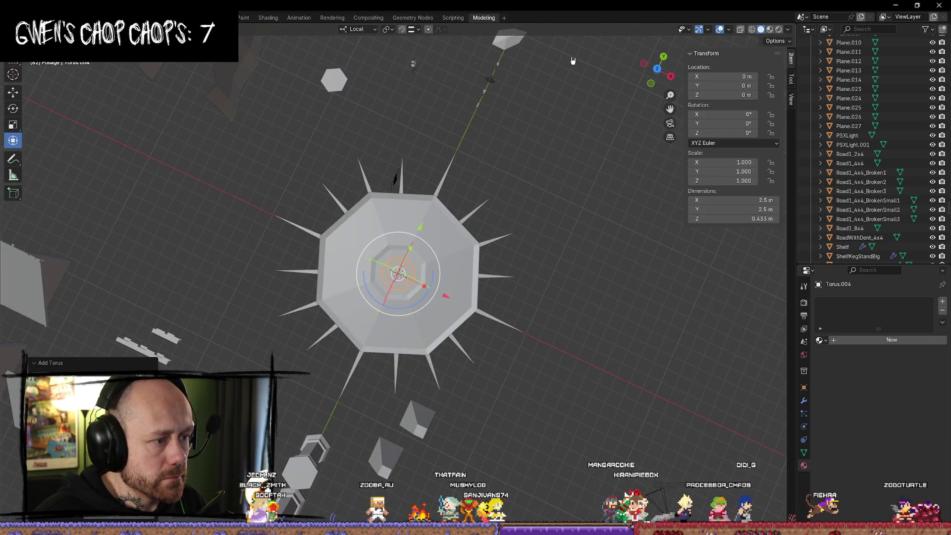
key(s)
key(shift+z)
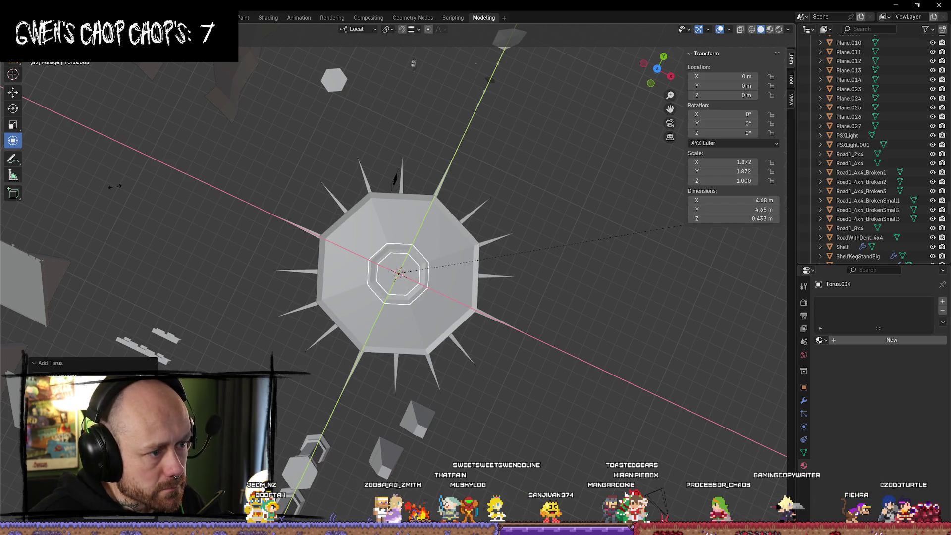
Confirm the enlarged torus, then in Edit Mode scale its geometry along Y to thin the ring
click(238, 234)
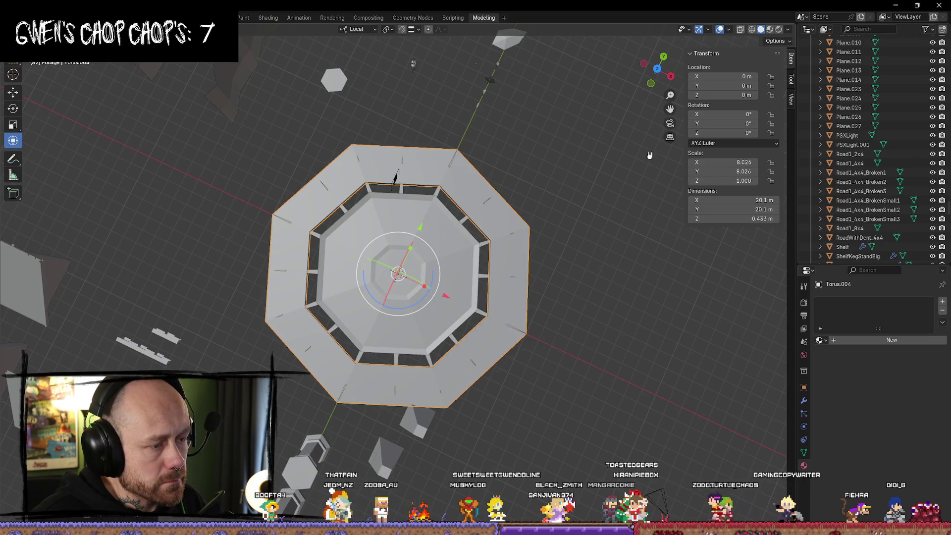
click(656, 71)
key(Tab)
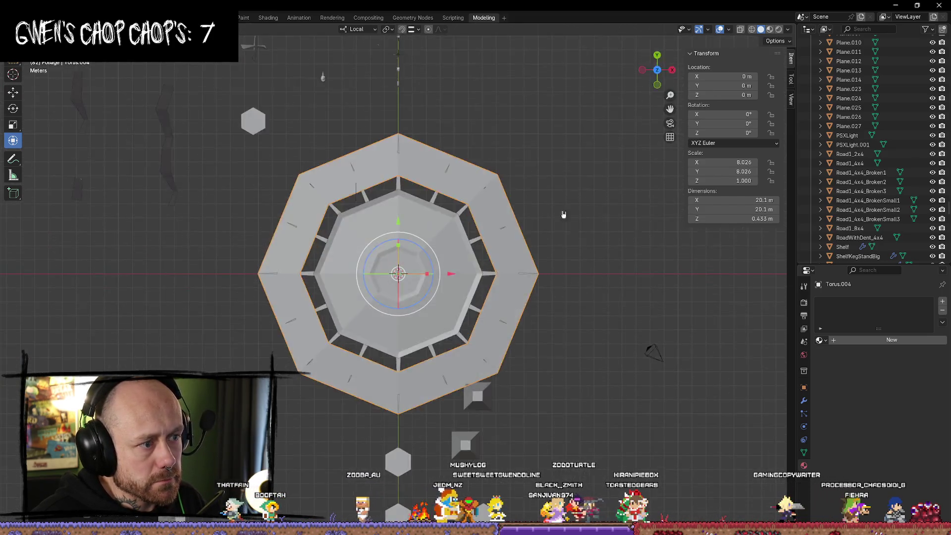
scroll(556, 232, up, 2)
scroll(556, 232, down, 3)
key(alt+a)
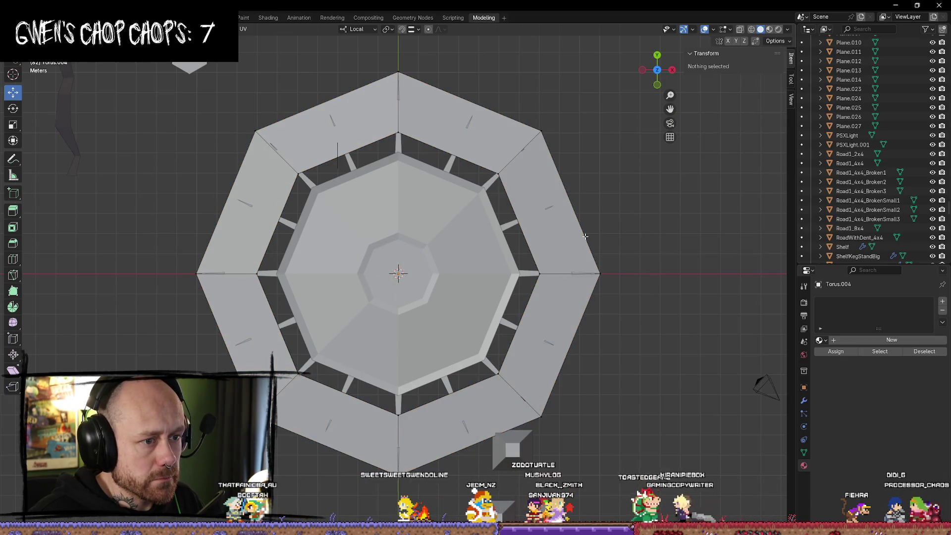
key(a)
middle_drag(585, 236, 663, 84)
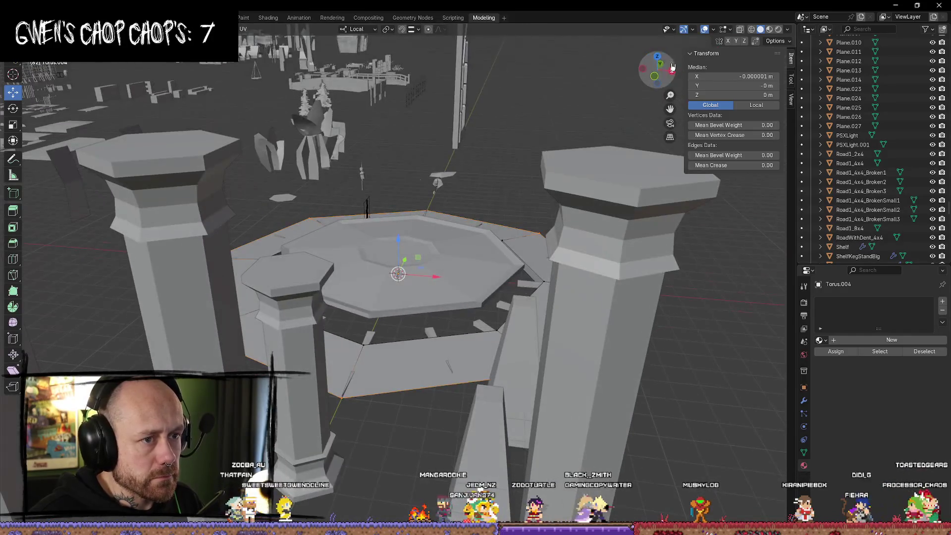
key(KP_7)
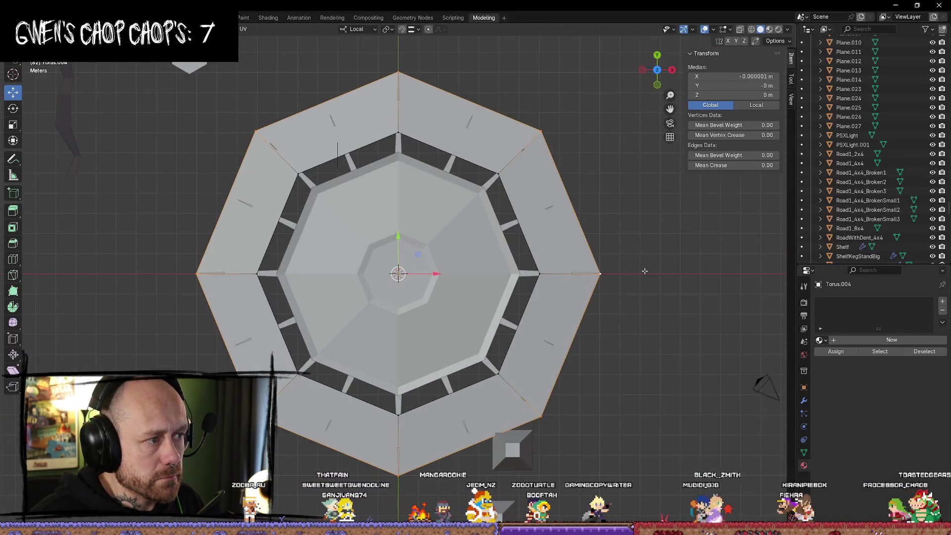
key(s)
key(y)
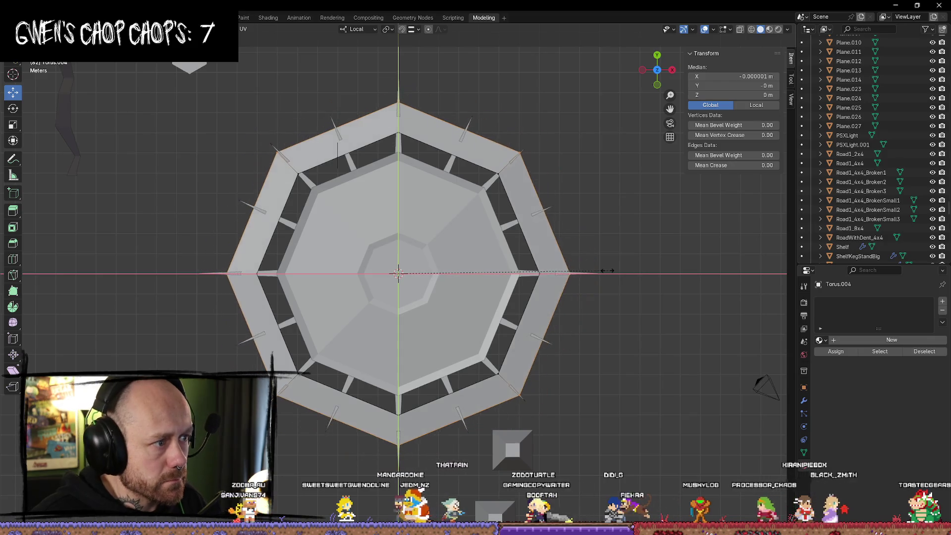
click(577, 270)
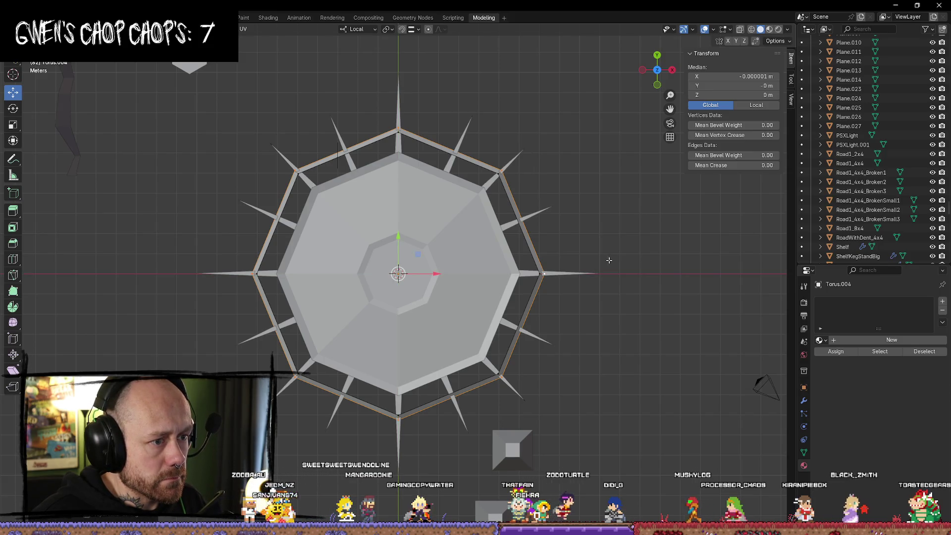
In Object Mode scale Torus.004 to 7.595 to hug the plate's rim, then select ShrinePlate
key(alt+a)
scroll(612, 224, down, 3)
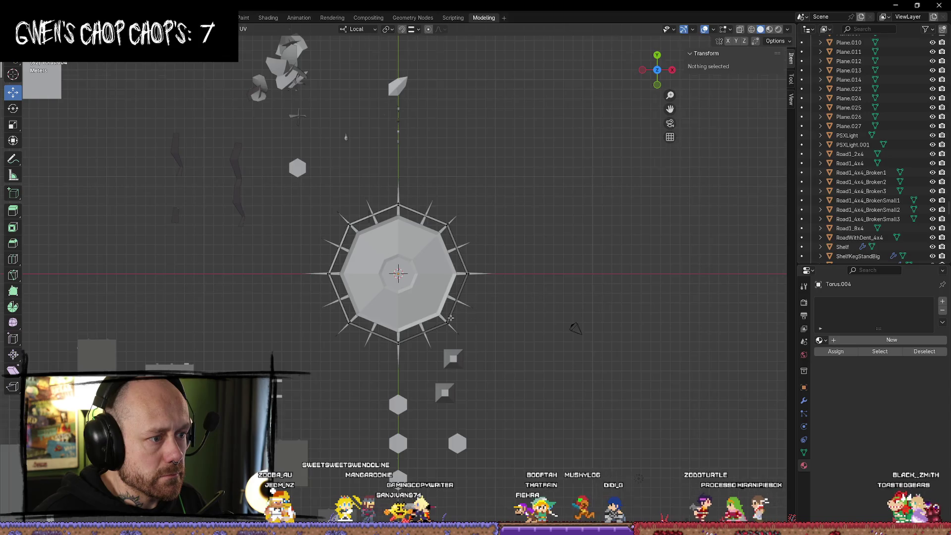
scroll(584, 275, up, 4)
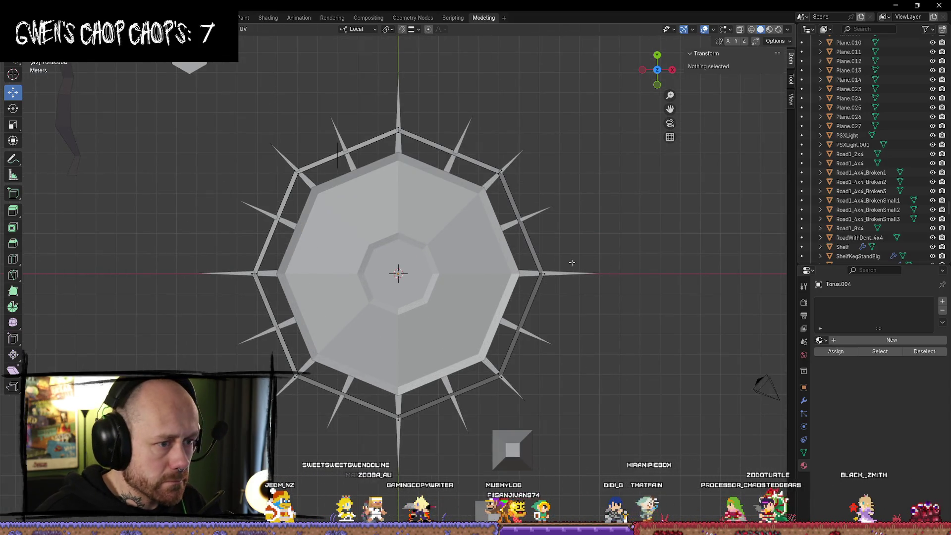
key(Tab)
key(s)
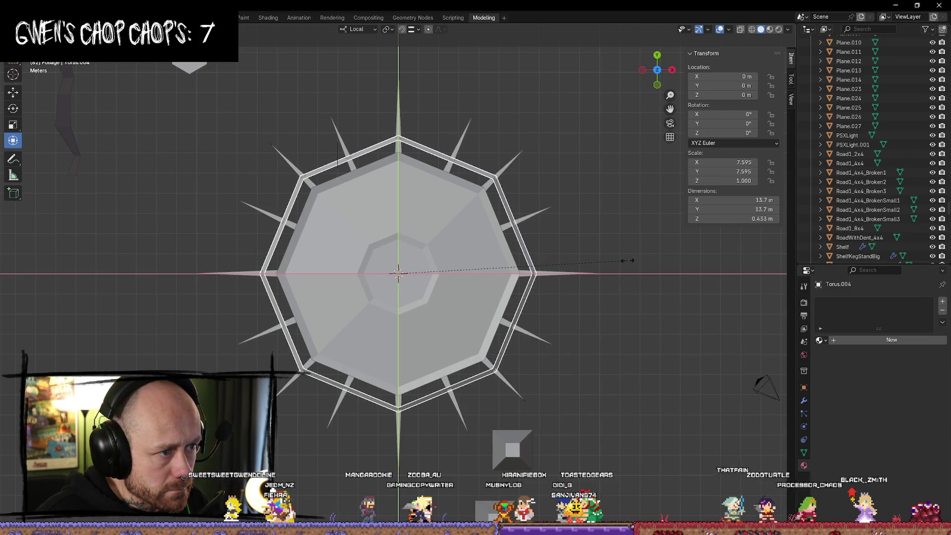
click(626, 260)
click(548, 249)
mouse_move(575, 214)
middle_down()
mouse_move(526, 299)
mouse_move(497, 245)
middle_up()
middle_drag(615, 106, 640, 135)
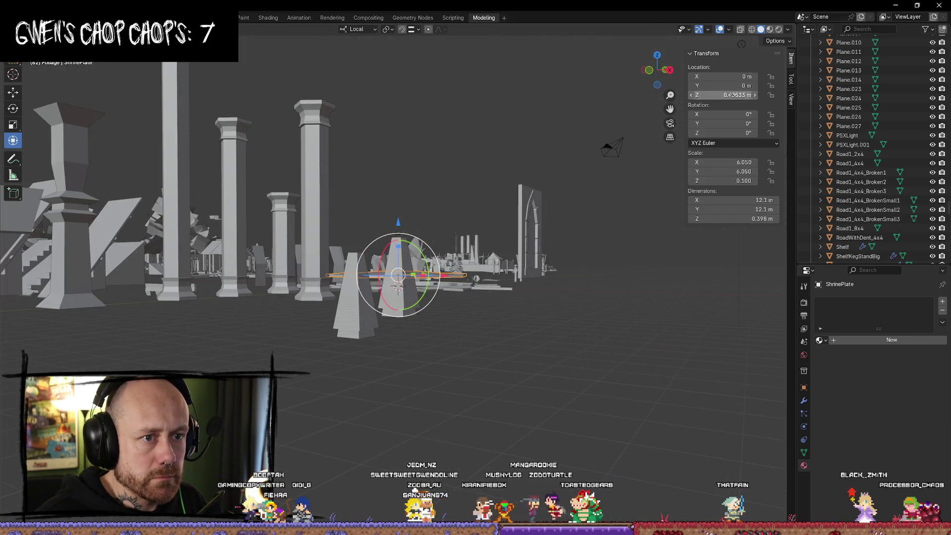
Set ShrinePlate's Location Z to 0 and view it from the top
text(0)
key(Return)
mouse_move(428, 239)
middle_down()
mouse_move(517, 346)
mouse_move(509, 417)
mouse_move(460, 411)
mouse_move(303, 430)
mouse_move(343, 370)
middle_up()
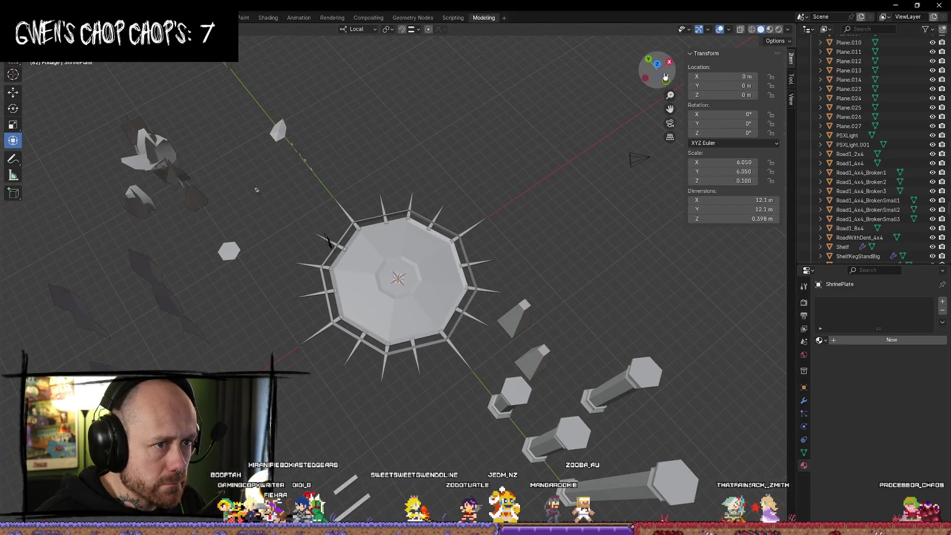
click(656, 65)
scroll(464, 274, up, 5)
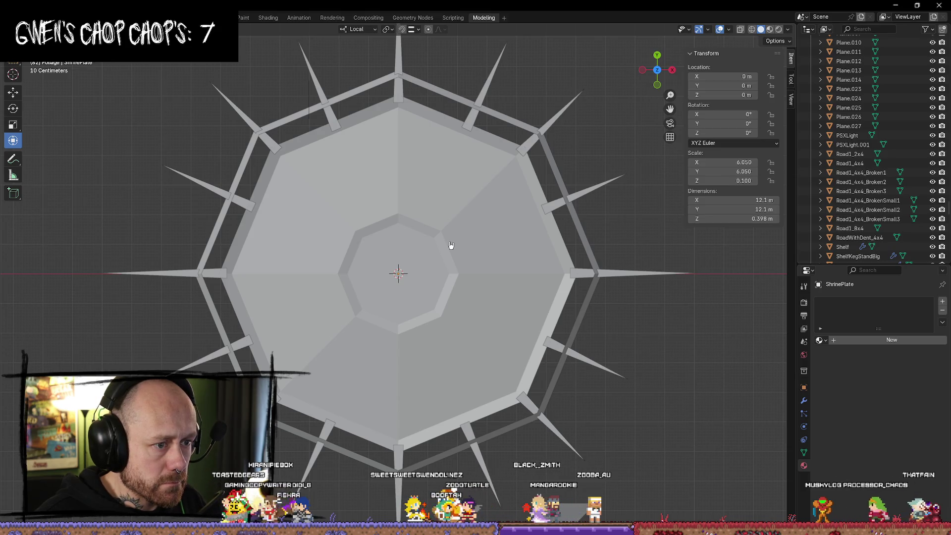
scroll(450, 245, down, 3)
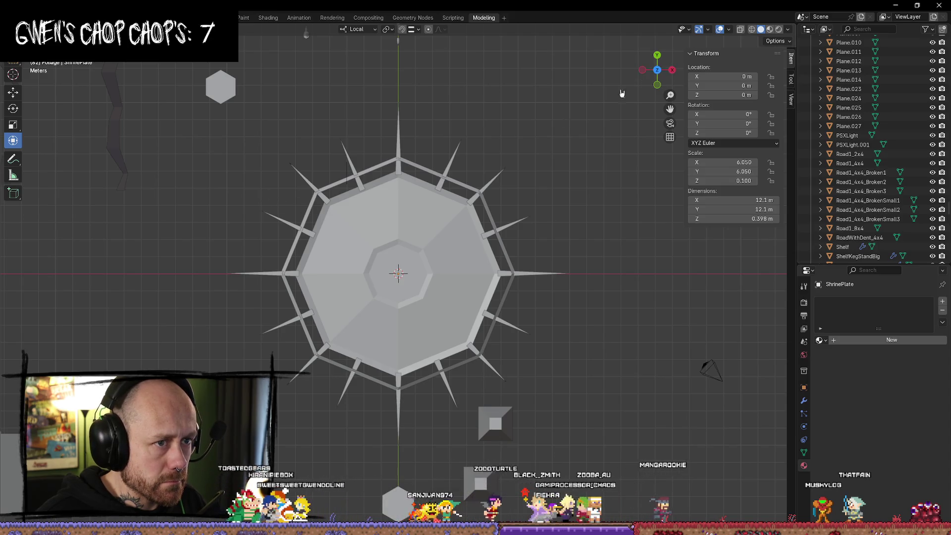
scroll(622, 93, down, 2)
Select the upper-left diagonal spike's tip vertex in Edit Mode
key(Tab)
scroll(281, 213, up, 3)
key(Tab)
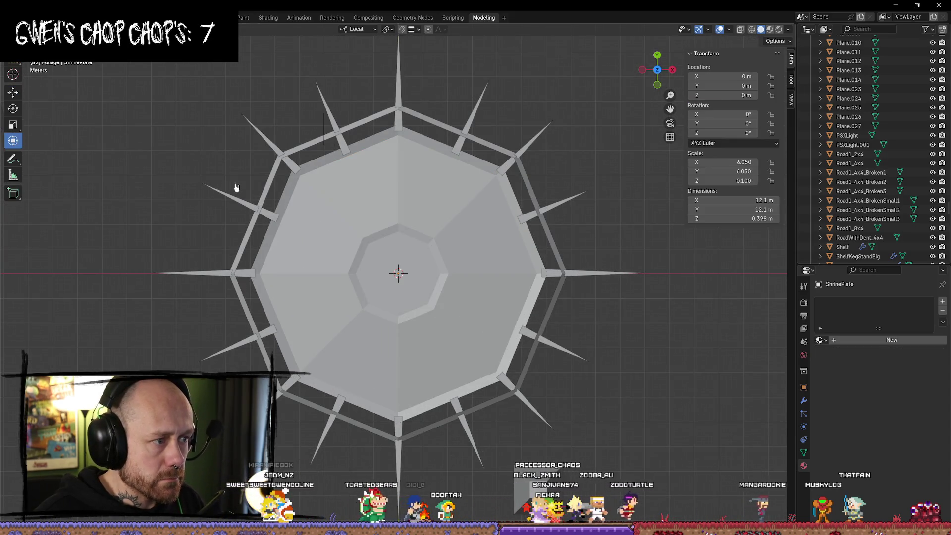
click(227, 193)
key(Tab)
drag(209, 163, 173, 205)
key(Tab)
Move the upper-left spike's tip outward along X to lengthen it
shift+click(566, 353)
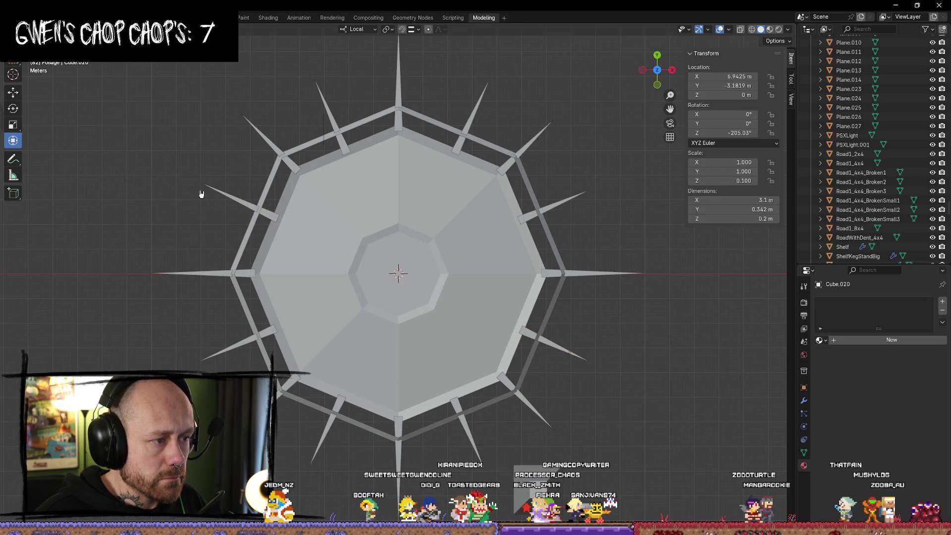
click(235, 203)
key(Tab)
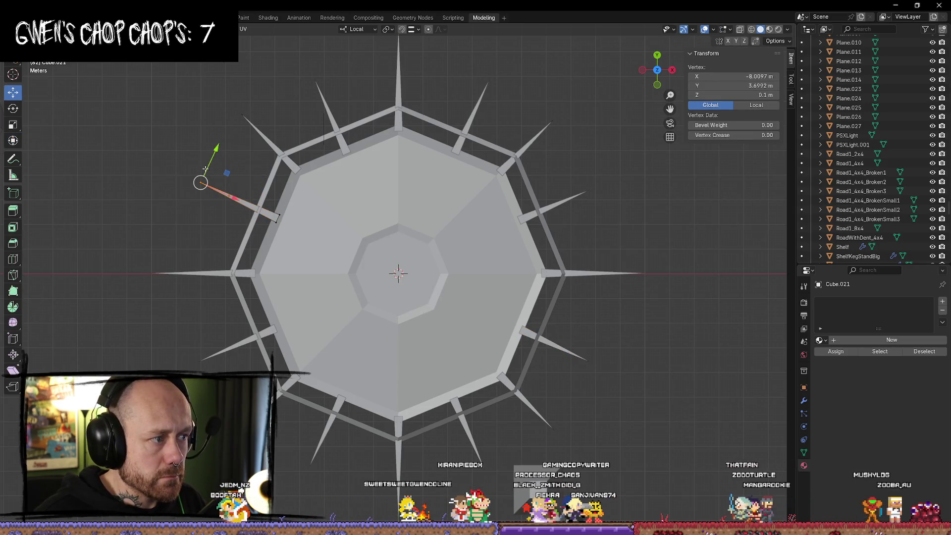
key(g)
key(x)
key(x)
click(196, 178)
scroll(327, 270, down, 4)
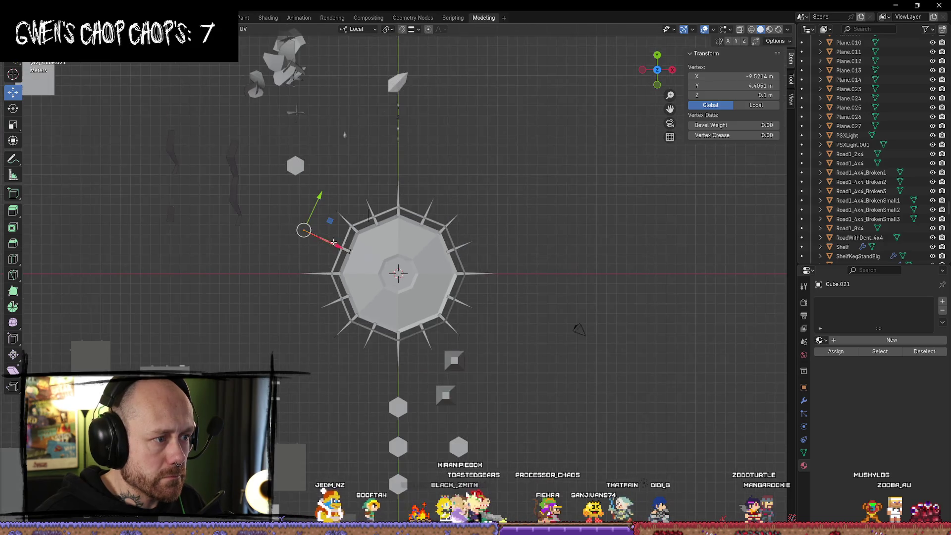
scroll(327, 270, up, 2)
click(574, 287)
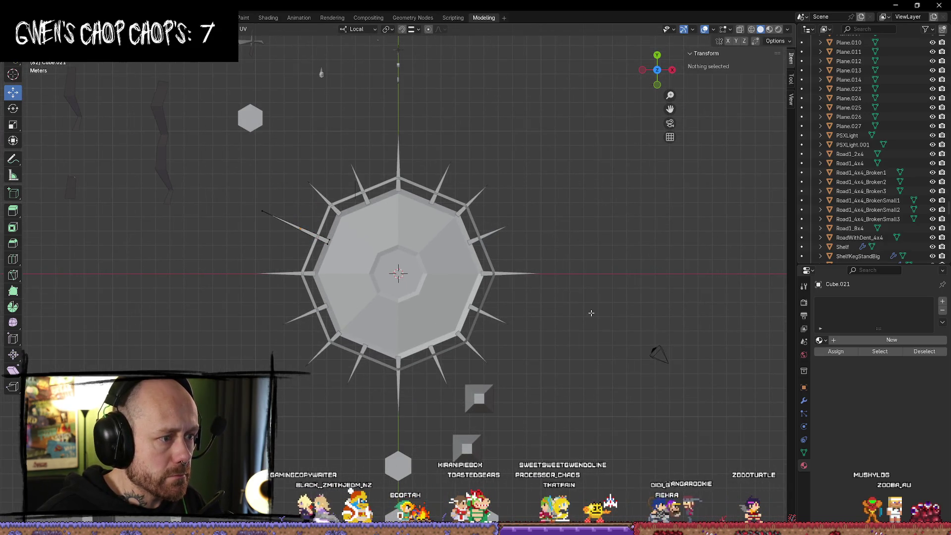
key(Tab)
Lengthen the lower-right spike by dragging its tip vertex outward
click(495, 317)
key(Tab)
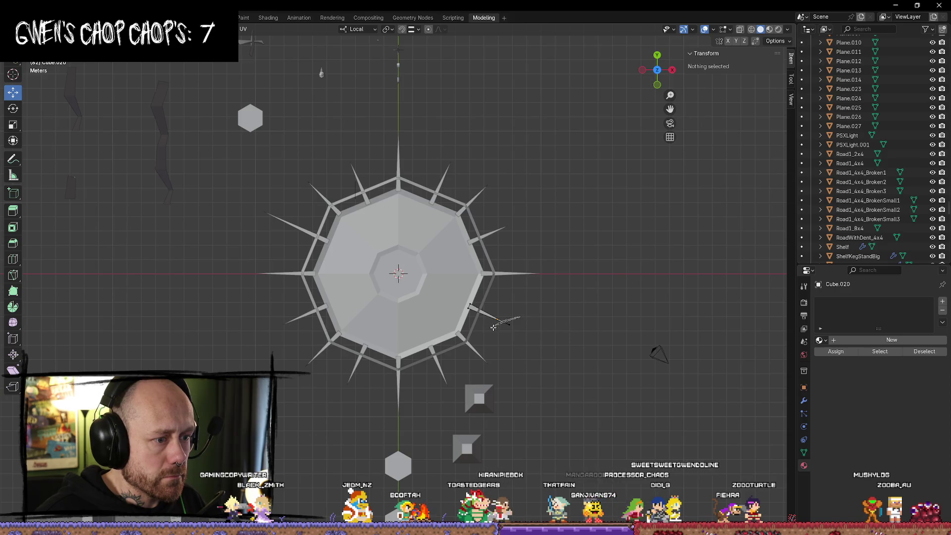
click(509, 324)
drag(473, 309, 494, 318)
click(577, 276)
key(Tab)
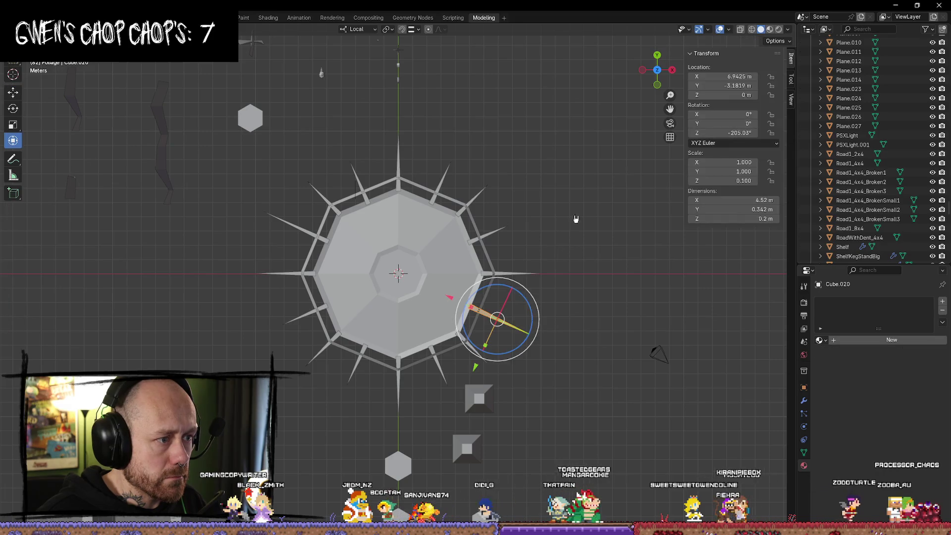
click(574, 216)
Select the upper-right spike's tip vertex in Edit Mode
click(481, 195)
key(Tab)
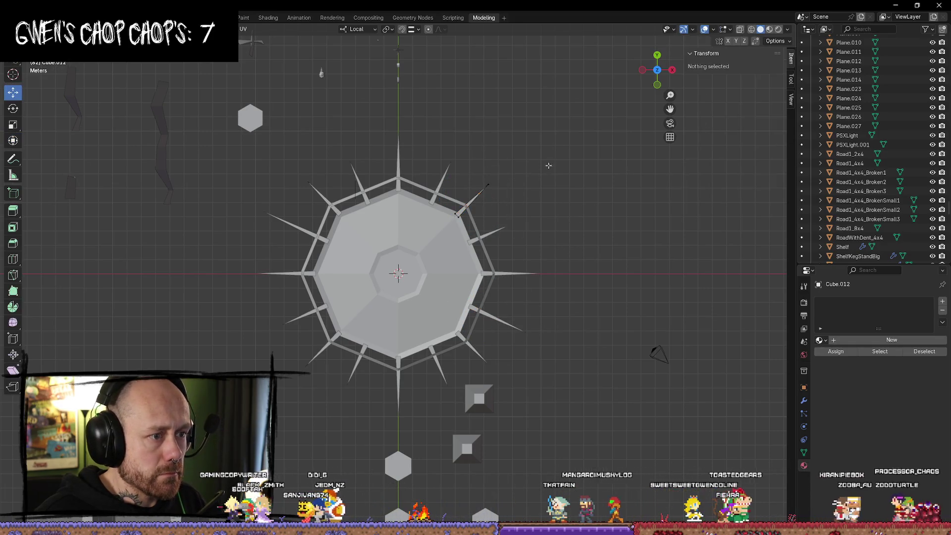
click(485, 189)
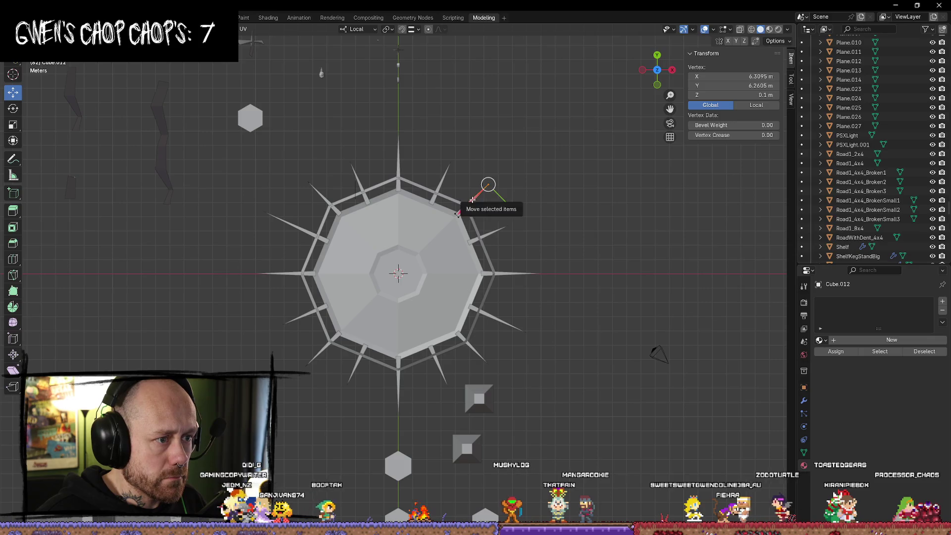
key(Tab)
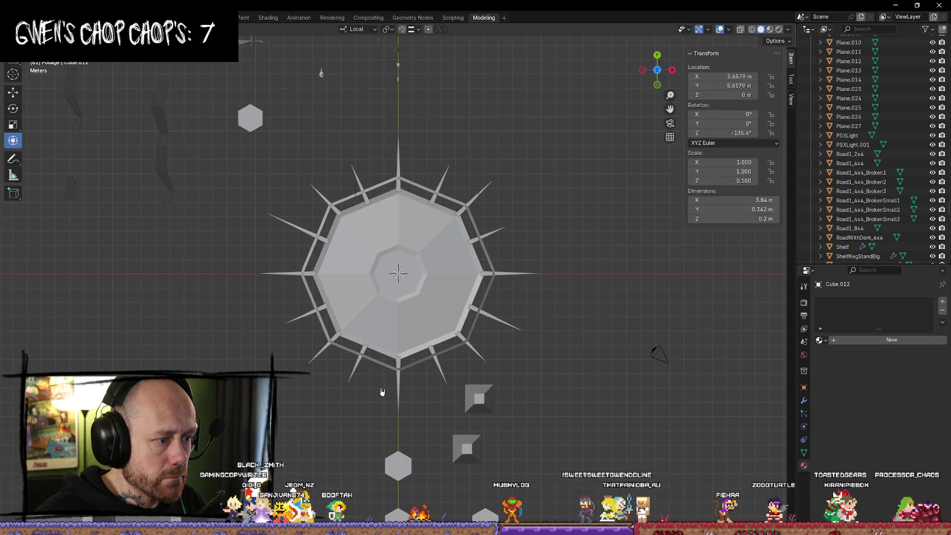
Move the lower-left spike's tip outward along X to about −7.05 m
click(312, 358)
key(Tab)
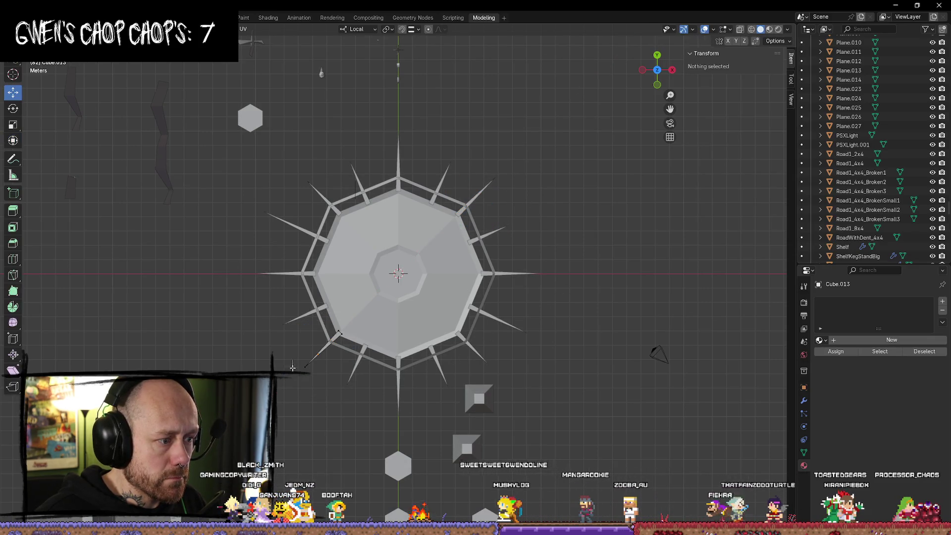
click(308, 362)
key(g)
key(x)
click(293, 378)
key(alt+a)
scroll(452, 339, down, 4)
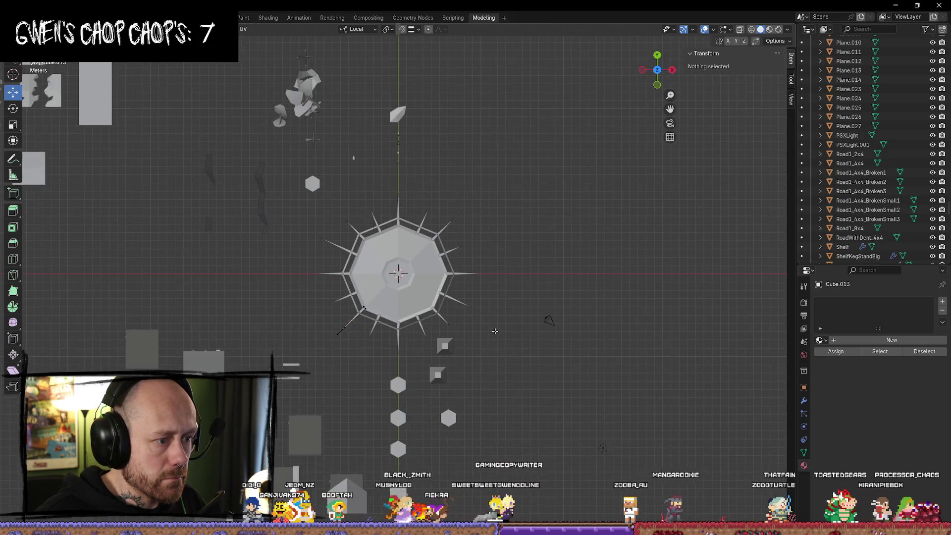
scroll(400, 325, up, 2)
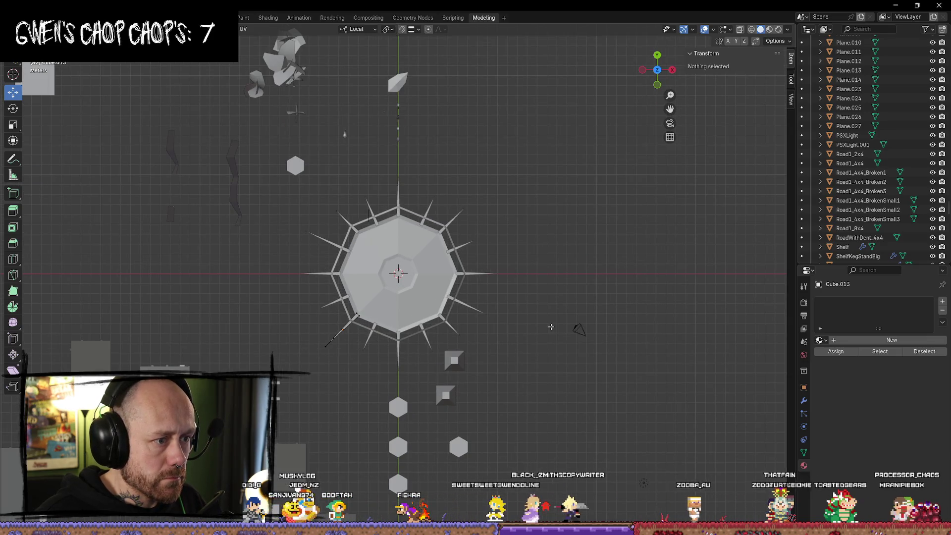
scroll(535, 329, up, 2)
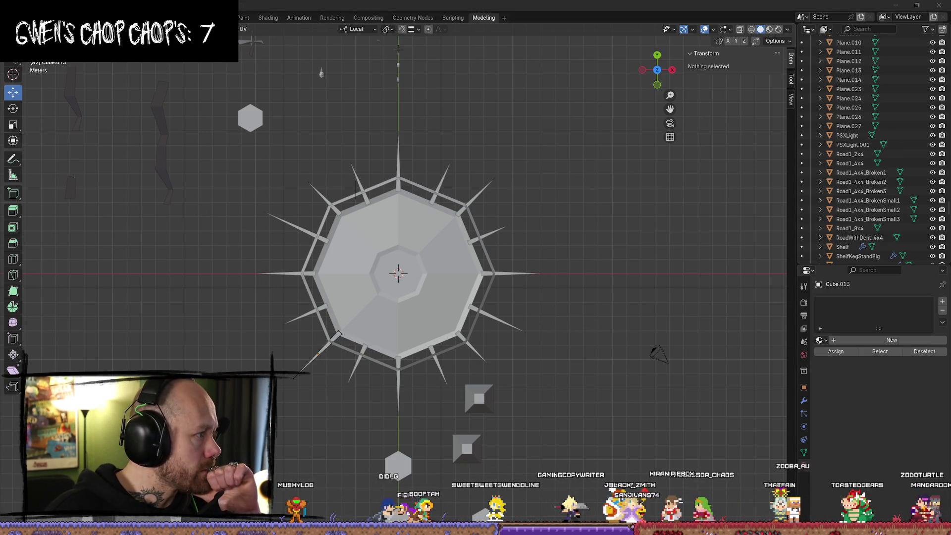
key(alt+Tab)
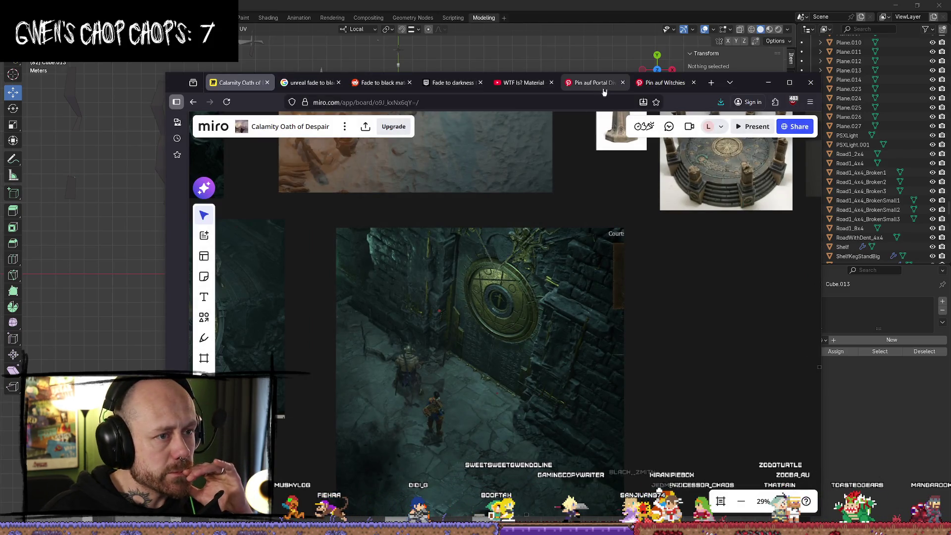
scroll(476, 296, down, 5)
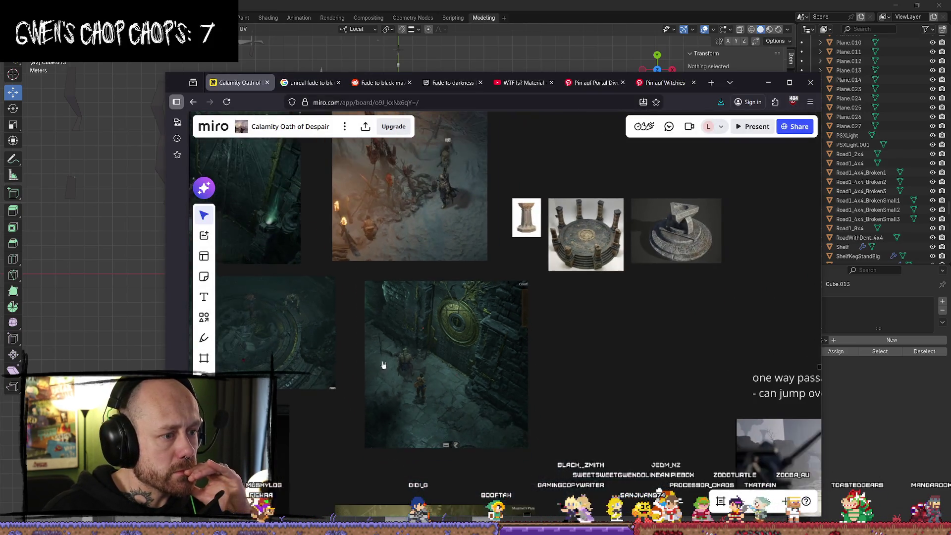
mouse_move(494, 307)
mouse_down()
mouse_move(492, 202)
mouse_move(412, 326)
mouse_up()
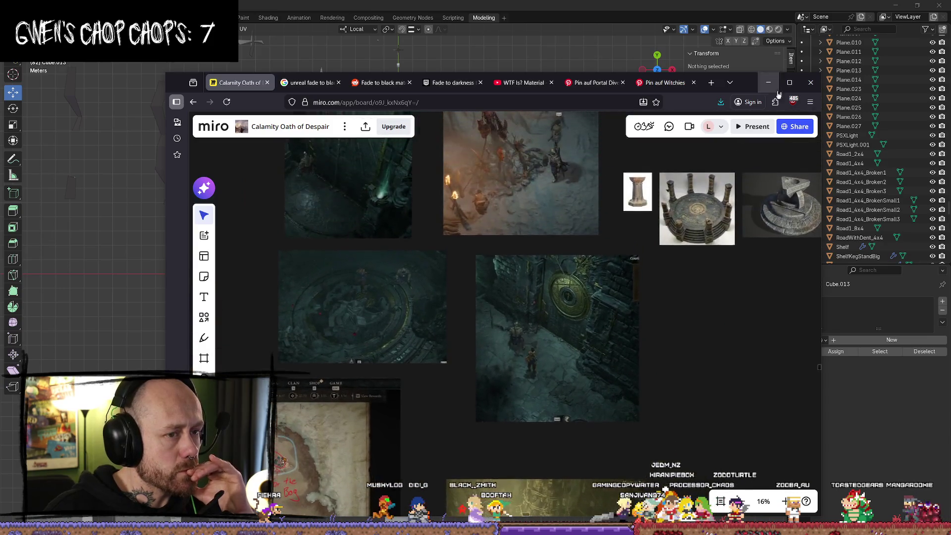
key(alt+Tab)
scroll(413, 283, up, 1)
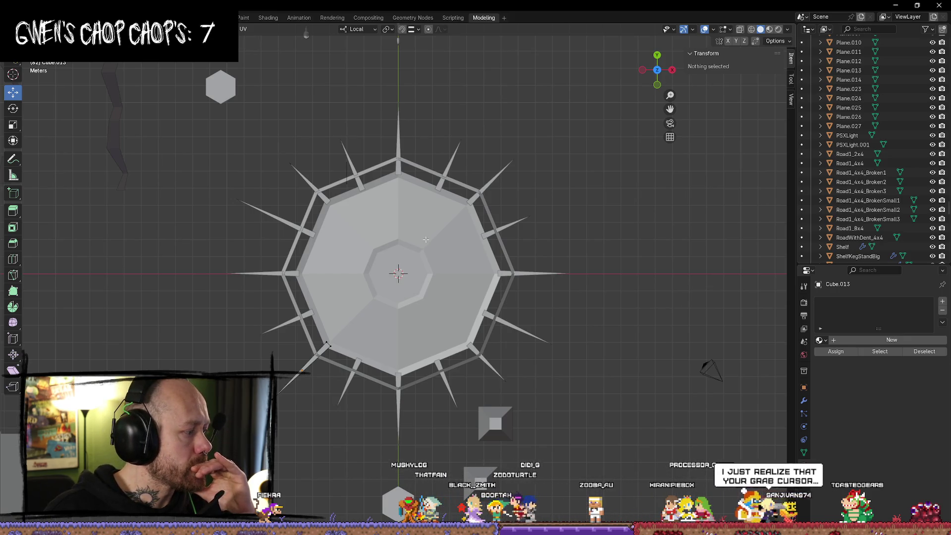
Back in Object Mode, select the old Torus.004 ring around the plate and delete it
right_click(186, 268)
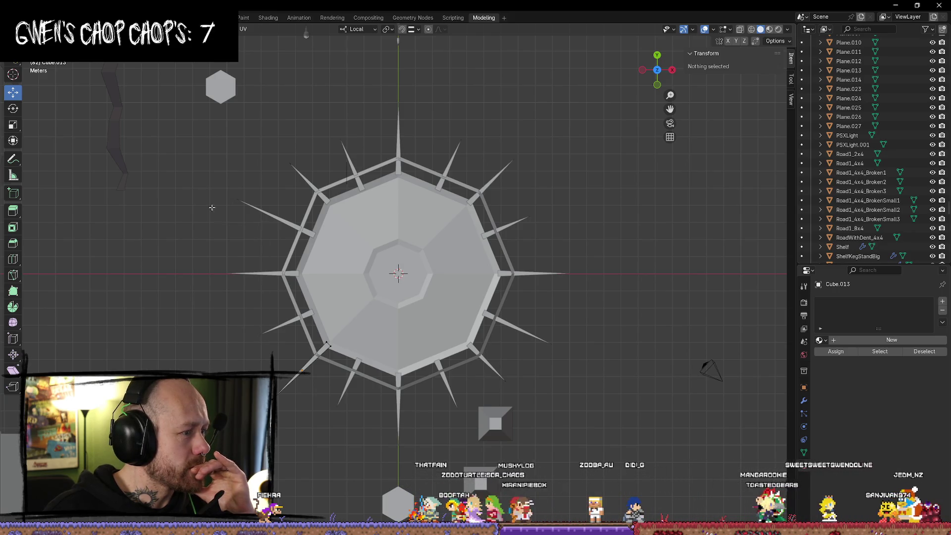
scroll(205, 202, up, 1)
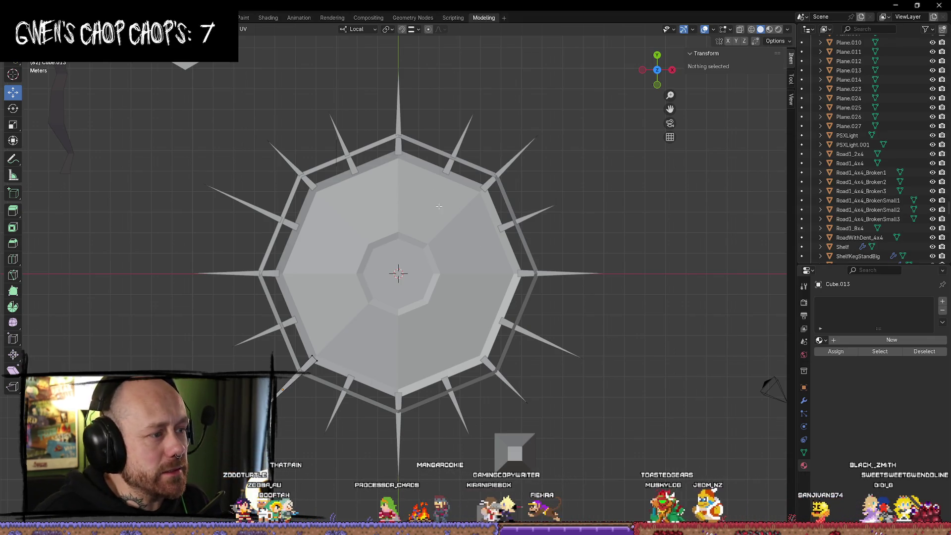
mouse_move(571, 203)
middle_down()
mouse_move(490, 124)
mouse_move(452, 104)
mouse_move(433, 113)
middle_up()
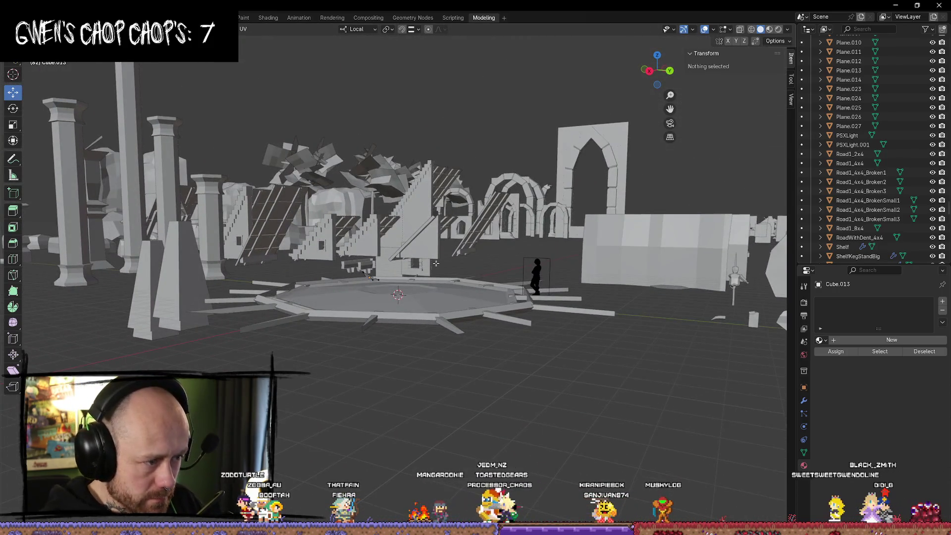
mouse_move(285, 315)
middle_down()
mouse_move(513, 282)
mouse_move(304, 217)
middle_up()
scroll(461, 258, up, 5)
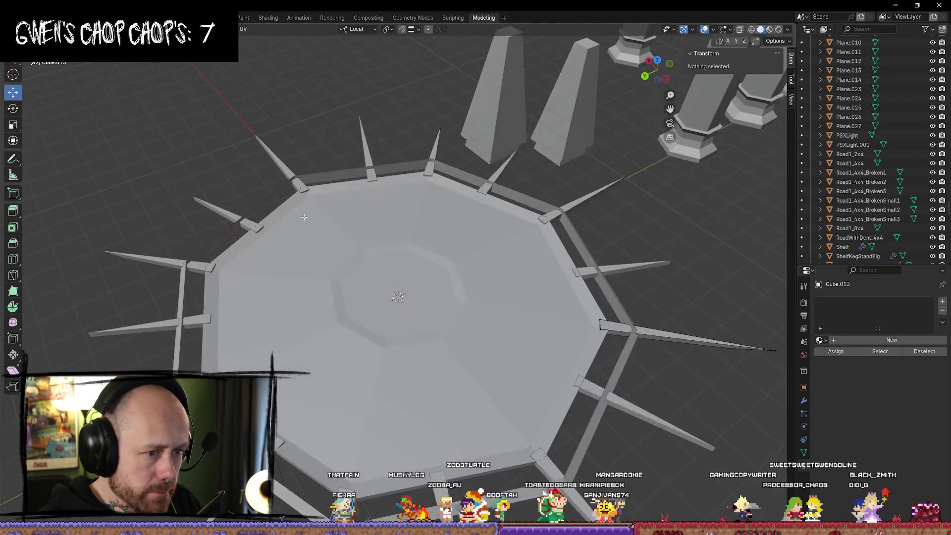
key(Tab)
mouse_move(550, 240)
middle_down()
mouse_move(444, 198)
mouse_move(434, 180)
mouse_move(377, 208)
mouse_move(246, 244)
mouse_move(531, 277)
mouse_move(552, 297)
middle_up()
key(Tab)
key(Tab)
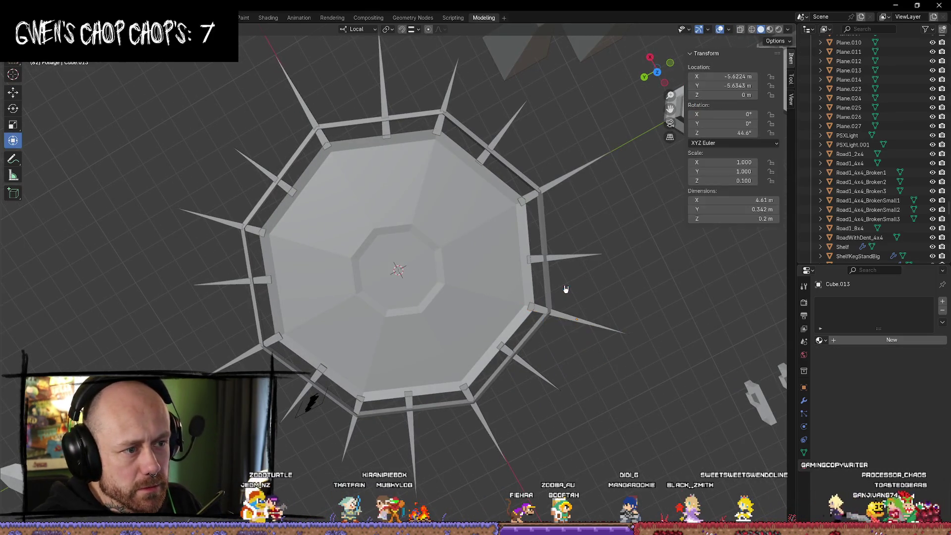
click(552, 280)
key(Delete)
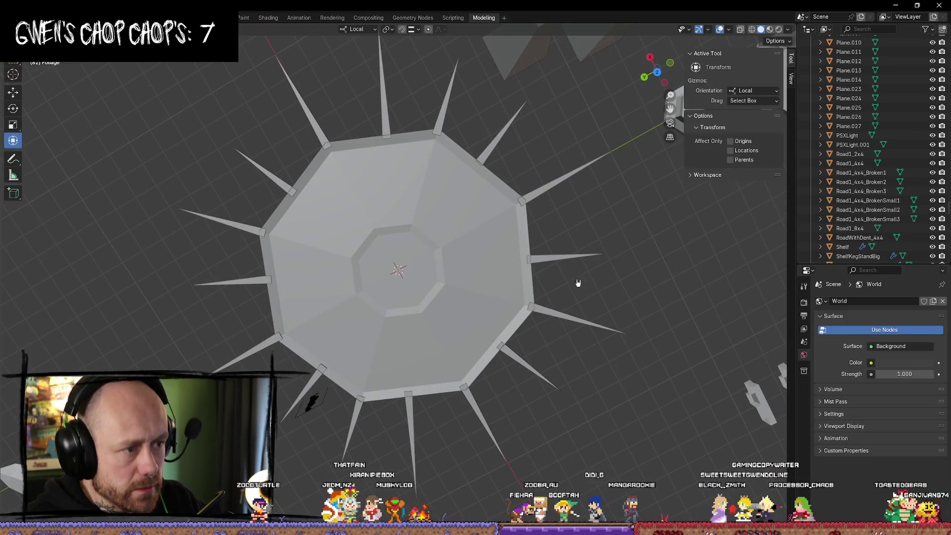
Add a new torus mesh at the plate's centre
key(shift+a)
mouse_move(555, 285)
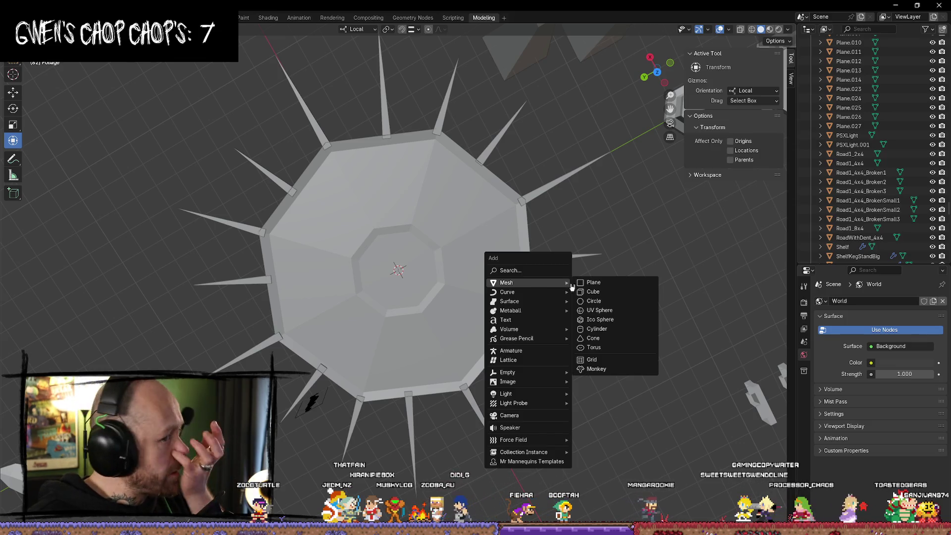
click(594, 347)
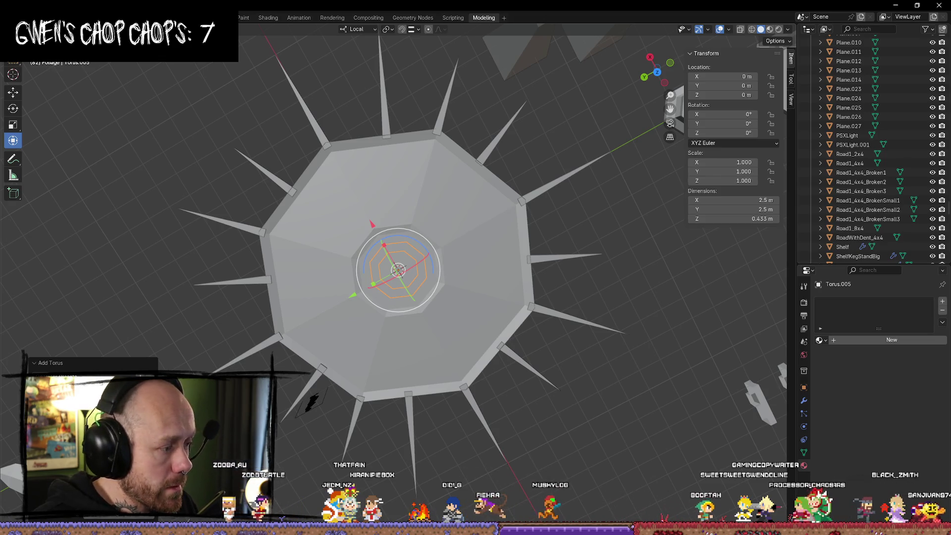
mouse_move(420, 365)
middle_down()
mouse_move(465, 314)
mouse_move(450, 361)
mouse_move(446, 352)
middle_up()
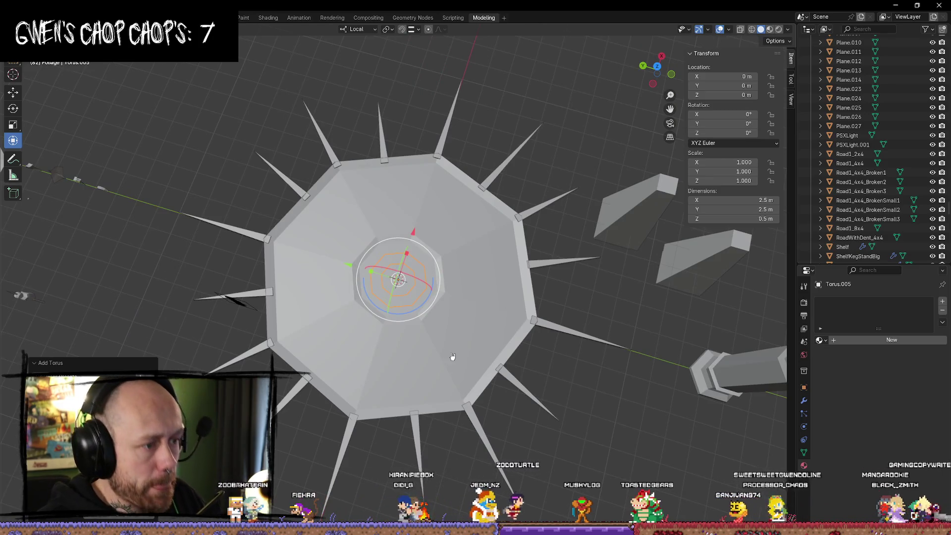
Scale the torus up in X/Y only (Shift+Z) to about 9.24 around the plate
key(s)
key(Escape)
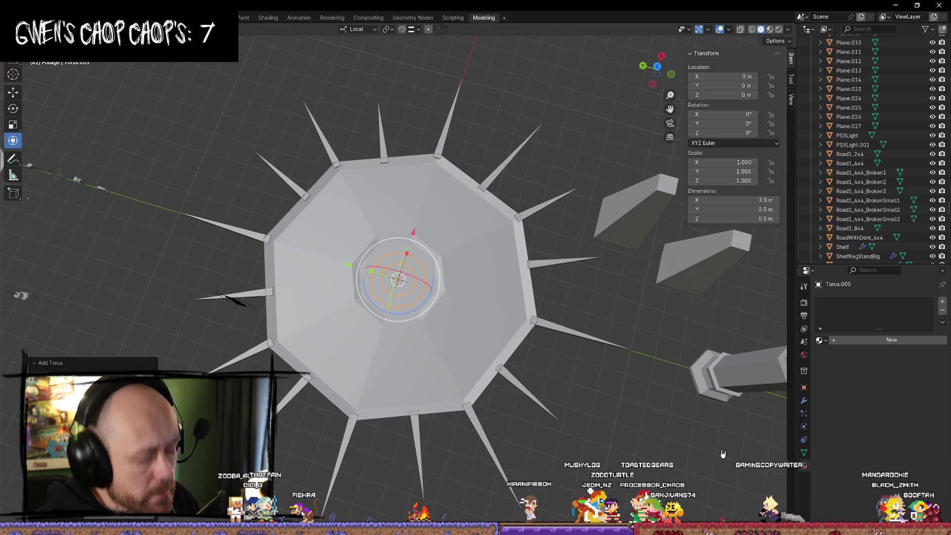
key(s)
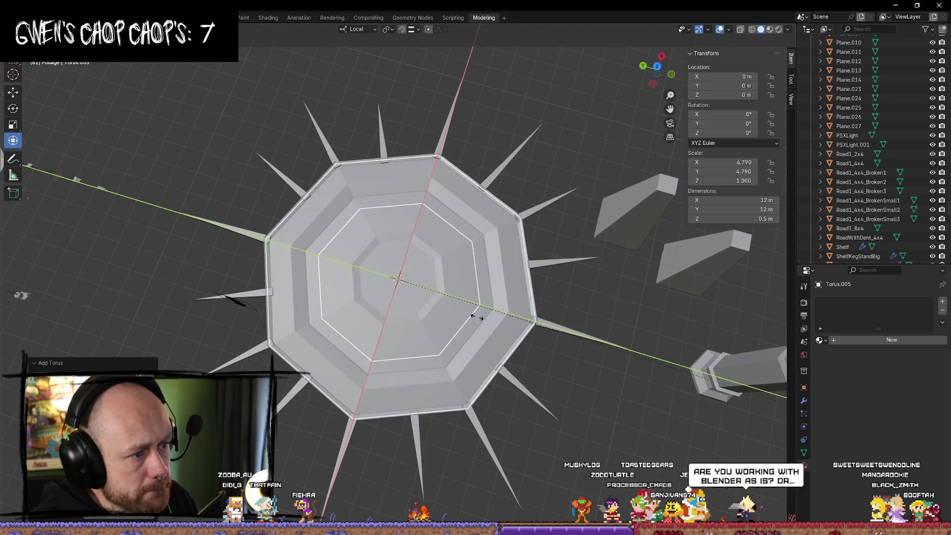
key(Escape)
scroll(596, 256, down, 5)
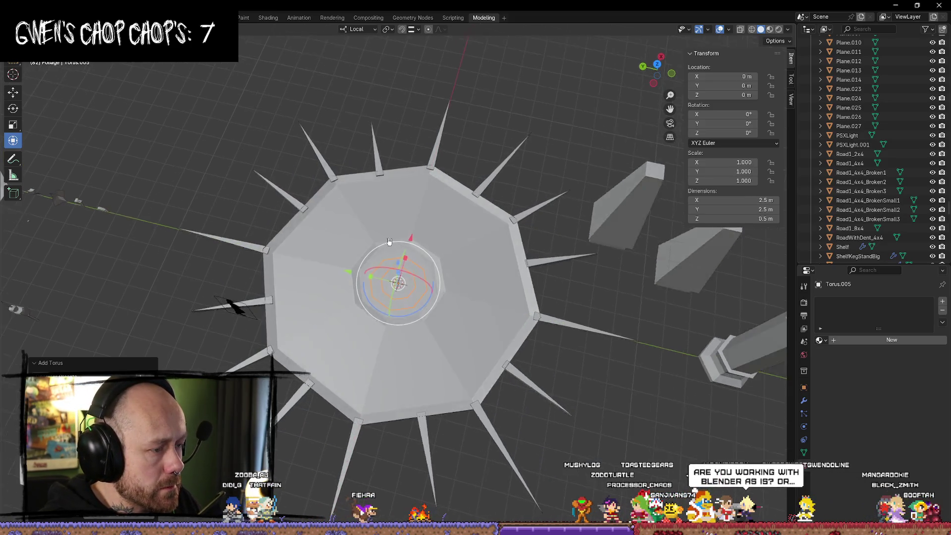
middle_drag(596, 256, 415, 264)
key(s)
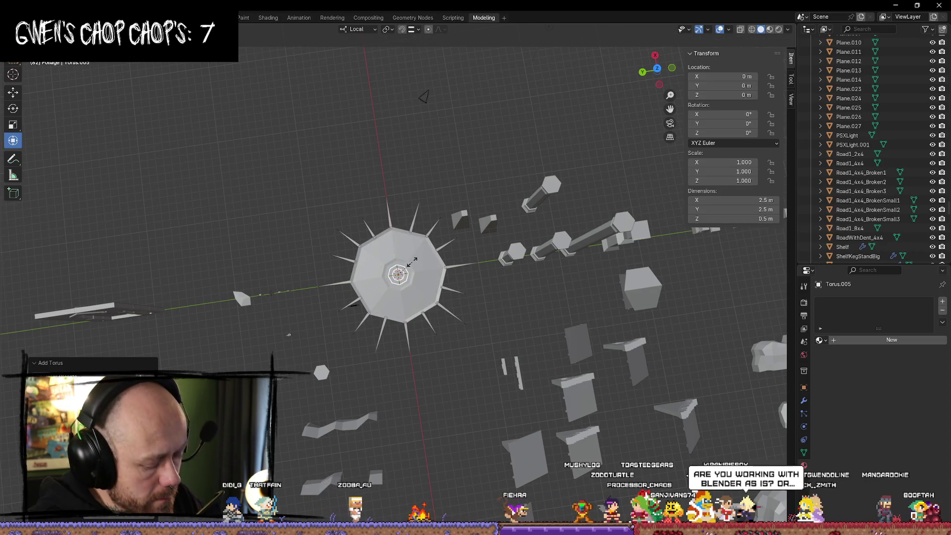
key(shift+z)
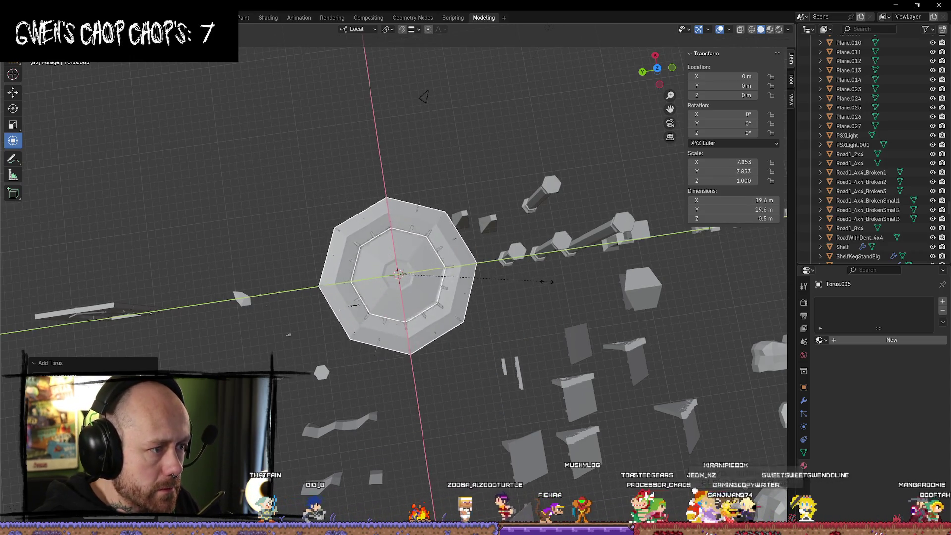
click(570, 292)
scroll(562, 292, up, 3)
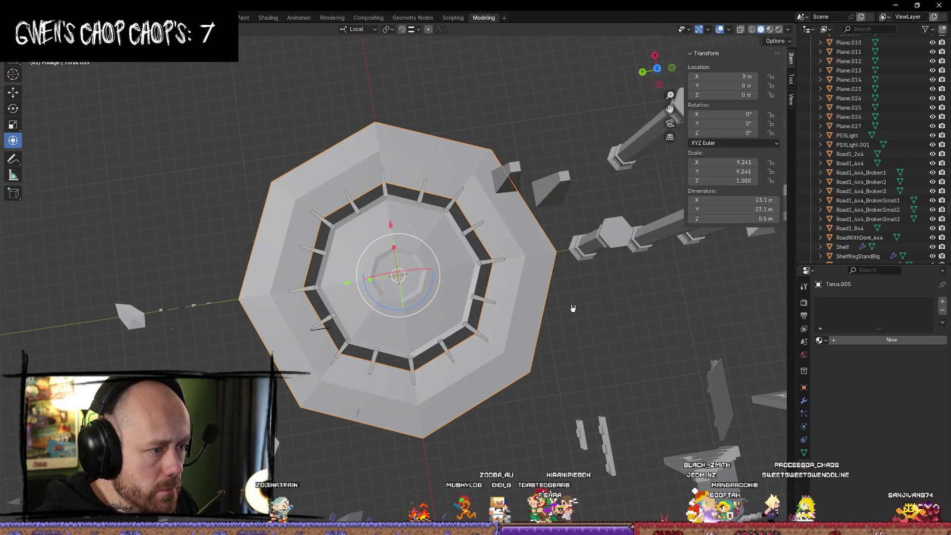
In Edit Mode, select all of the torus and flatten it along Y
key(Tab)
key(a)
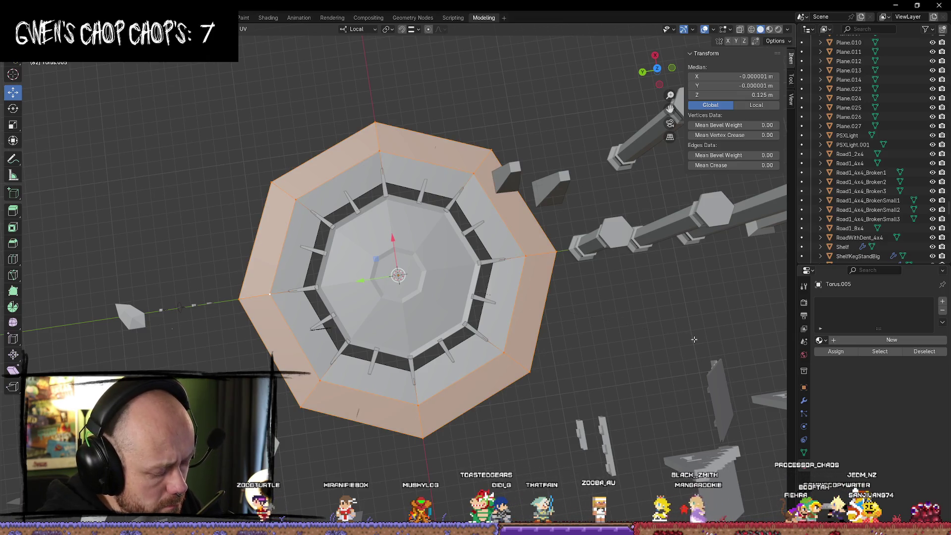
key(s)
key(y)
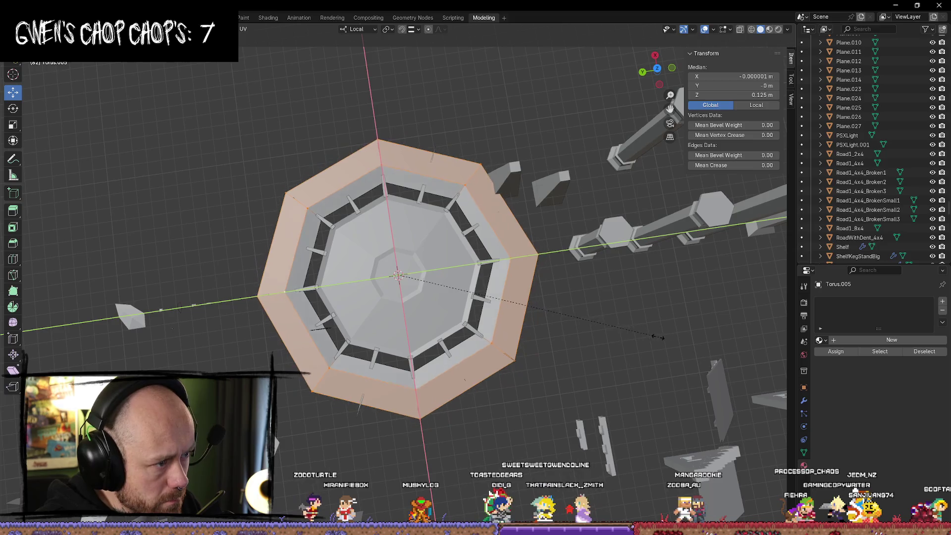
click(631, 336)
alt+click(276, 269)
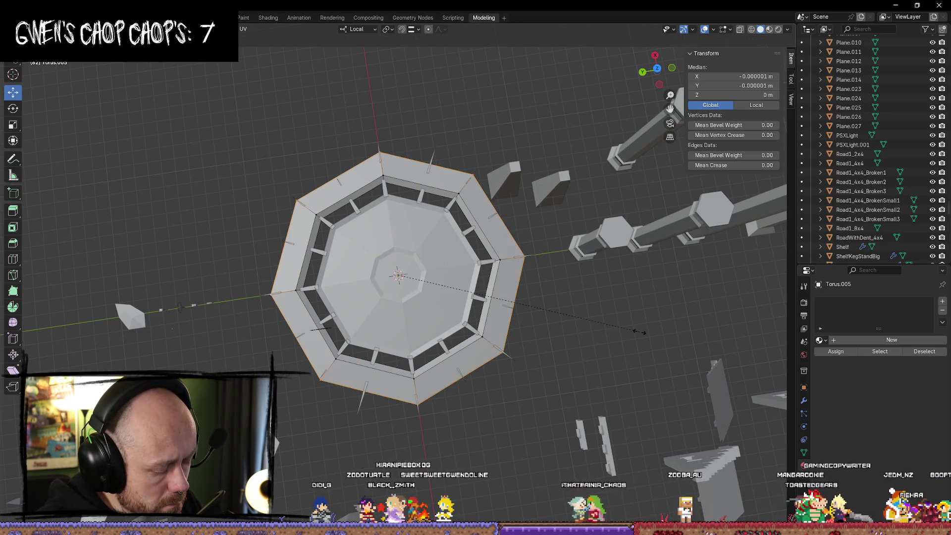
right_click(602, 331)
mouse_move(648, 337)
middle_down()
mouse_move(640, 244)
mouse_move(567, 329)
mouse_move(564, 346)
mouse_move(556, 329)
mouse_move(551, 421)
middle_up()
key(ctrl+l)
key(alt+a)
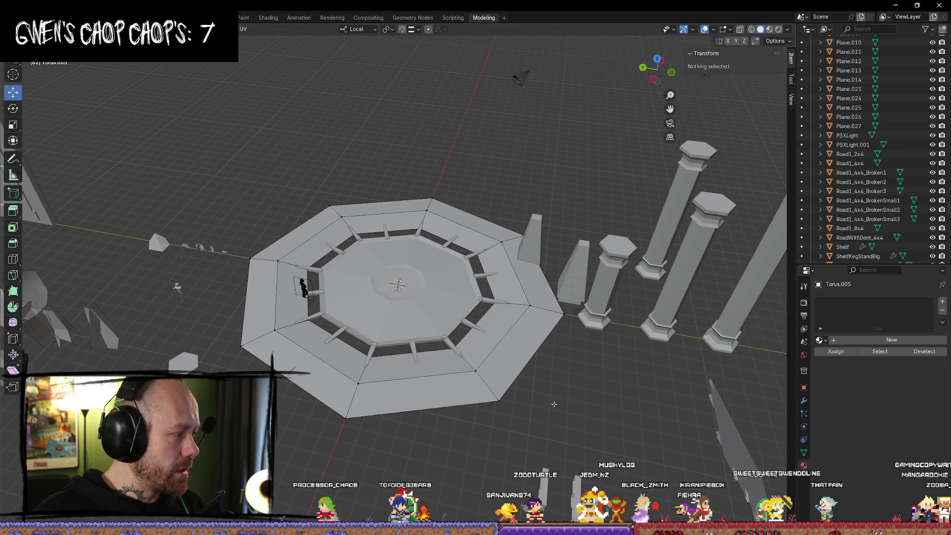
scroll(430, 265, up, 3)
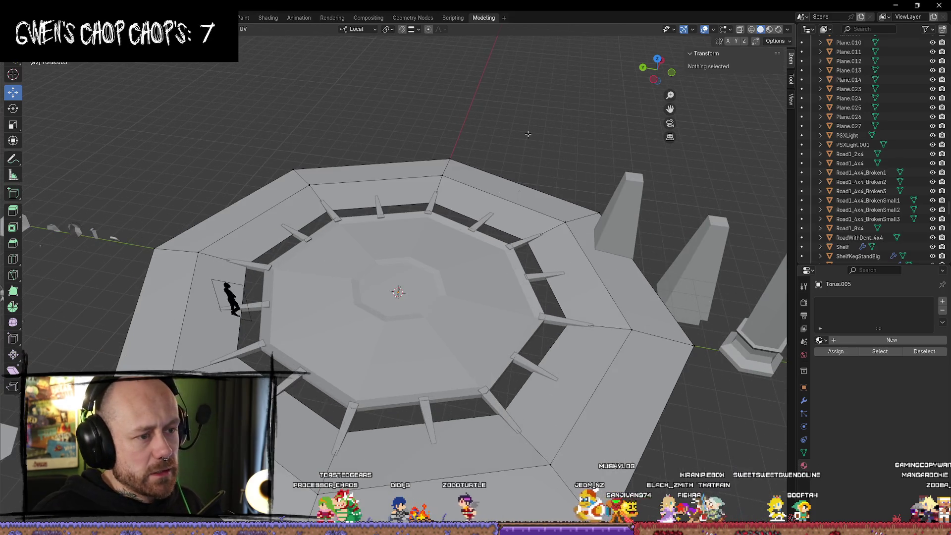
In wireframe shading, select the ring's edge loops from the top orthographic view
middle_drag(551, 247, 576, 311)
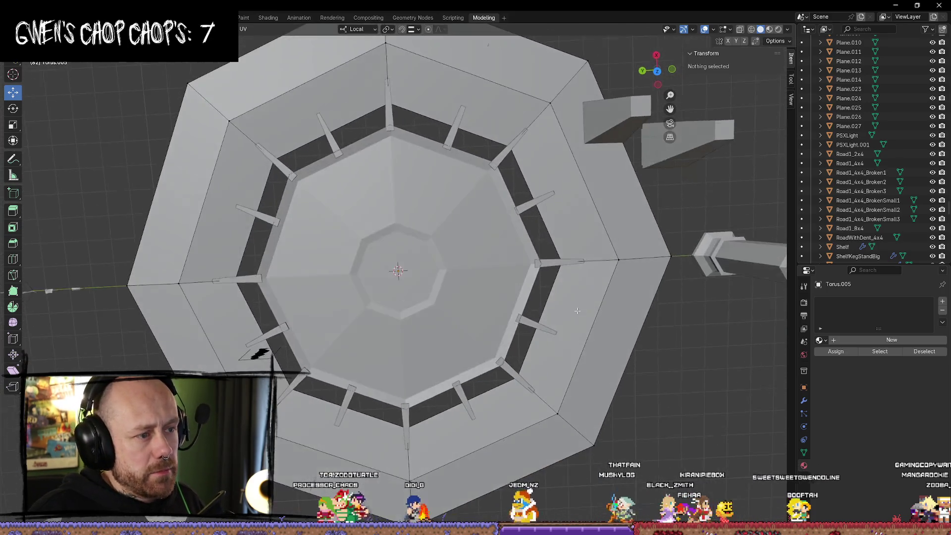
alt+click(603, 230)
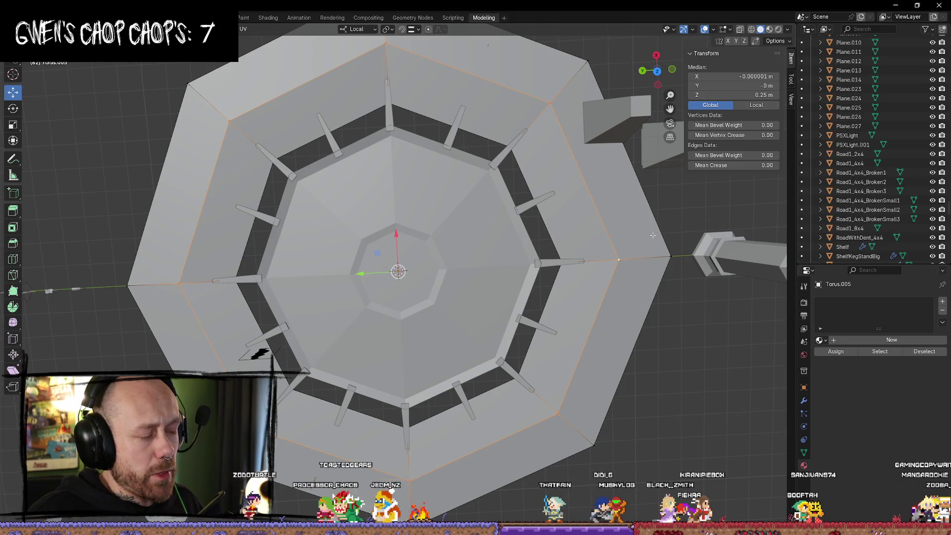
key(z)
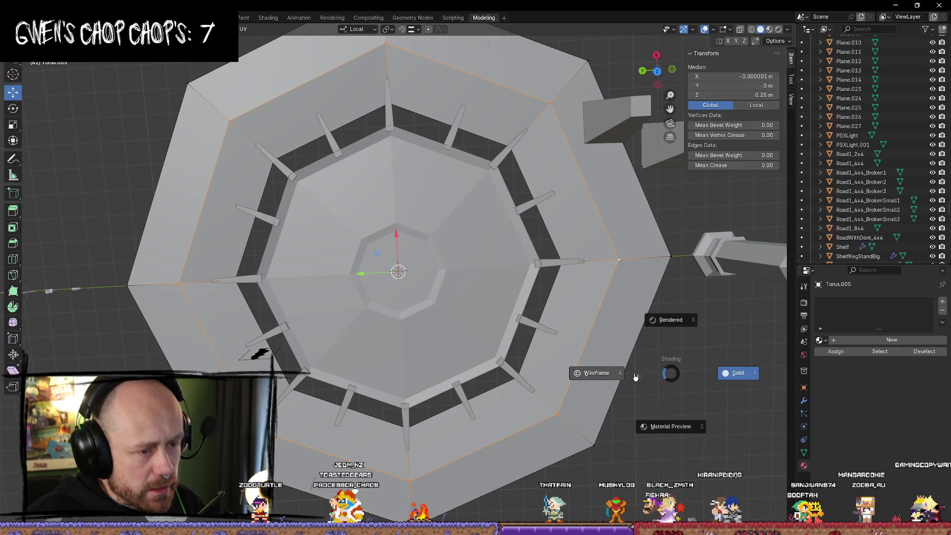
click(604, 372)
key(alt+a)
alt+click(607, 304)
alt+shift+click(607, 304)
click(657, 71)
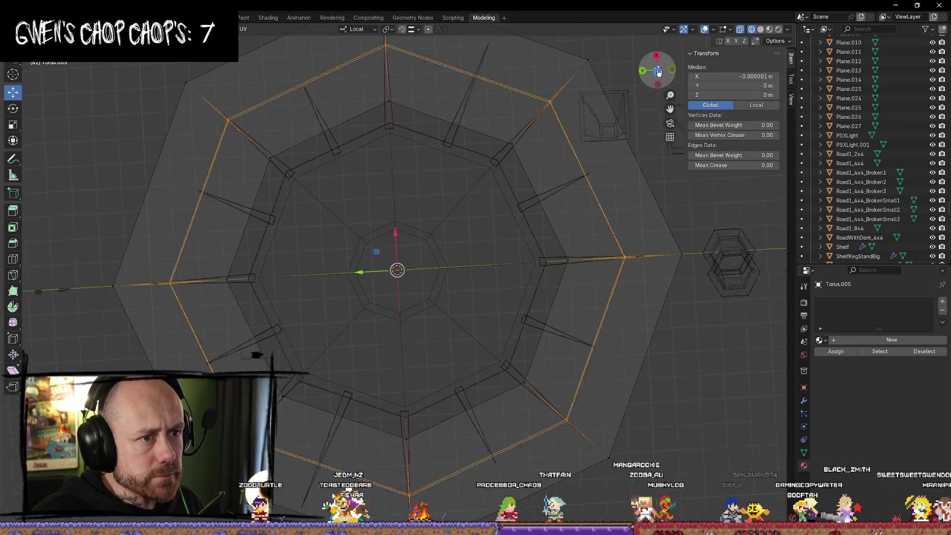
click(658, 71)
scroll(553, 259, up, 1)
scroll(553, 258, down, 4)
scroll(553, 258, up, 5)
scroll(553, 259, down, 2)
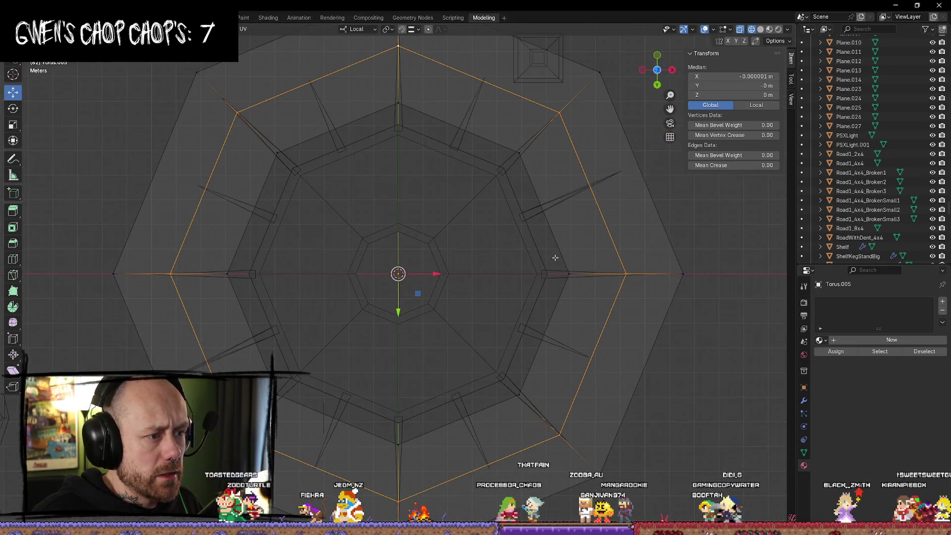
Scale the loops inward, the outer one in X/Y, into a narrow band, then return to solid shading
key(s)
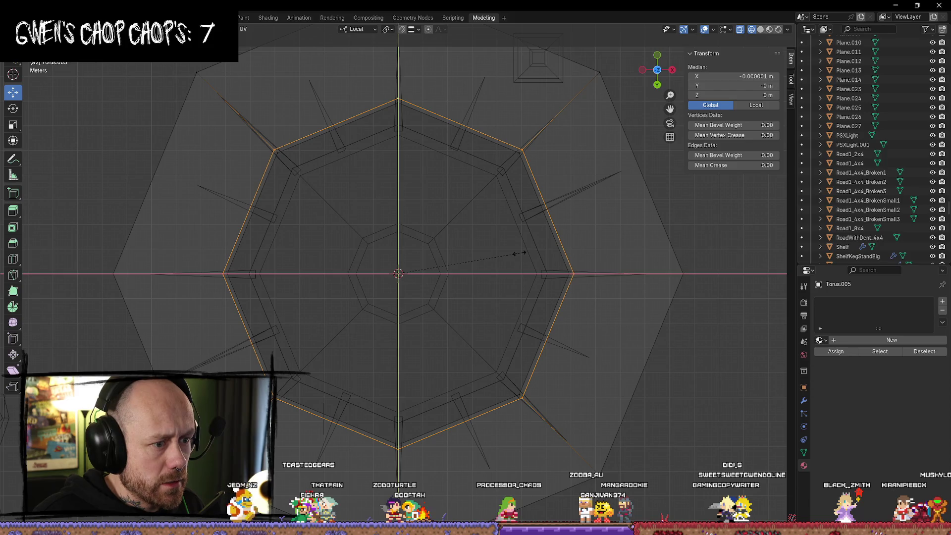
click(517, 253)
alt+shift+click(638, 386)
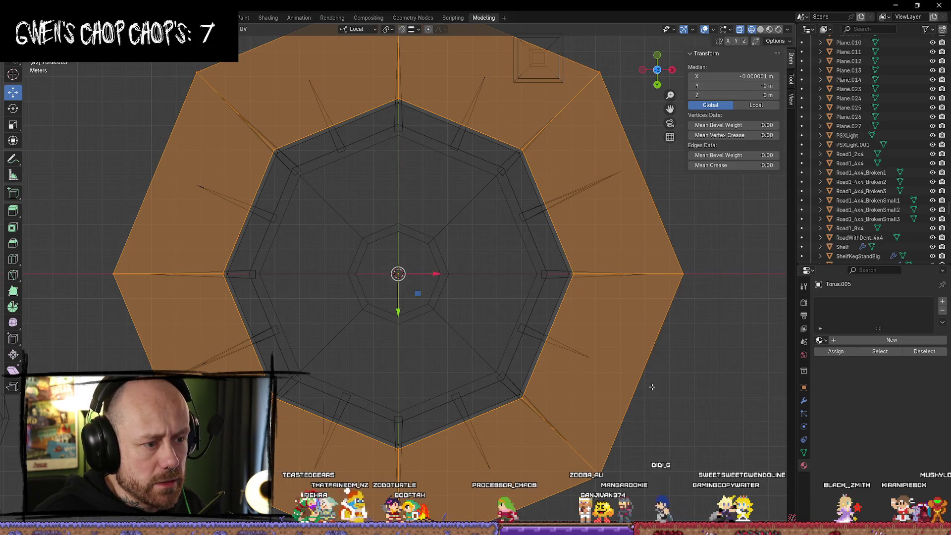
alt+click(652, 387)
key(s)
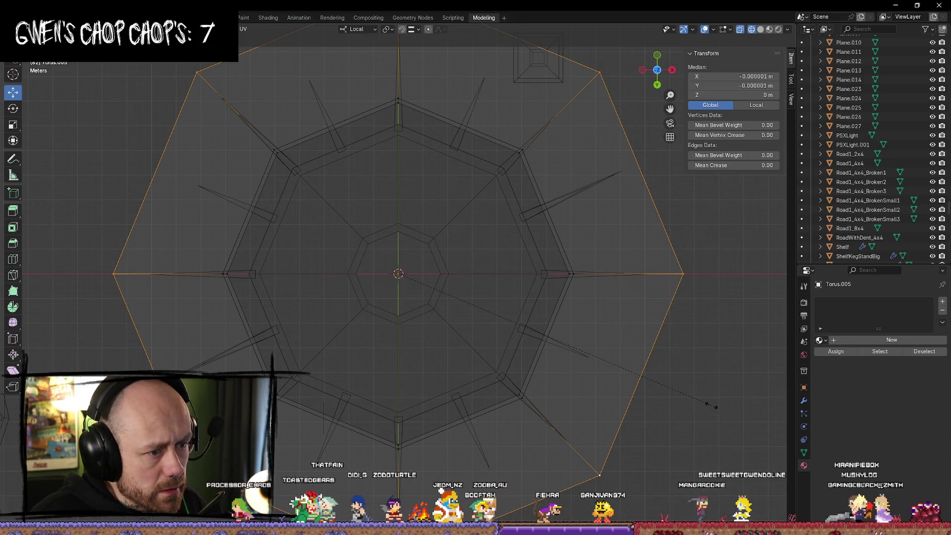
key(shift+z)
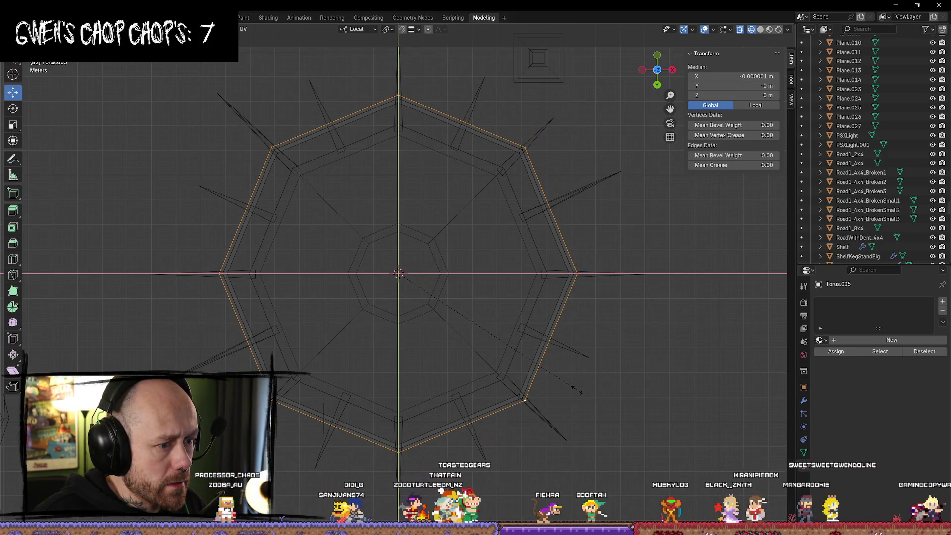
click(577, 391)
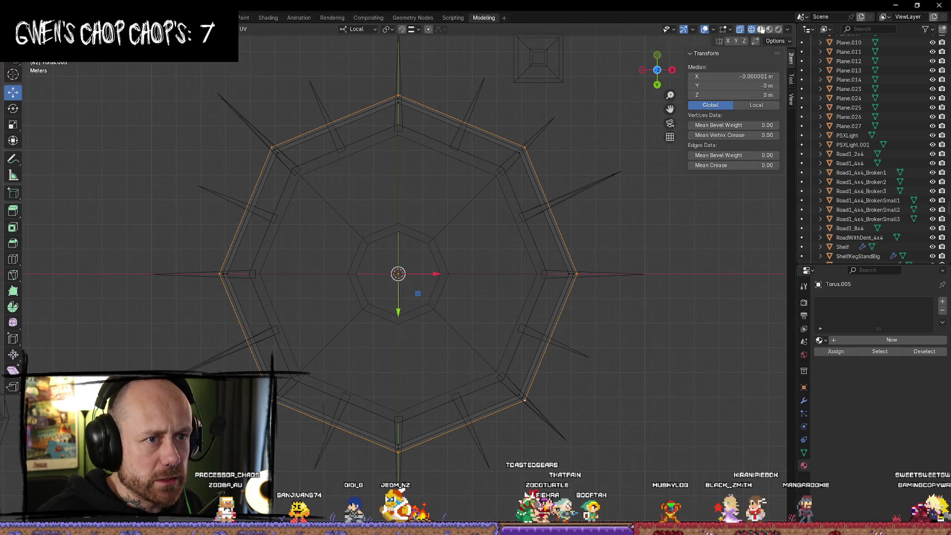
click(761, 29)
mouse_move(693, 218)
middle_down()
mouse_move(679, 234)
mouse_move(629, 244)
mouse_move(580, 303)
mouse_move(568, 396)
mouse_move(584, 364)
mouse_move(600, 386)
middle_up()
key(alt+a)
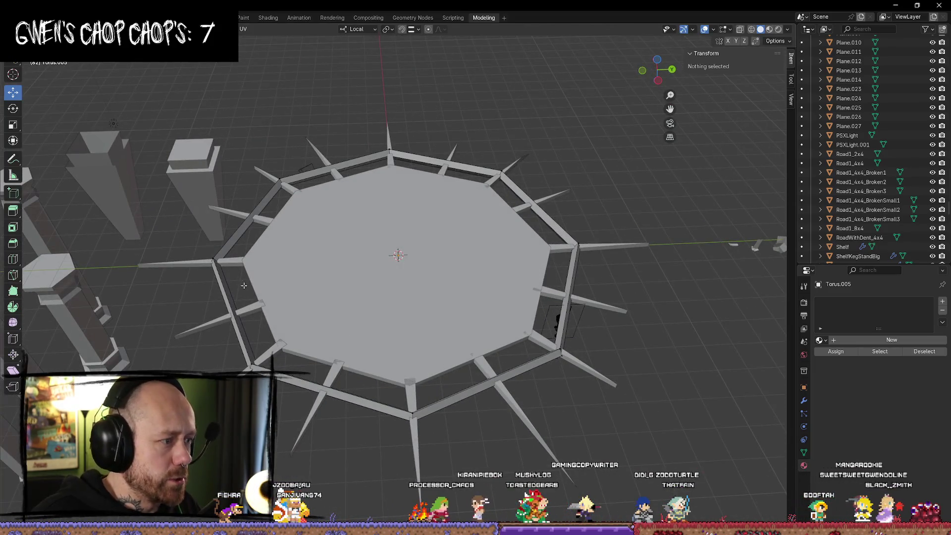
Select the outer edge loop of the Torus.005 ring
middle_drag(243, 285, 533, 280)
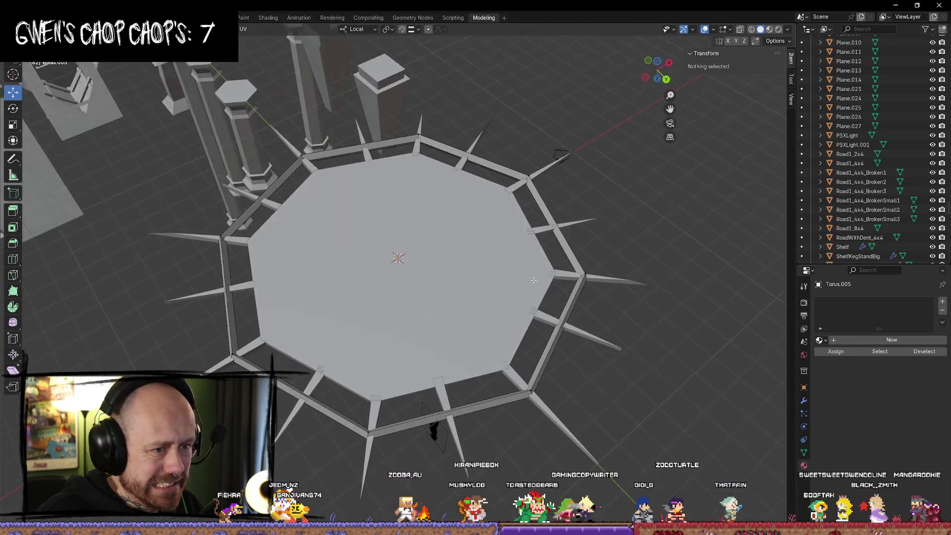
click(560, 329)
mouse_move(615, 405)
middle_down()
mouse_move(626, 388)
mouse_move(470, 254)
middle_up()
alt+click(564, 316)
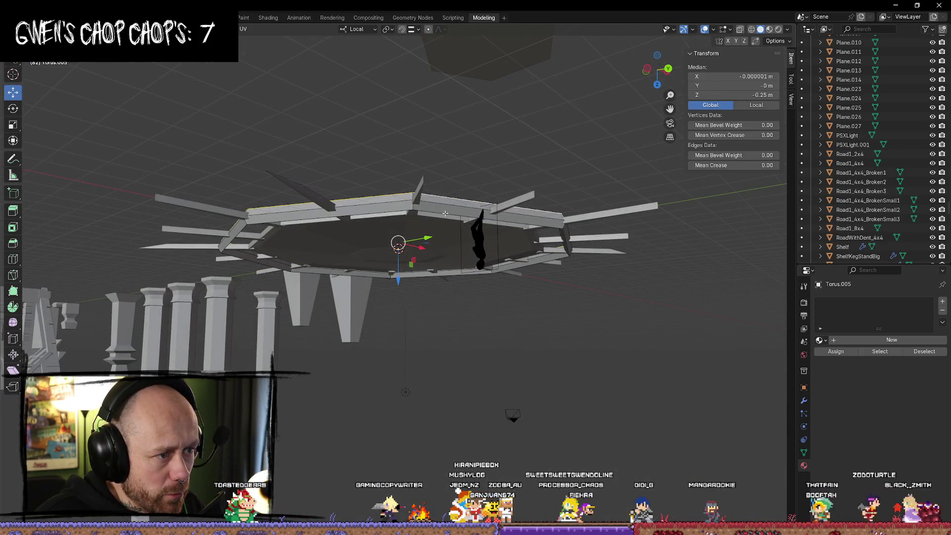
middle_drag(502, 185, 461, 197)
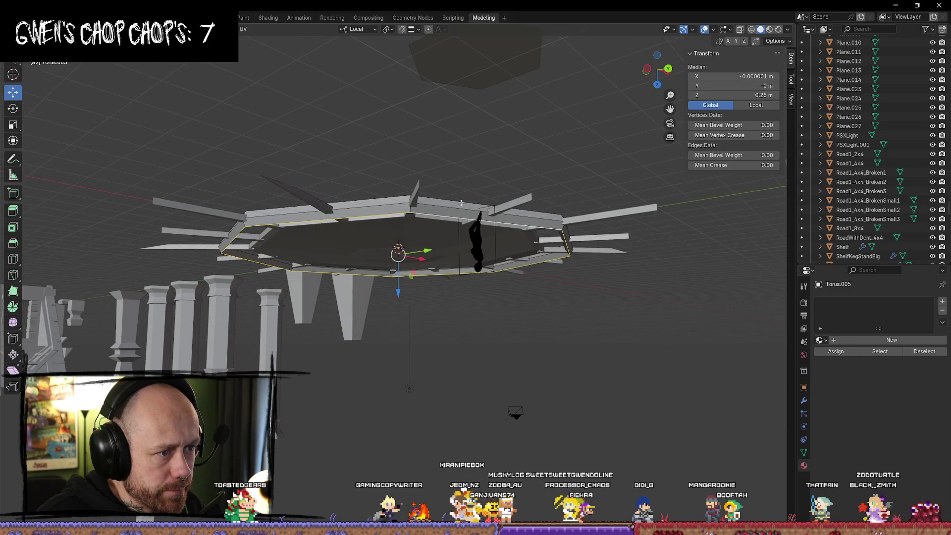
Return the ring loop to Z 0, flatten it along Z, then deselect
key(ctrl+z)
key(s)
key(z)
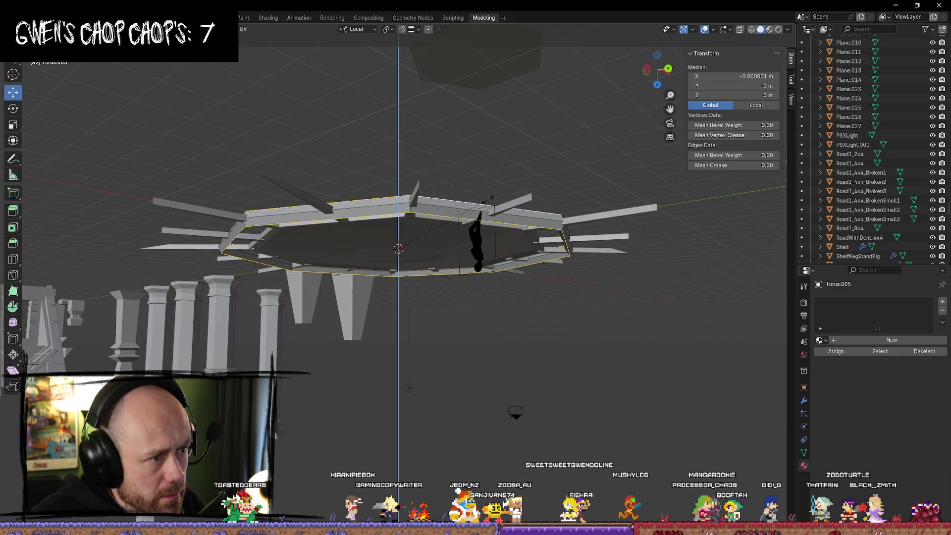
click(424, 232)
mouse_move(425, 231)
middle_down()
mouse_move(532, 341)
mouse_move(685, 66)
middle_up()
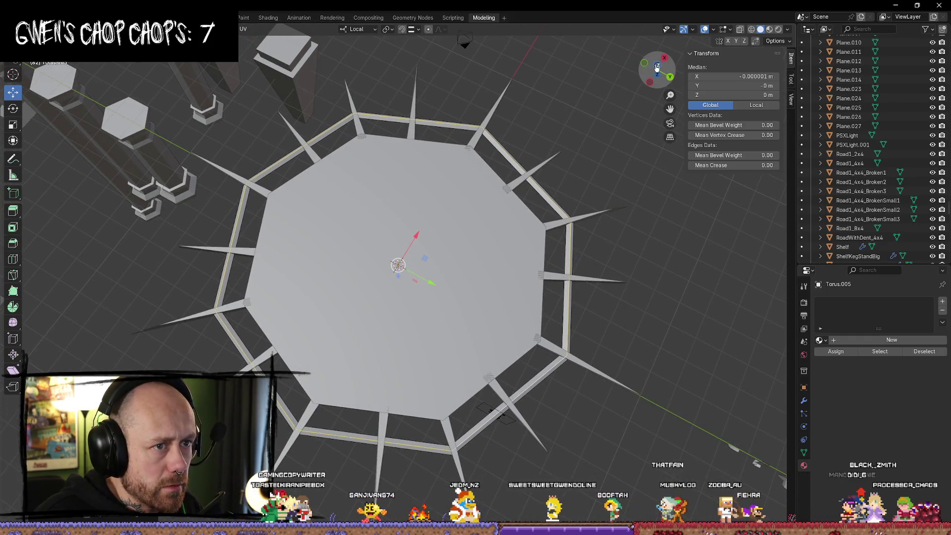
click(657, 65)
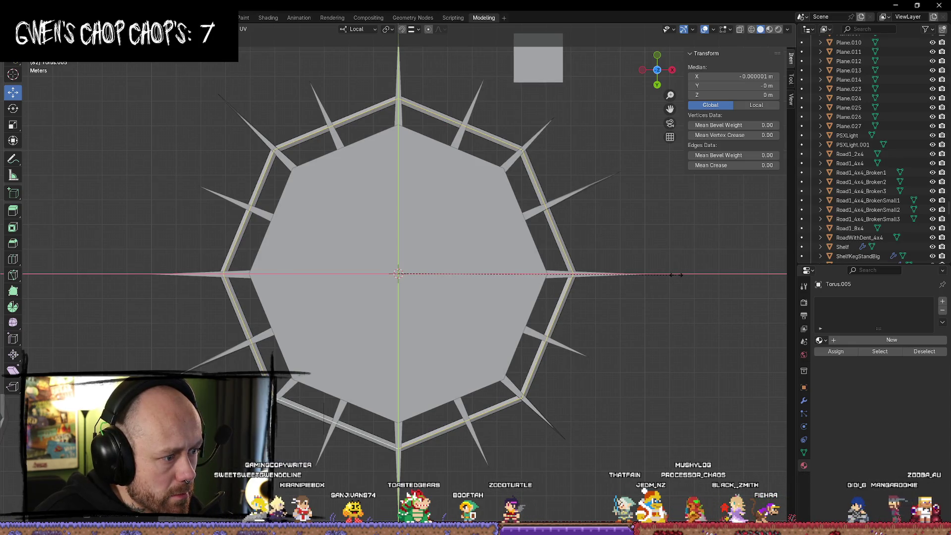
click(677, 274)
key(alt+a)
Orbit around the spiked octagon to inspect the flattened 14.5 m ring
mouse_move(678, 357)
middle_down()
mouse_move(713, 221)
mouse_move(649, 347)
mouse_move(696, 346)
mouse_move(683, 392)
mouse_move(514, 203)
mouse_move(594, 277)
mouse_move(685, 384)
mouse_move(613, 250)
mouse_move(510, 207)
mouse_move(394, 273)
middle_up()
click(657, 61)
mouse_move(515, 277)
middle_down()
mouse_move(514, 180)
mouse_move(560, 177)
middle_up()
mouse_move(556, 180)
middle_down()
mouse_move(520, 223)
mouse_move(494, 206)
mouse_move(442, 224)
middle_up()
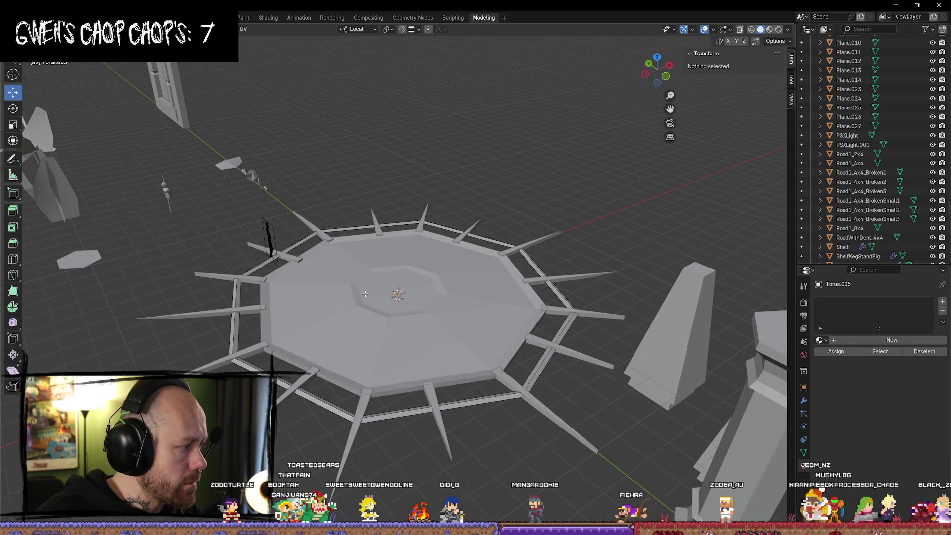
middle_drag(417, 328, 387, 313)
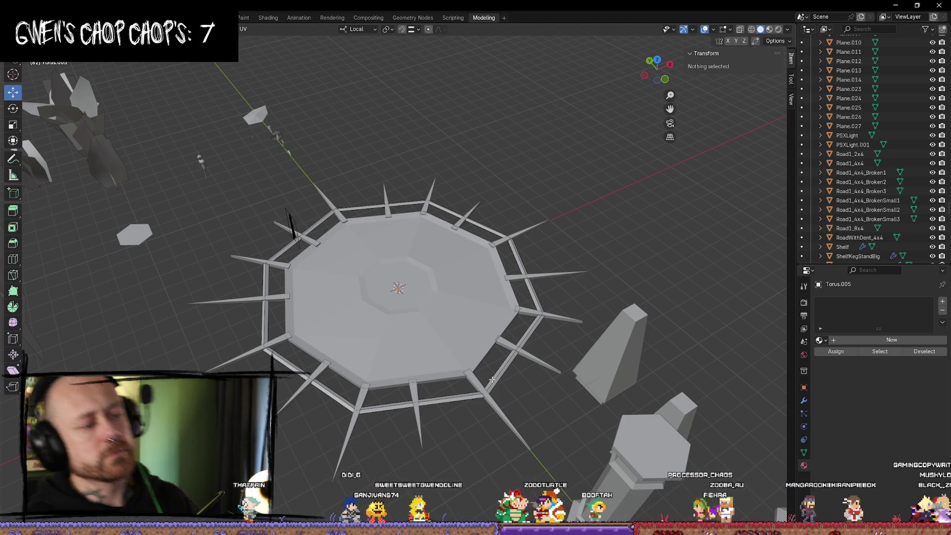
mouse_move(492, 379)
middle_down()
mouse_move(375, 241)
mouse_move(381, 223)
mouse_move(396, 217)
mouse_move(406, 238)
mouse_move(432, 387)
mouse_move(569, 400)
mouse_move(566, 381)
mouse_move(448, 313)
mouse_move(452, 300)
middle_up()
click(500, 389)
click(615, 404)
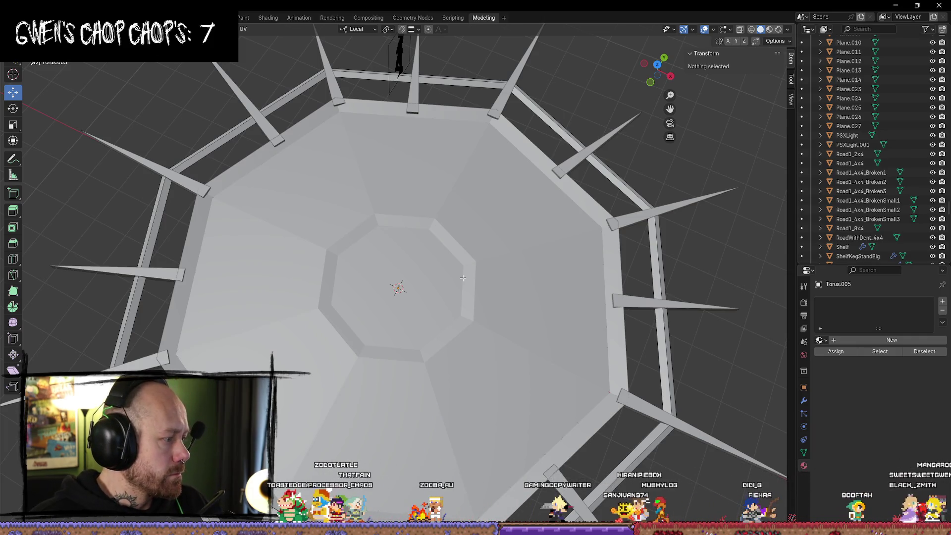
scroll(480, 277, down, 5)
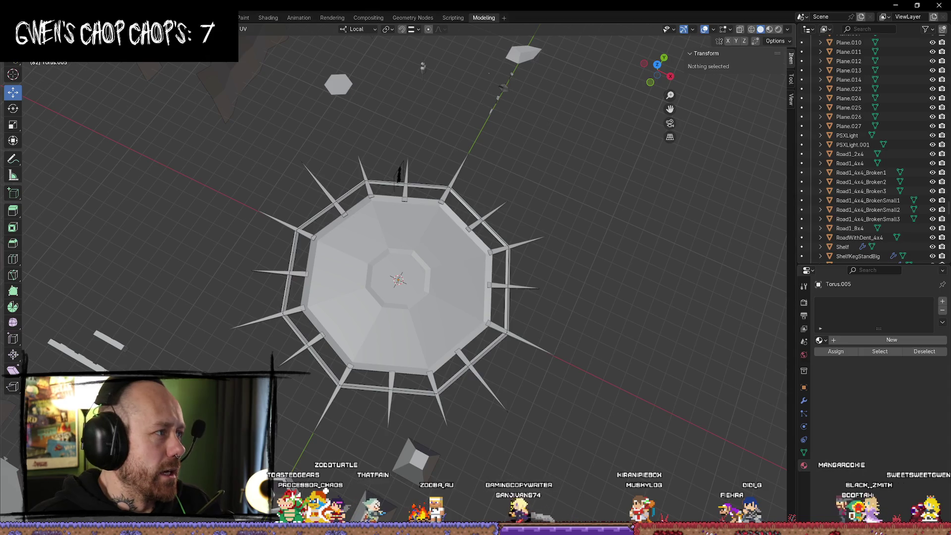
middle_drag(266, 165, 322, 208)
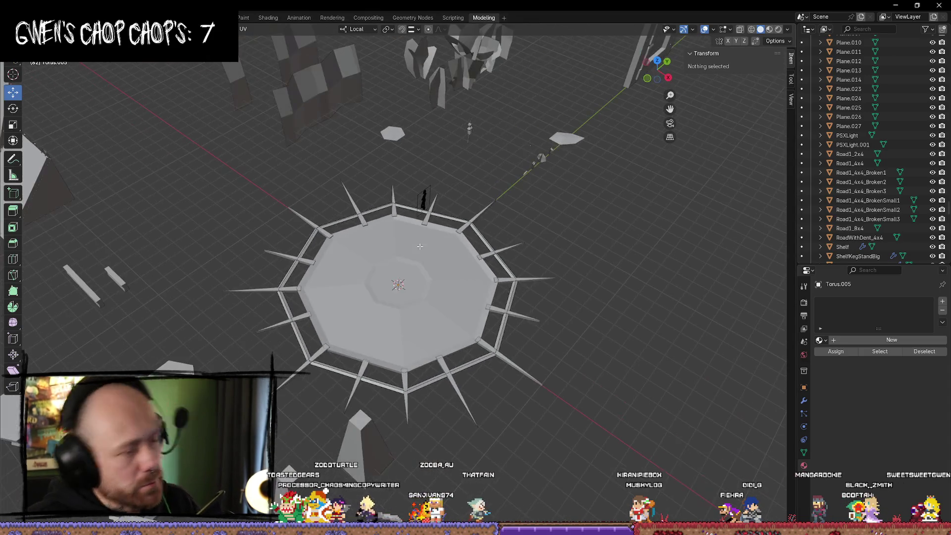
Switch to Object Mode, undoing an accidental hide of the objects
key(Tab)
key(h)
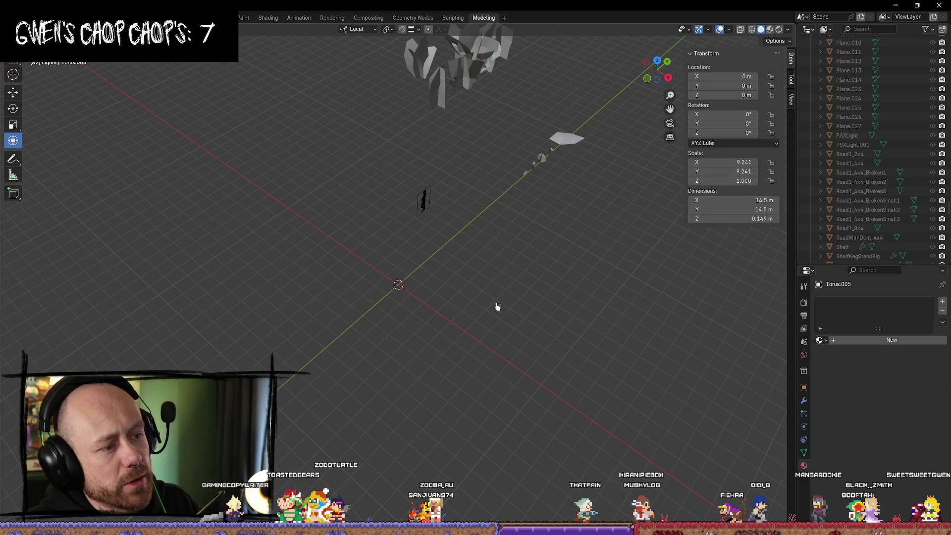
key(ctrl+z)
Select ShrinePlate and review the Mr Mannequins FBX export settings, then cancel
click(436, 332)
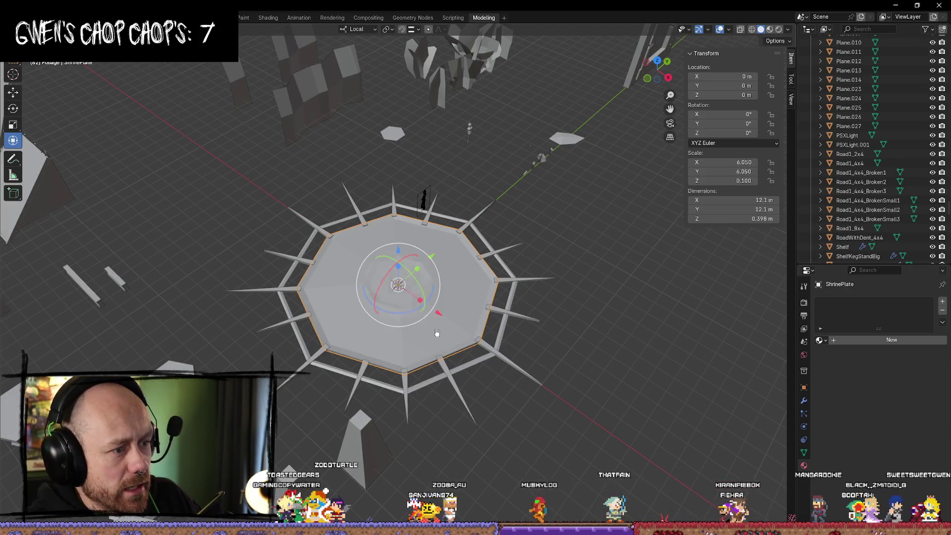
key(q)
click(443, 347)
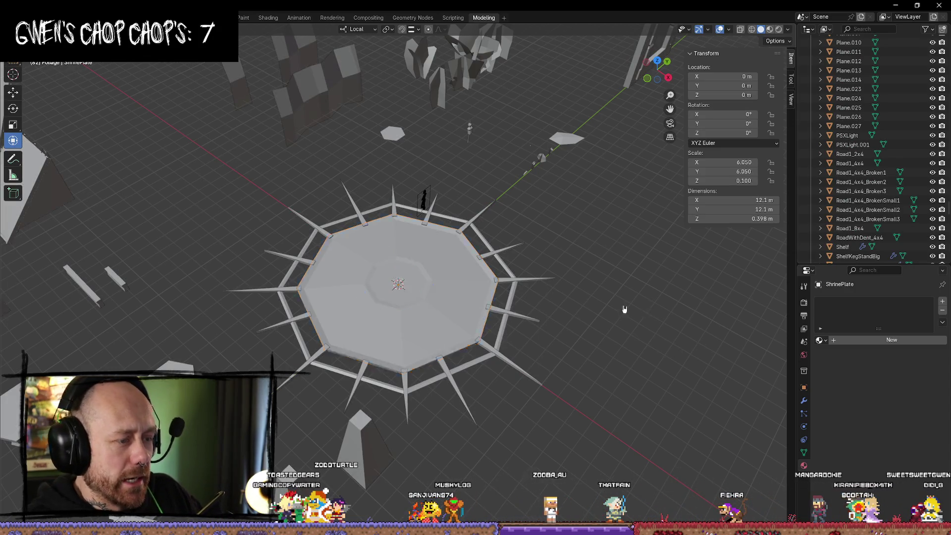
click(455, 307)
key(q)
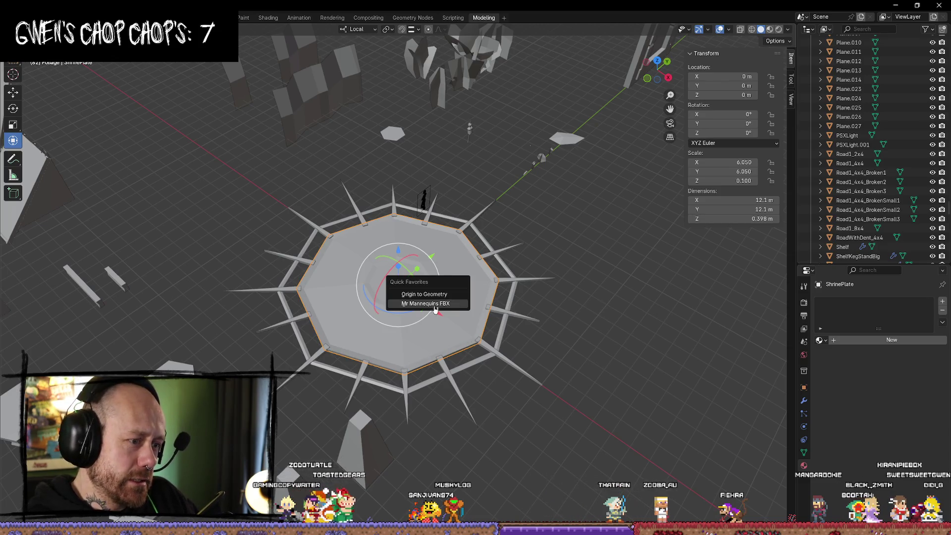
click(450, 320)
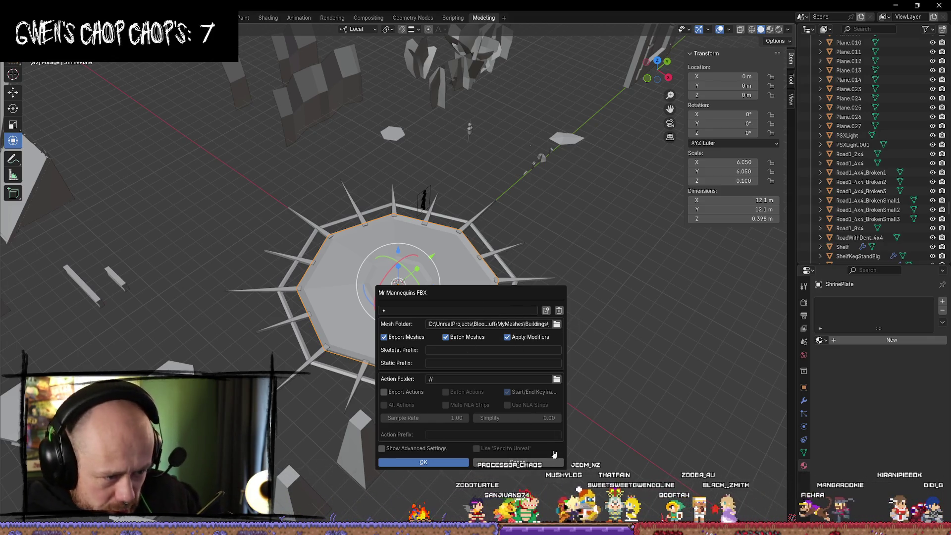
click(541, 462)
mouse_move(602, 304)
middle_down()
mouse_move(564, 283)
mouse_move(516, 285)
middle_up()
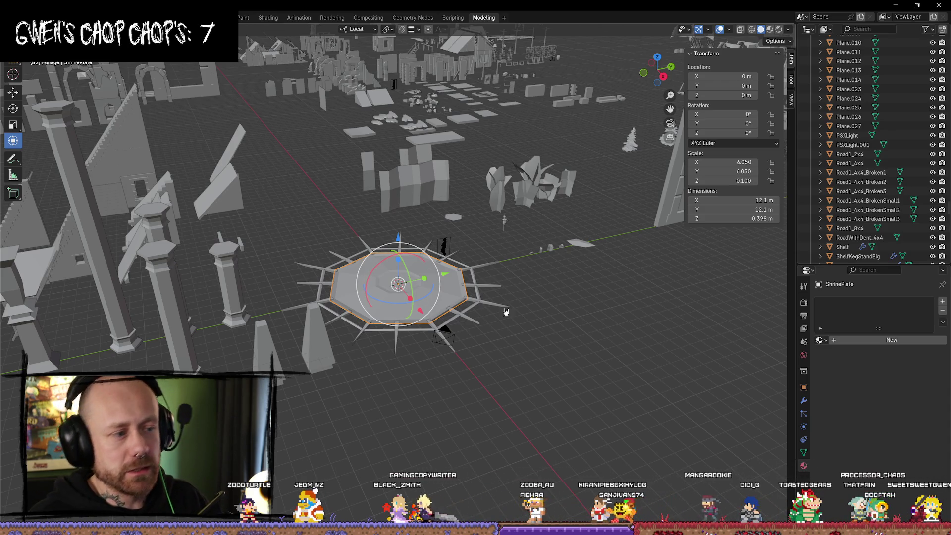
In top view, select the right, top, upper-left and upper-right spikes
middle_drag(488, 277, 477, 265)
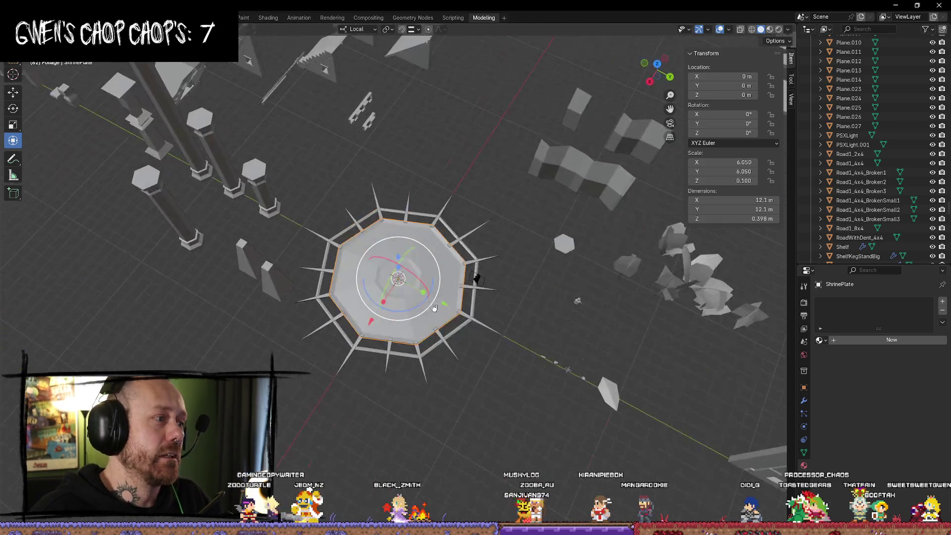
scroll(374, 326, up, 5)
click(657, 70)
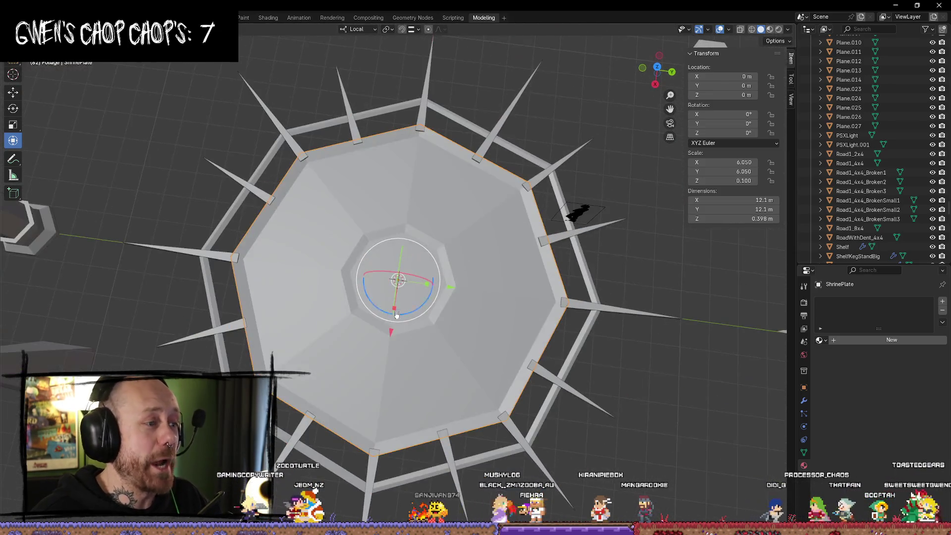
scroll(658, 77, up, 2)
scroll(536, 210, up, 2)
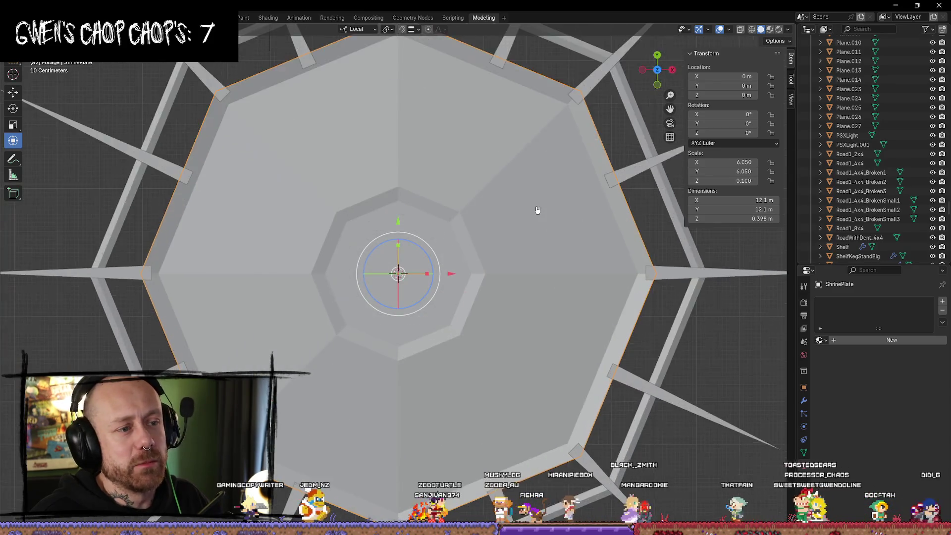
scroll(503, 201, down, 6)
scroll(501, 178, up, 4)
click(501, 177)
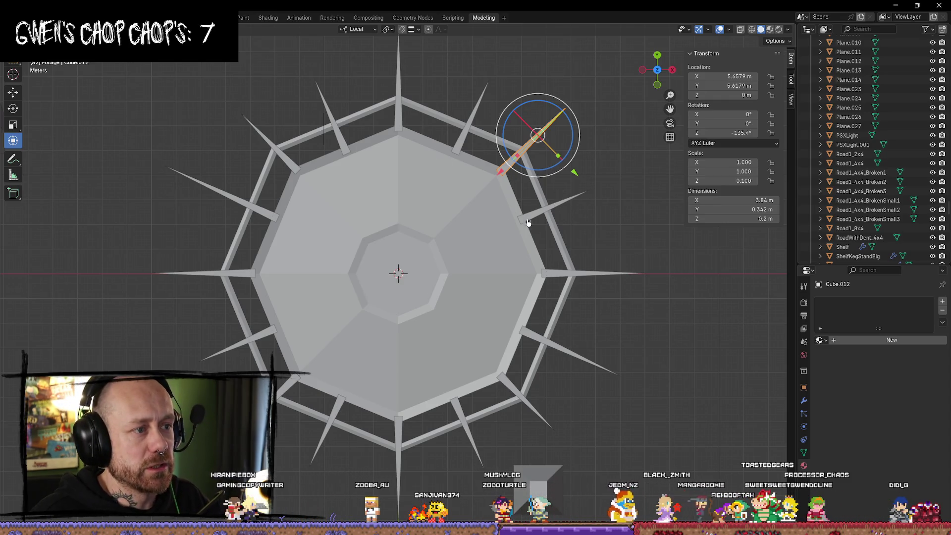
middle_drag(598, 240, 586, 151)
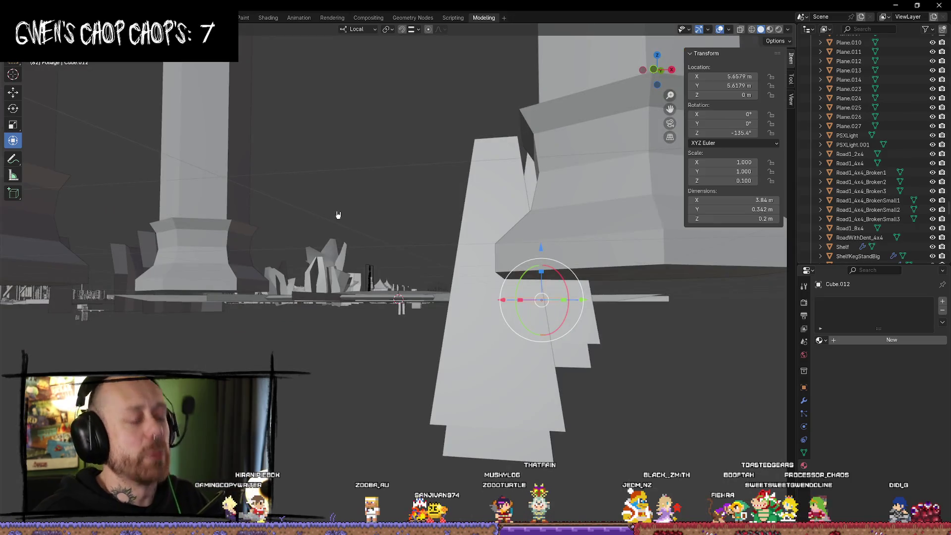
mouse_move(380, 212)
middle_down()
mouse_move(390, 216)
mouse_move(377, 284)
middle_up()
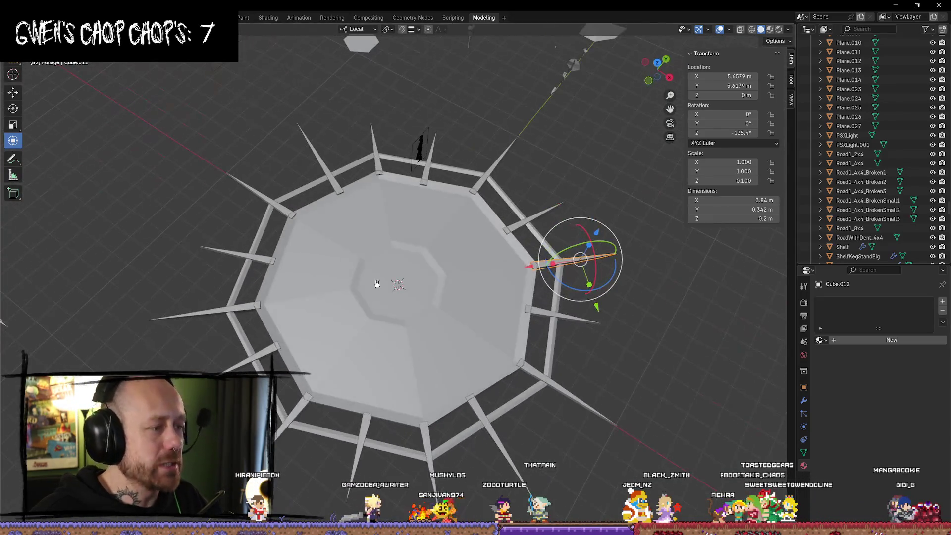
shift+click(426, 169)
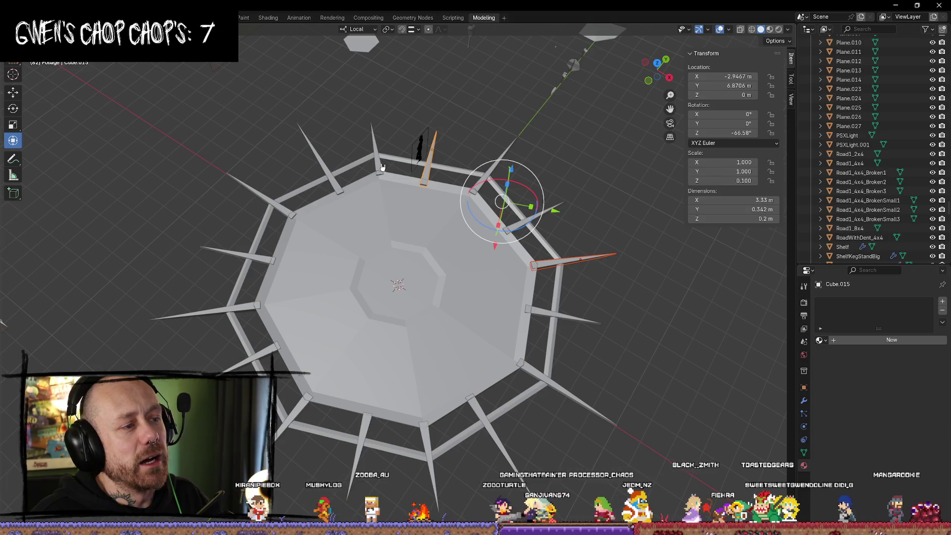
shift+click(378, 159)
shift+click(323, 166)
shift+click(501, 167)
shift+click(540, 213)
Add the remaining lower and left spikes, then lower all sixteen about 0.13 m along Z
shift+click(577, 329)
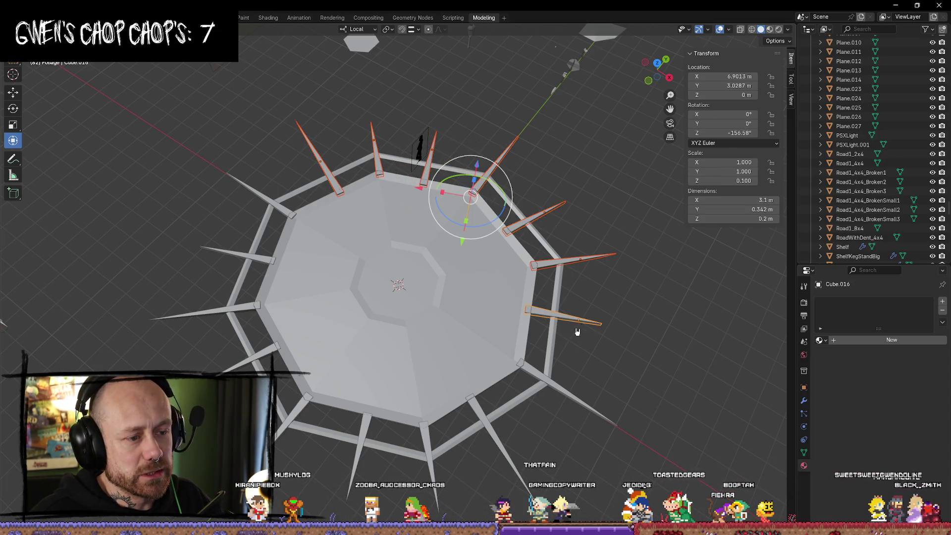
shift+click(573, 396)
shift+click(493, 434)
shift+click(428, 446)
shift+click(361, 431)
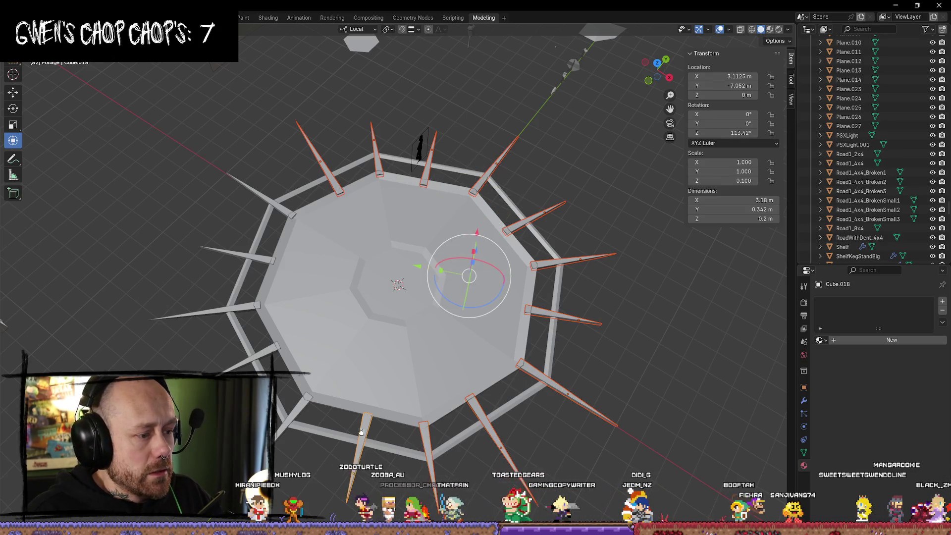
shift+click(297, 403)
shift+click(270, 351)
shift+click(250, 309)
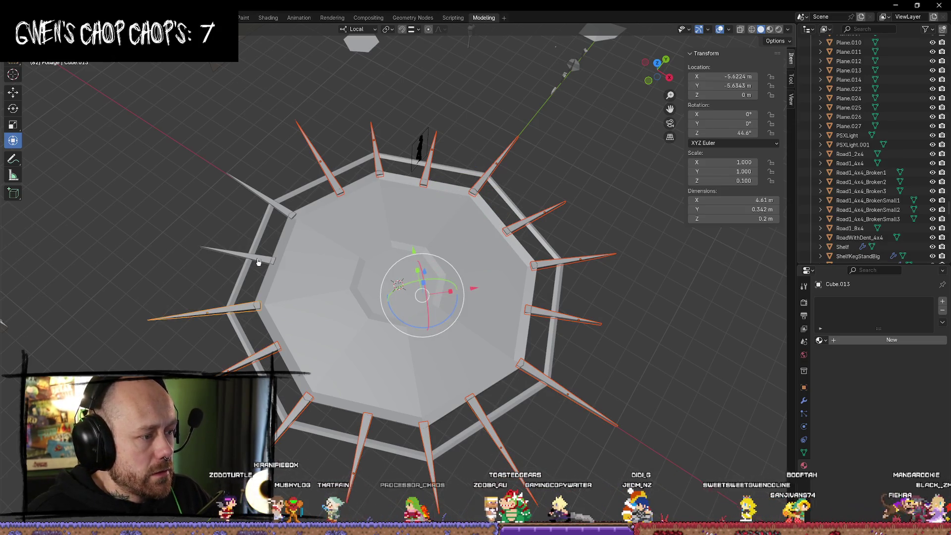
shift+click(258, 259)
shift+click(284, 214)
middle_drag(285, 214, 401, 252)
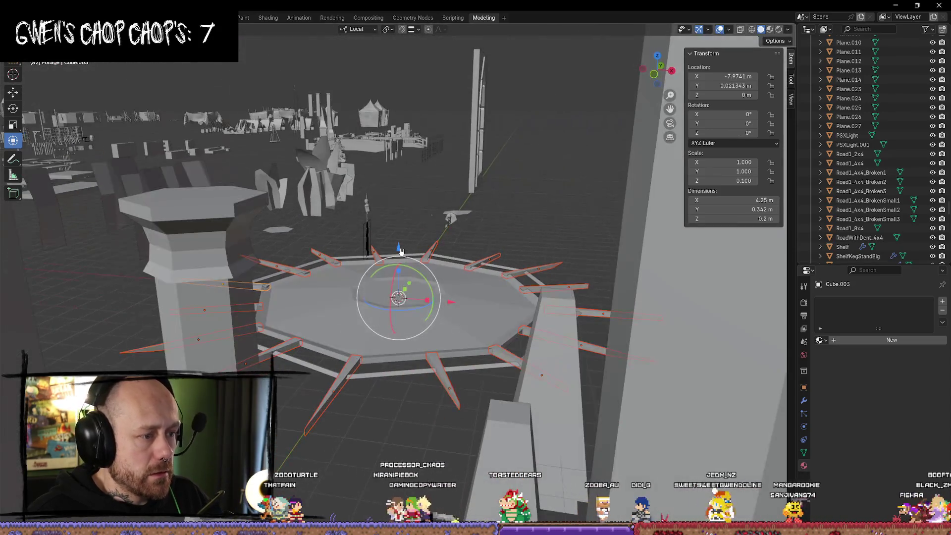
drag(400, 252, 400, 252)
Lower the Torus.005 ring to Z -0.13509 m
click(551, 240)
mouse_move(551, 240)
middle_down()
mouse_move(548, 319)
mouse_move(559, 315)
mouse_move(559, 327)
middle_up()
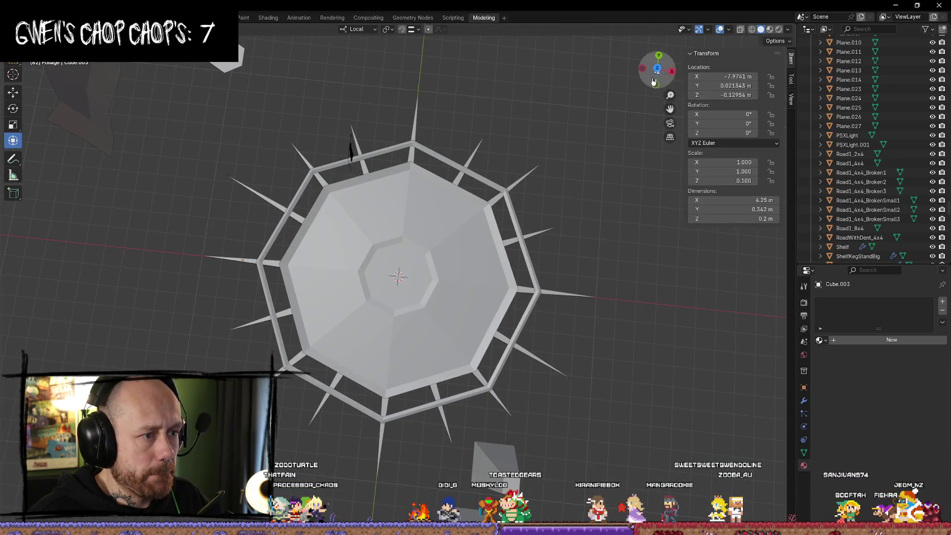
click(657, 68)
scroll(511, 269, up, 3)
mouse_move(511, 269)
middle_down()
mouse_move(503, 216)
mouse_move(367, 155)
mouse_move(425, 153)
mouse_move(415, 341)
mouse_move(423, 357)
middle_up()
click(402, 369)
drag(400, 257, 402, 265)
mouse_move(420, 397)
middle_down()
mouse_move(484, 386)
mouse_move(478, 381)
mouse_move(478, 393)
mouse_move(480, 356)
mouse_move(551, 323)
mouse_move(727, 315)
mouse_move(461, 270)
middle_up()
scroll(473, 330, down, 8)
scroll(456, 268, up, 8)
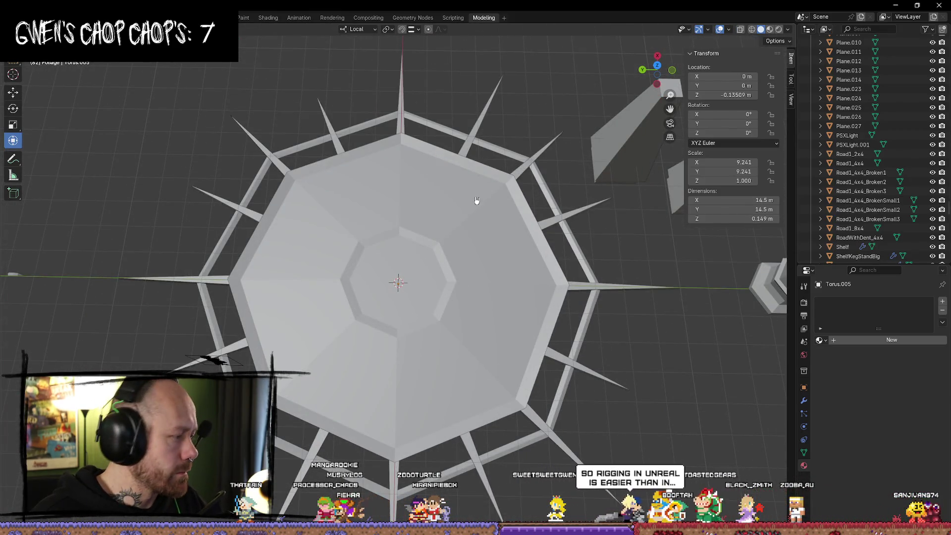
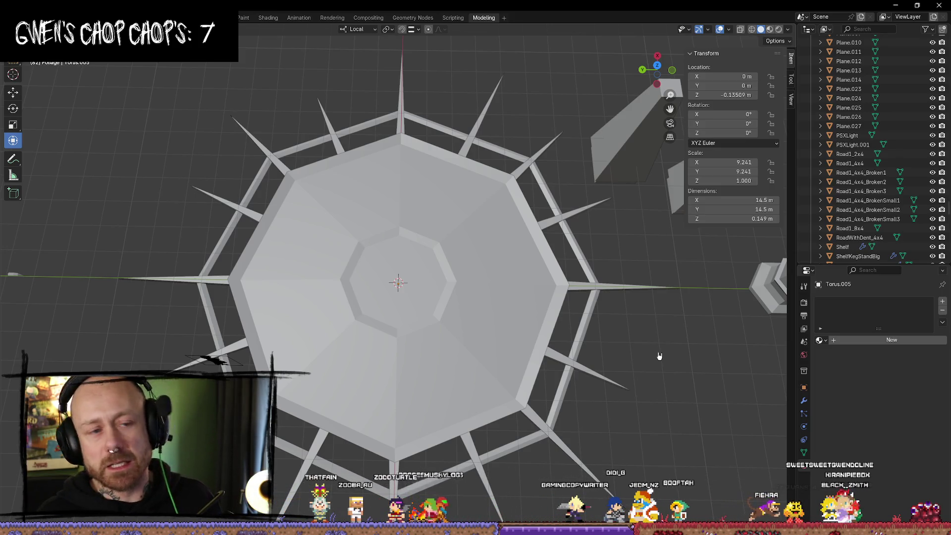
Orbit around the plate and check the reference board in the browser
mouse_move(501, 278)
middle_down()
mouse_move(452, 191)
mouse_move(423, 214)
mouse_move(409, 187)
mouse_move(429, 133)
middle_up()
mouse_move(483, 239)
middle_down()
mouse_move(499, 405)
mouse_move(423, 310)
mouse_move(476, 272)
middle_up()
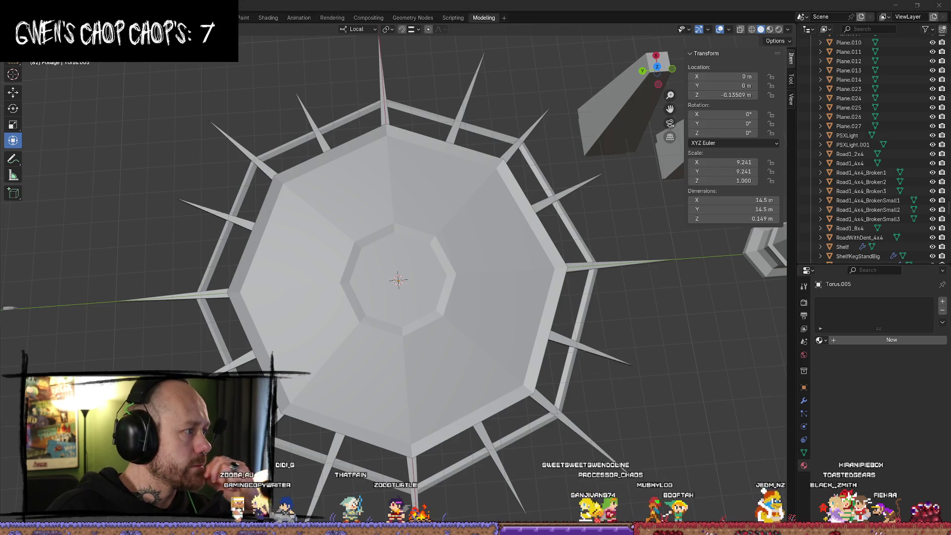
key(alt+Tab)
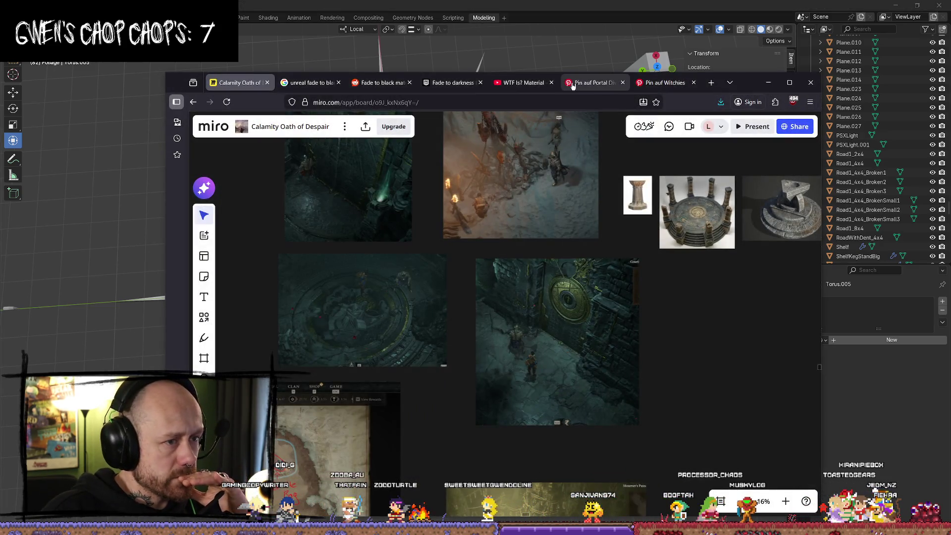
key(alt+Tab)
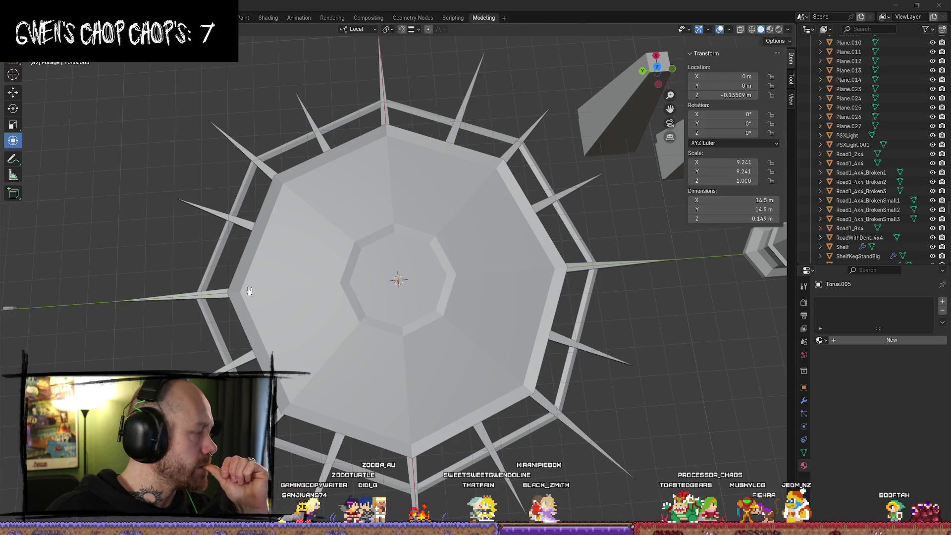
scroll(249, 290, up, 5)
scroll(318, 293, down, 2)
Select ShrinePlate, enter Edit Mode and clear its face selection with Alt+A
right_click(297, 336)
mouse_move(415, 288)
middle_down()
mouse_move(422, 259)
mouse_move(391, 292)
mouse_move(373, 298)
mouse_move(364, 286)
middle_up()
mouse_move(299, 349)
middle_down()
mouse_move(352, 374)
mouse_move(424, 340)
mouse_move(418, 346)
mouse_move(425, 324)
middle_up()
click(425, 325)
key(Tab)
scroll(427, 323, up, 4)
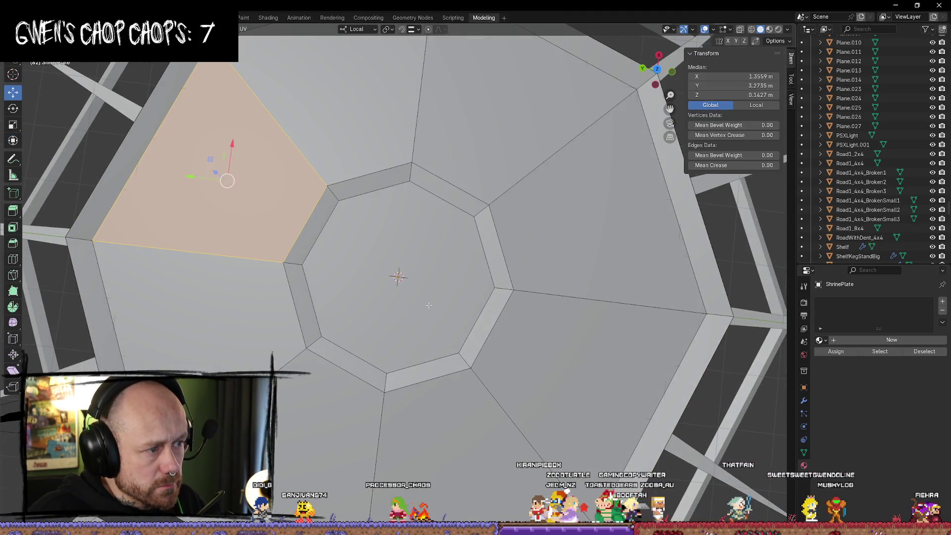
key(alt+a)
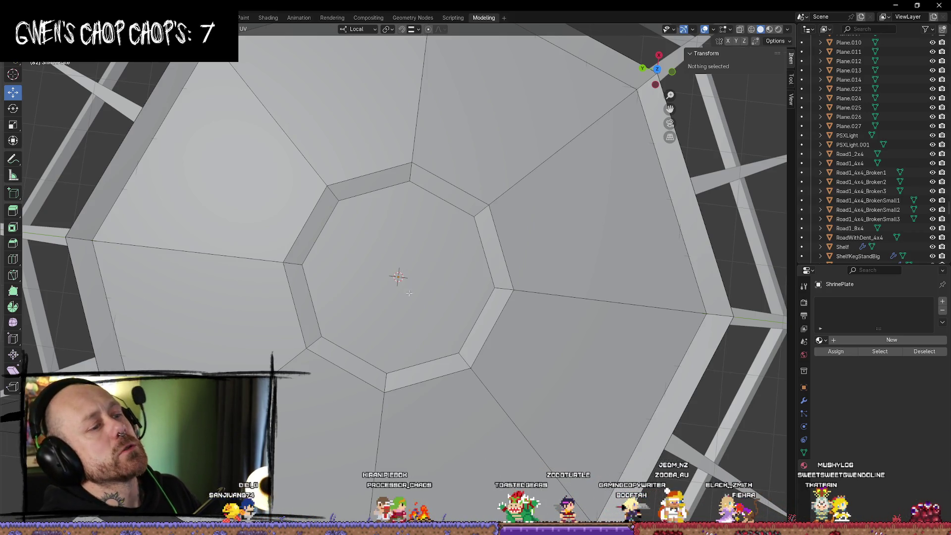
Orbit low around the spiked mesh, then bring up and dismiss the Edge menu
mouse_move(381, 244)
middle_down()
mouse_move(374, 174)
mouse_move(397, 163)
mouse_move(381, 189)
middle_up()
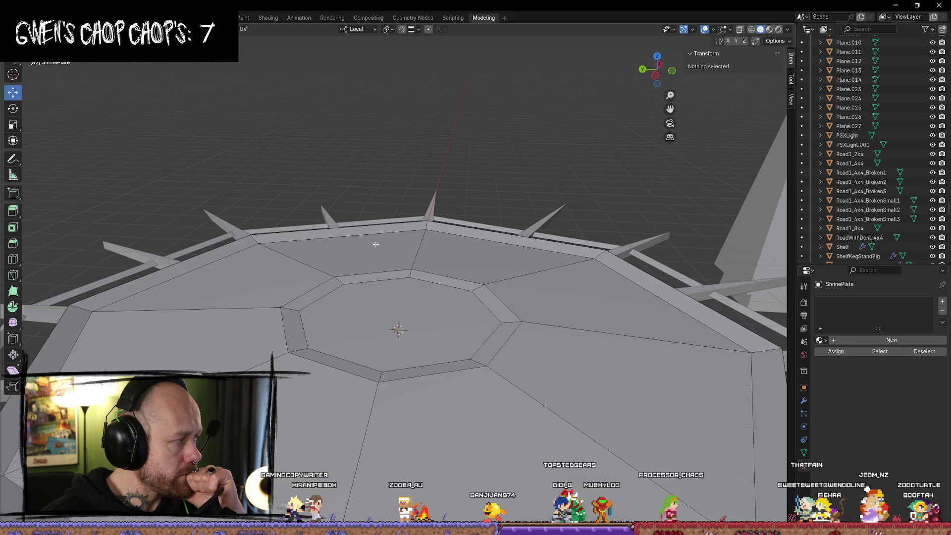
mouse_move(375, 245)
middle_down()
mouse_move(510, 246)
mouse_move(495, 317)
mouse_move(446, 277)
mouse_move(411, 267)
mouse_move(390, 275)
mouse_move(394, 297)
mouse_move(399, 287)
mouse_move(421, 303)
middle_up()
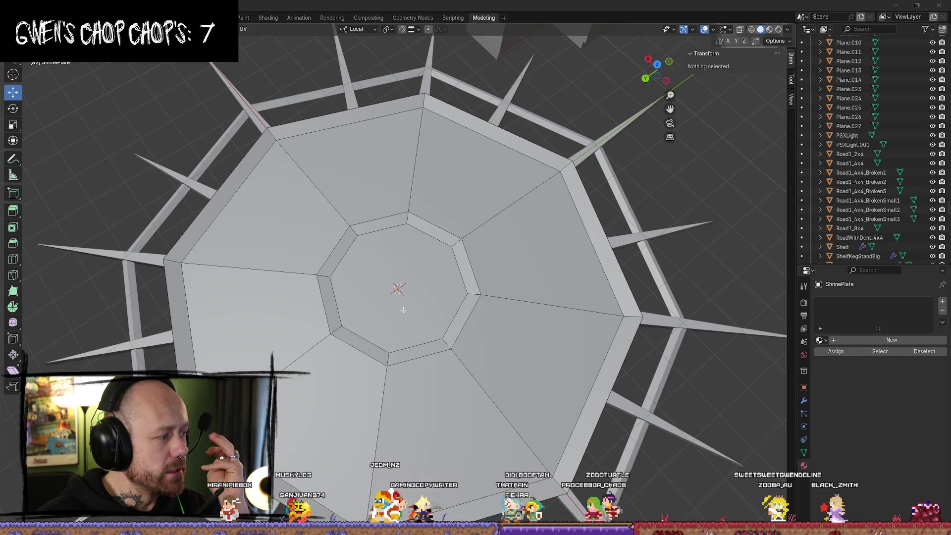
right_click(465, 238)
key(Escape)
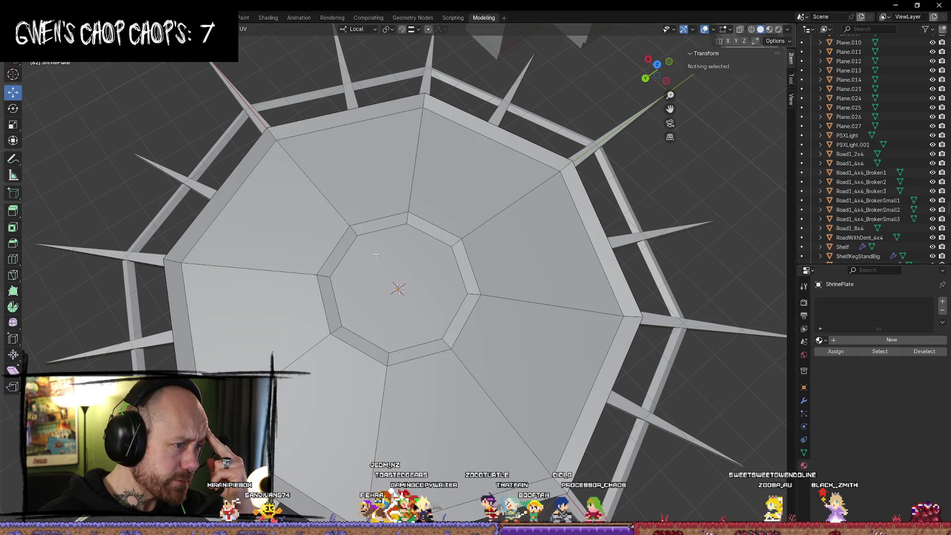
View the plate straight from above using the gizmo's Z axis
mouse_move(385, 264)
middle_down()
mouse_move(431, 217)
mouse_move(378, 232)
middle_up()
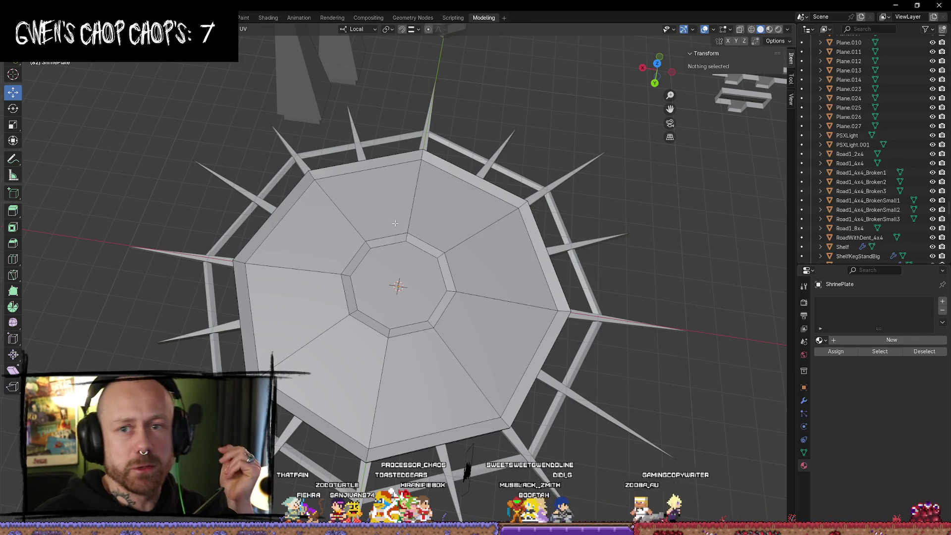
middle_drag(404, 213, 410, 242)
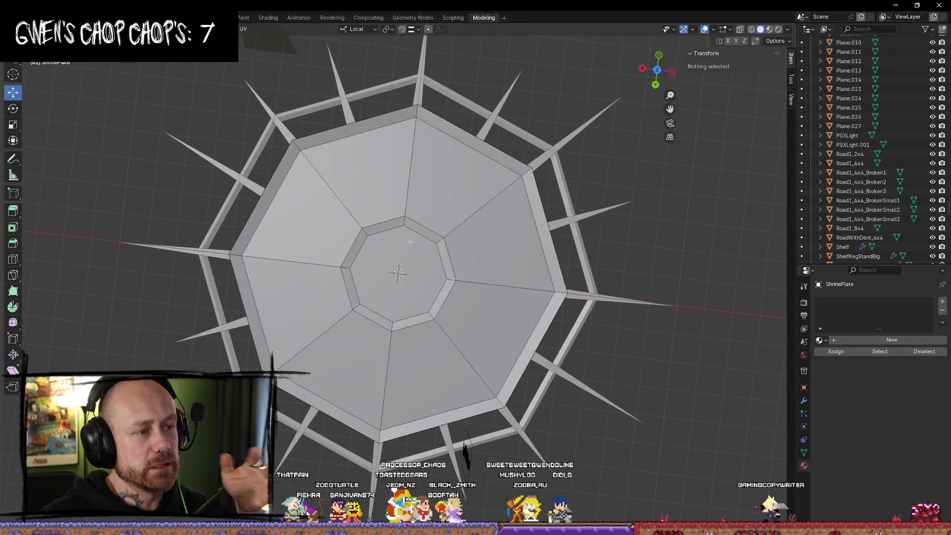
click(657, 70)
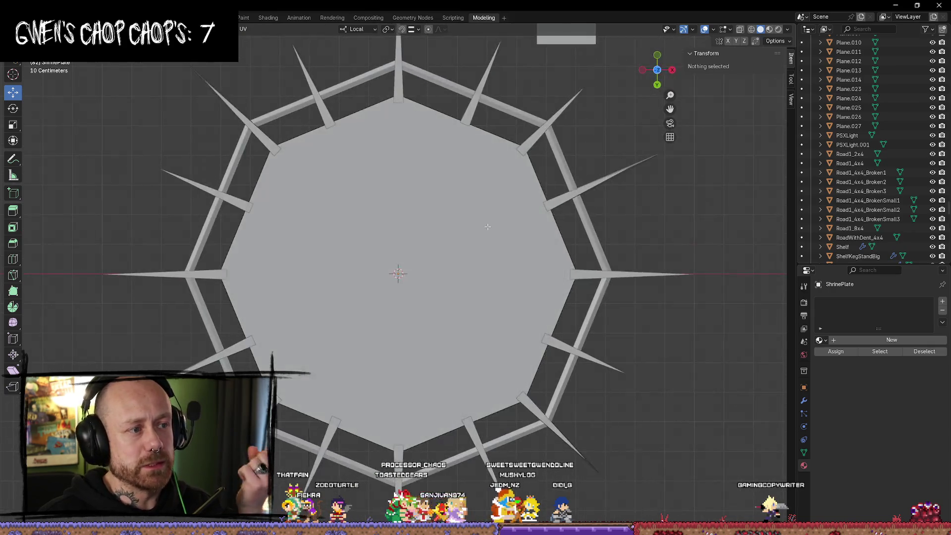
scroll(455, 216, down, 8)
scroll(454, 215, up, 3)
scroll(454, 216, up, 2)
Tilt into a perspective view of the plate, then snap back to exact top view
middle_drag(455, 215, 421, 206)
scroll(421, 207, down, 5)
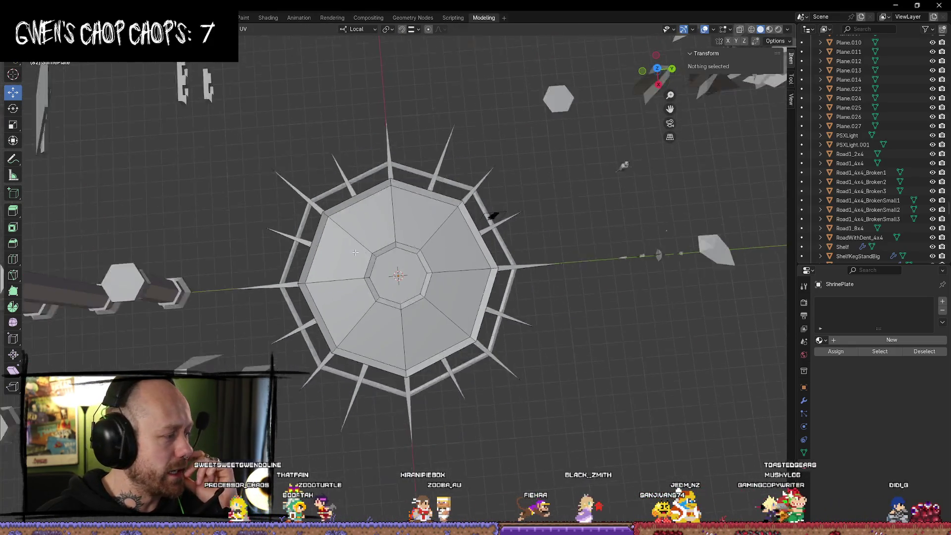
scroll(384, 287, up, 6)
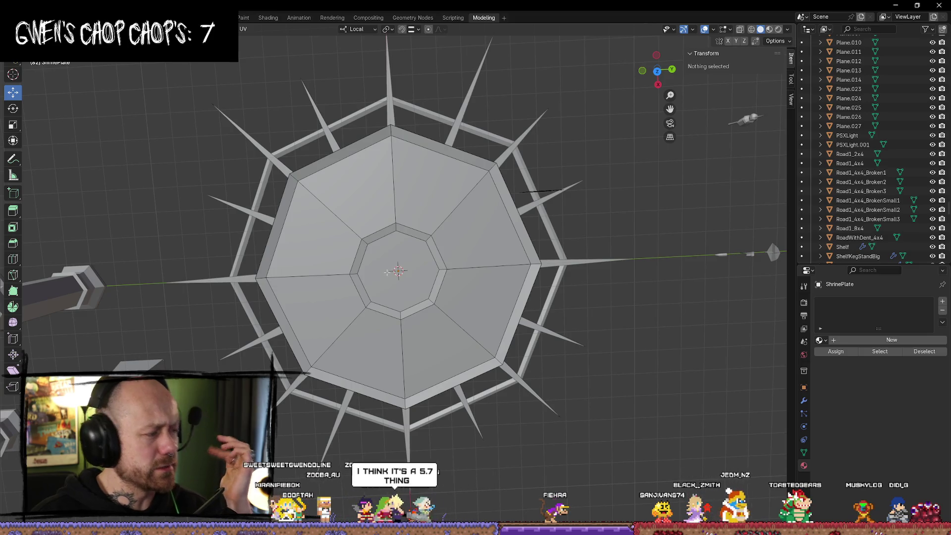
click(657, 71)
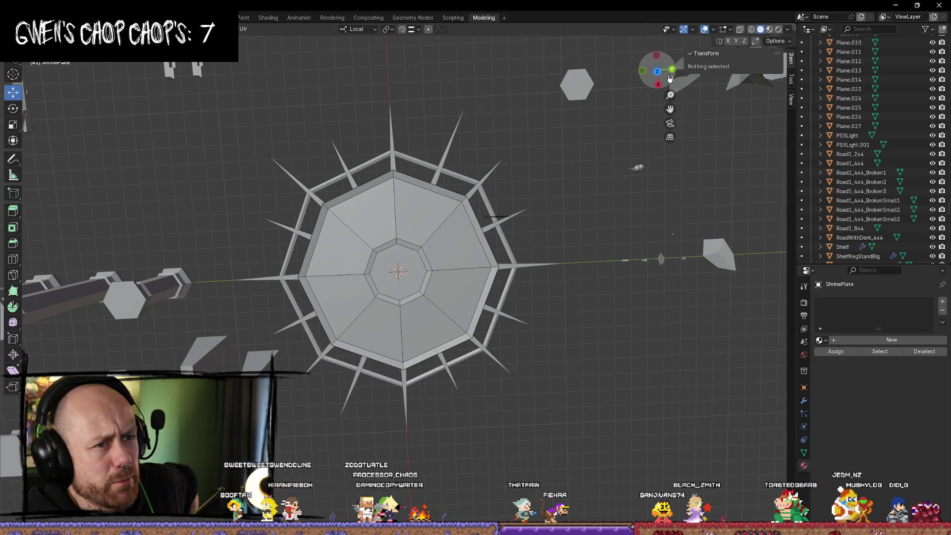
scroll(657, 72, up, 3)
scroll(545, 198, down, 4)
scroll(454, 225, up, 4)
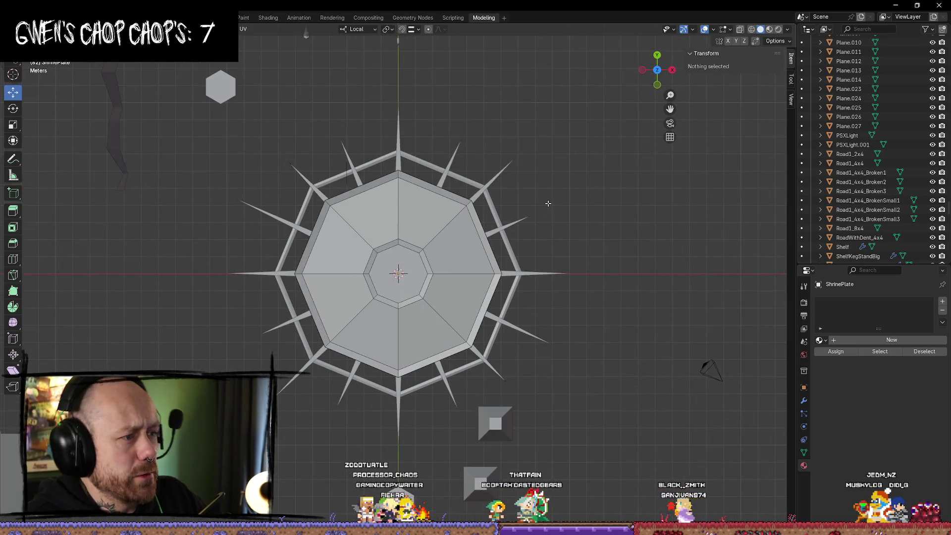
Push an outer edge outward with the move gizmo, then return to Object Mode and select the empty
middle_drag(346, 169, 475, 199)
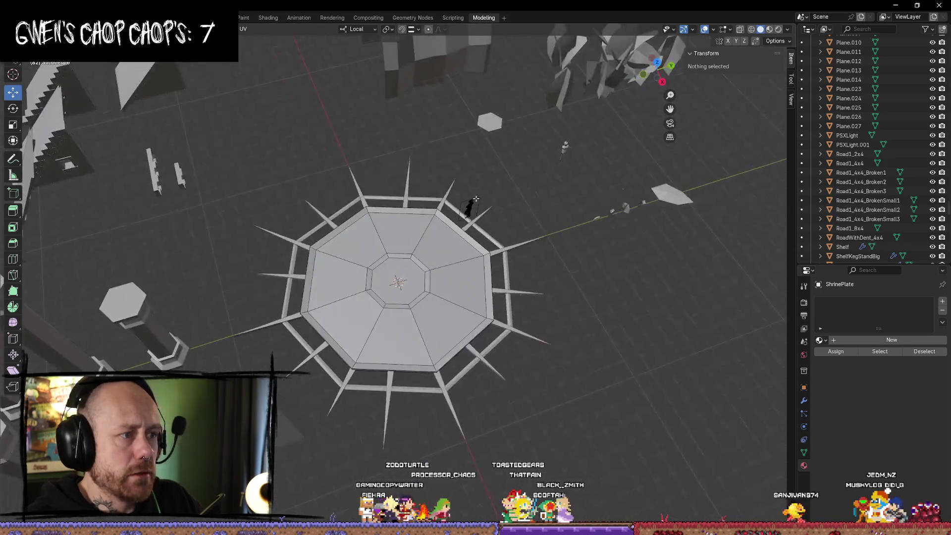
click(470, 204)
mouse_move(471, 207)
mouse_down()
mouse_move(518, 220)
mouse_move(540, 188)
mouse_move(579, 180)
mouse_move(570, 182)
mouse_up()
key(Tab)
click(469, 208)
middle_drag(589, 300, 570, 318)
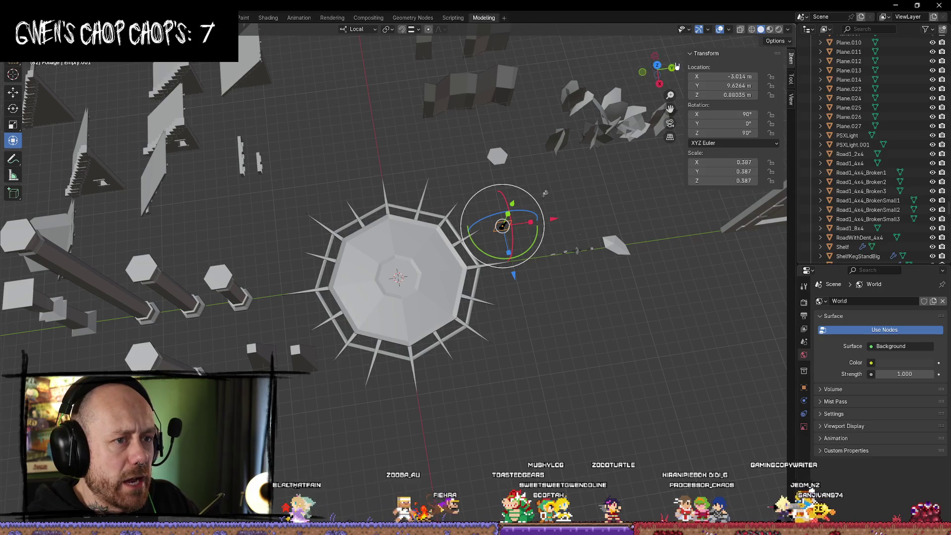
Box-select the plate pieces from top view and join them into ShrinePlate with Ctrl+J
click(658, 67)
click(547, 194)
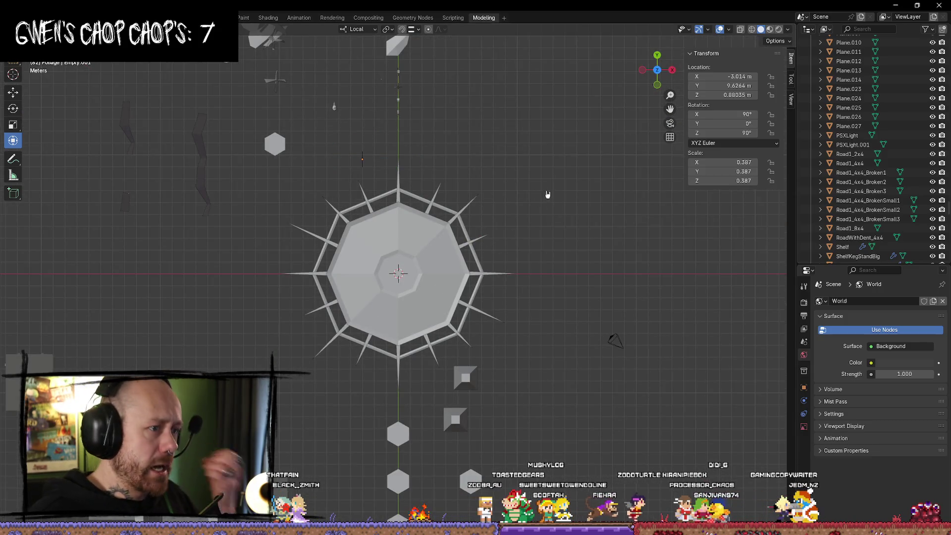
drag(545, 181, 275, 372)
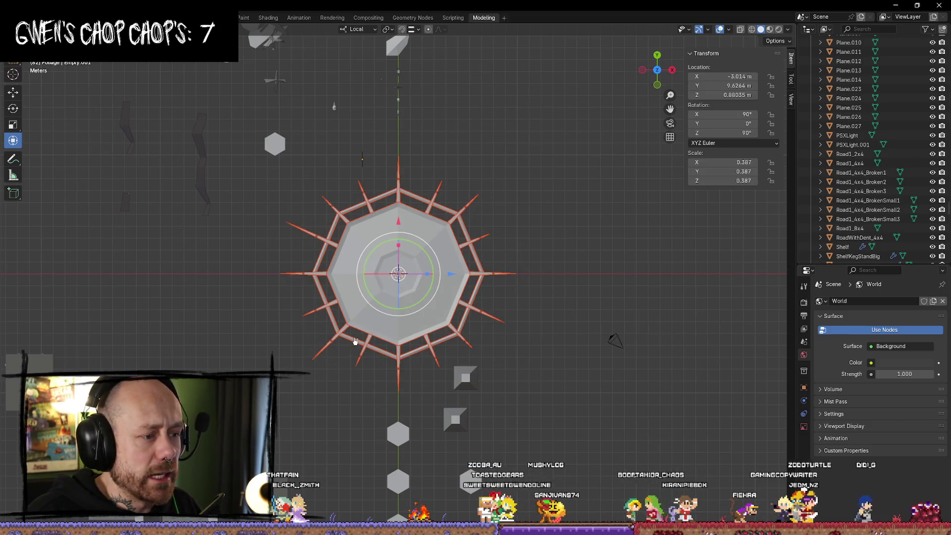
shift+click(448, 304)
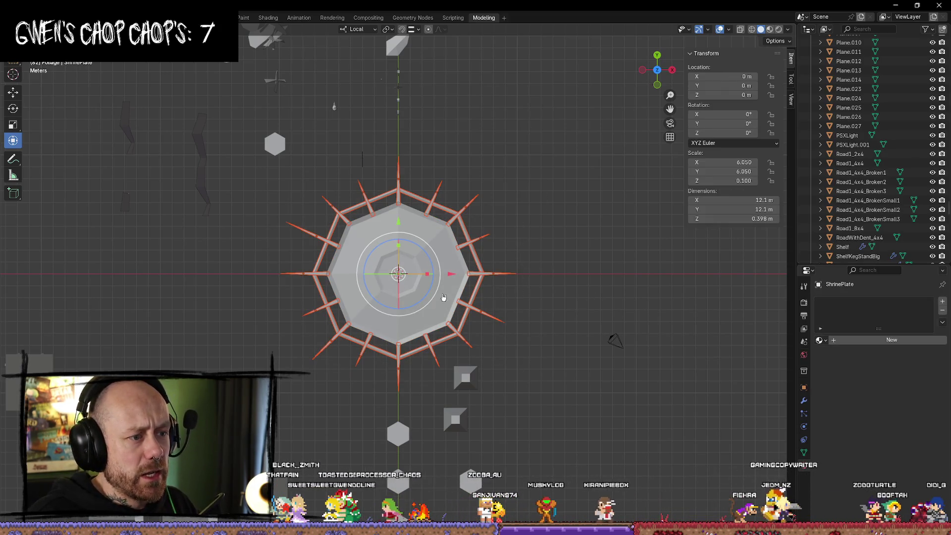
key(ctrl+j)
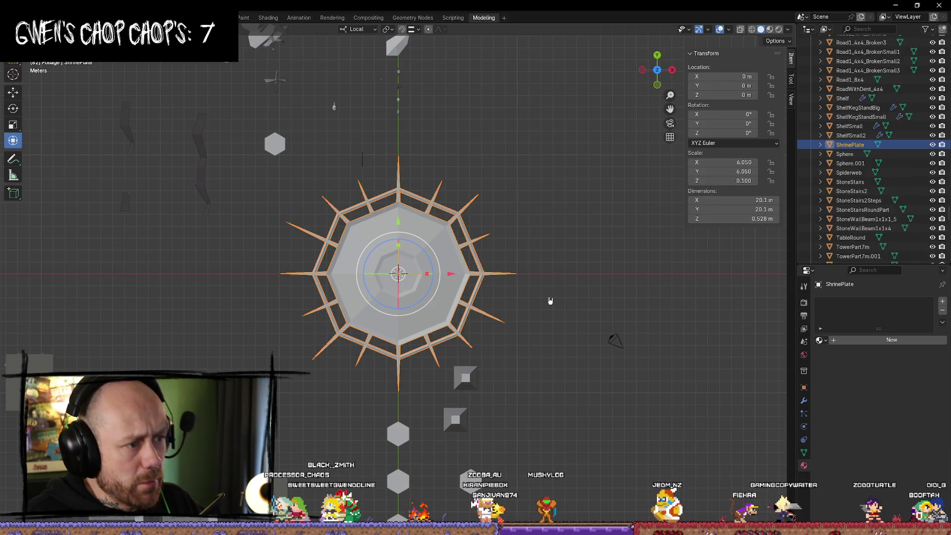
Export ShrinePlate using the Mr Mannequins FBX favourite from the Q menu
click(494, 297)
click(448, 284)
key(q)
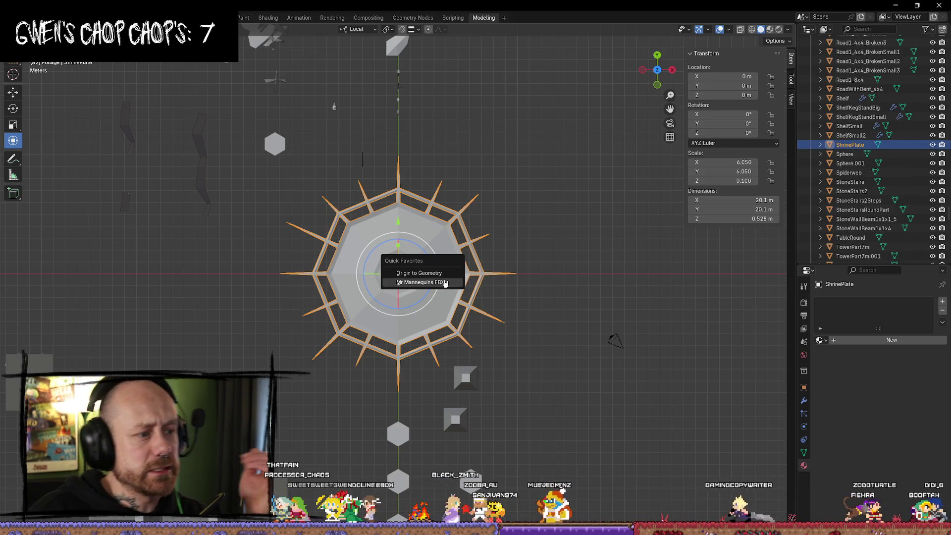
click(448, 285)
click(451, 436)
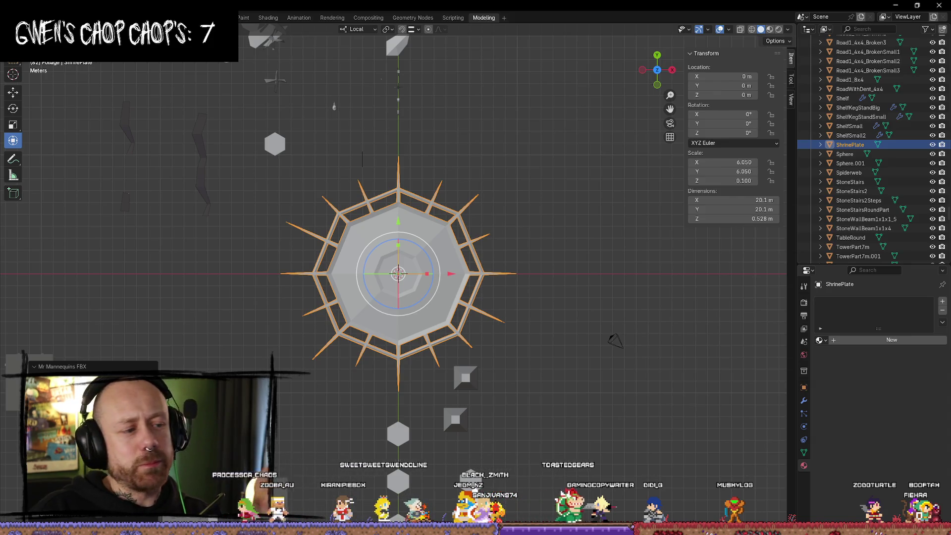
key(alt+Tab)
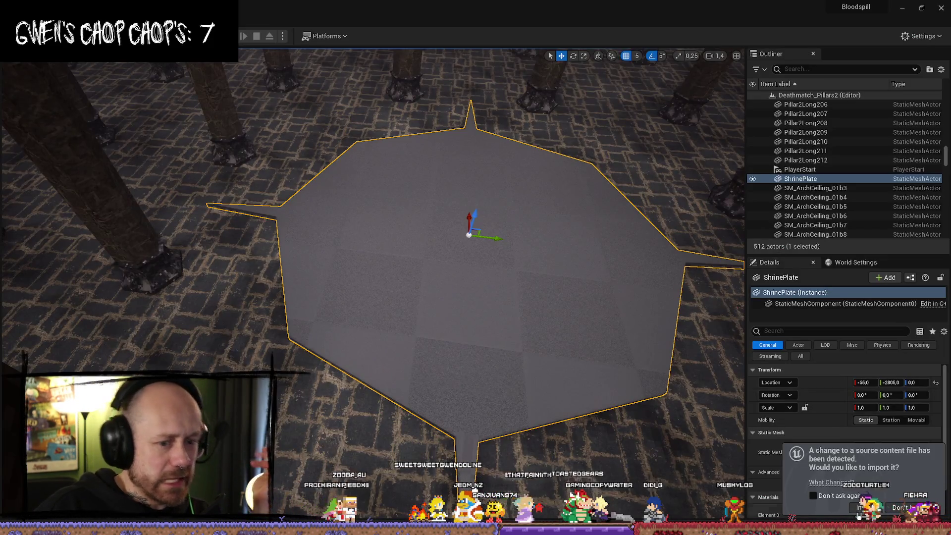
Accept the ShrinePlate reimport, raise its Z location to 100, and frame it
click(862, 510)
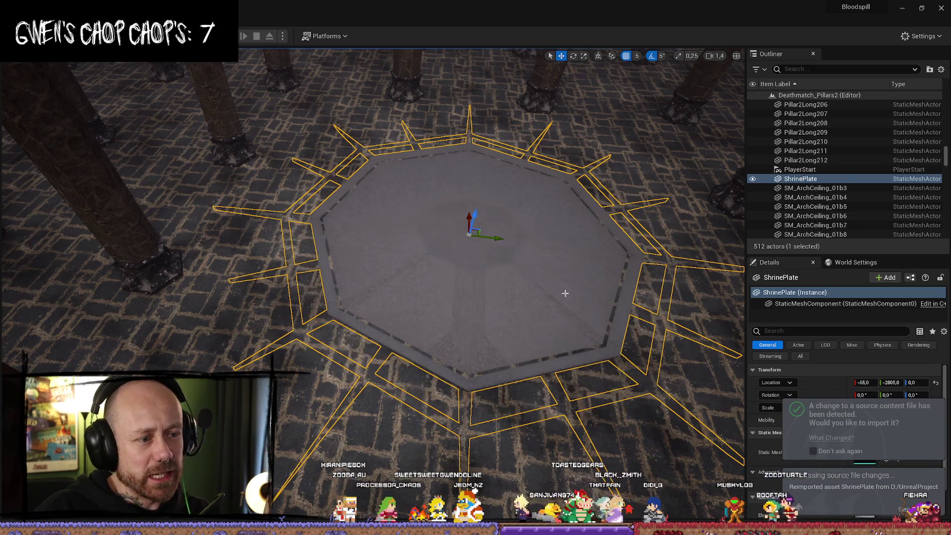
drag(476, 214, 480, 210)
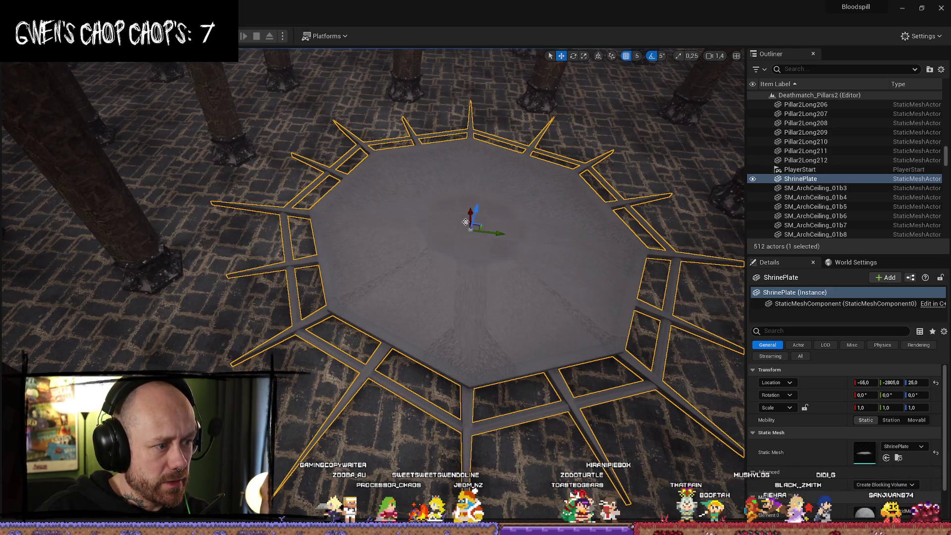
right_drag(381, 250, 511, 415)
click(511, 415)
right_drag(624, 409, 624, 410)
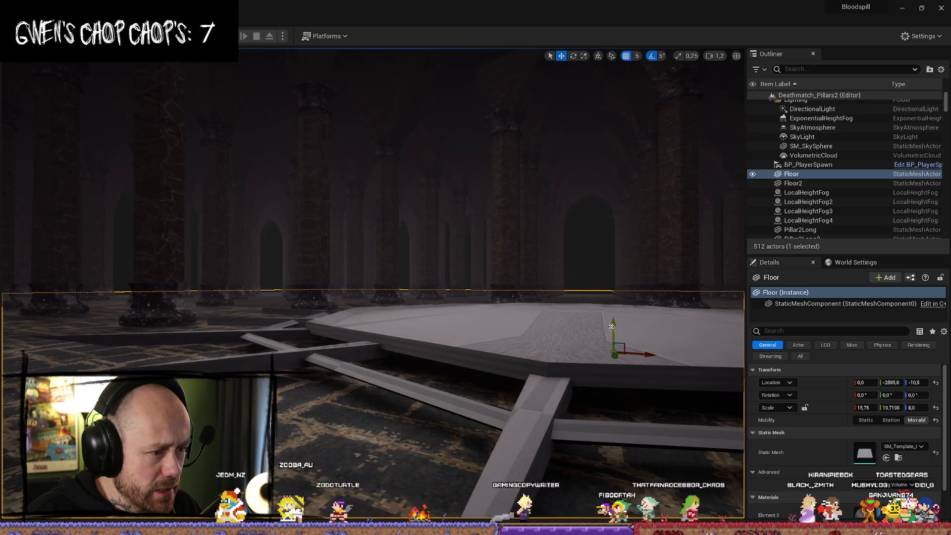
click(597, 337)
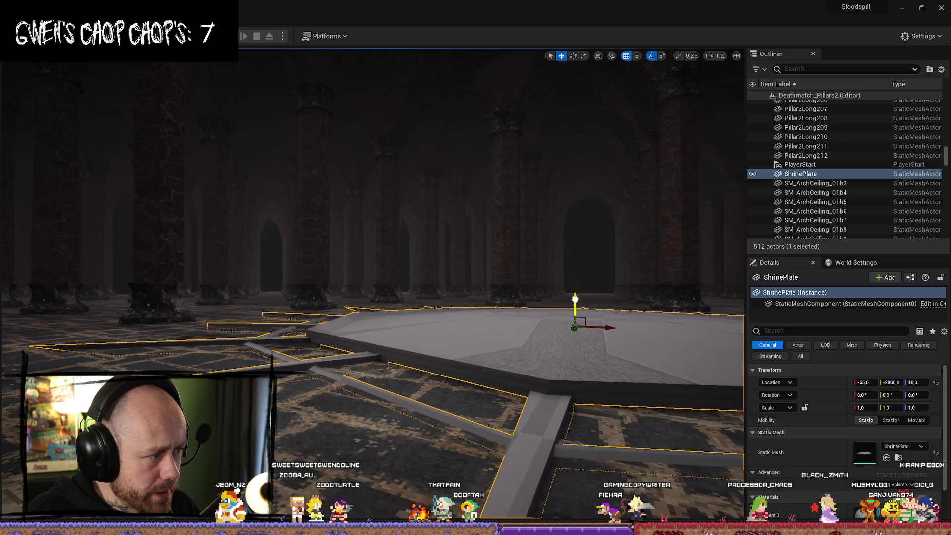
mouse_move(574, 292)
mouse_down()
mouse_move(577, 219)
mouse_move(576, 267)
mouse_up()
key(f)
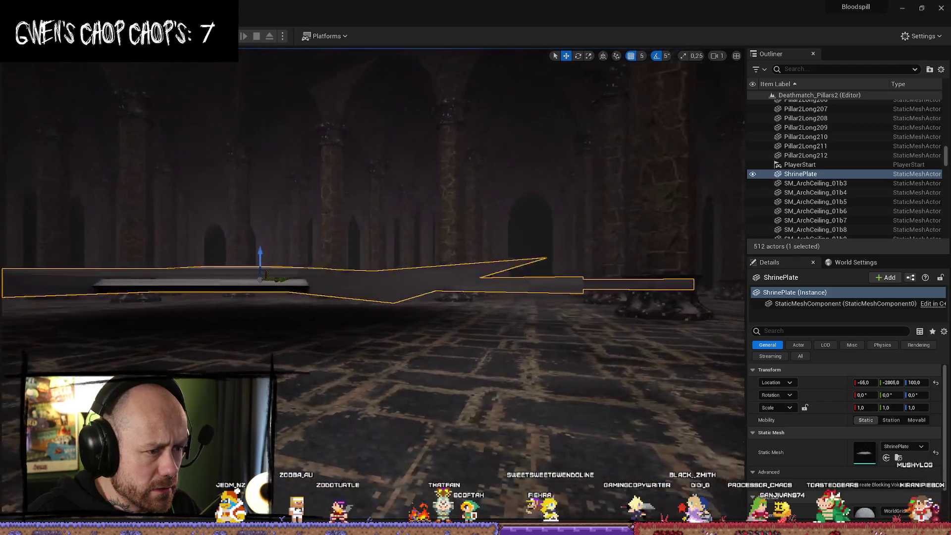
Fly the camera around and above the octagonal plate, pillars and floor to inspect it
mouse_move(371, 297)
right_down()
mouse_move(446, 289)
mouse_move(445, 260)
mouse_move(446, 284)
right_up()
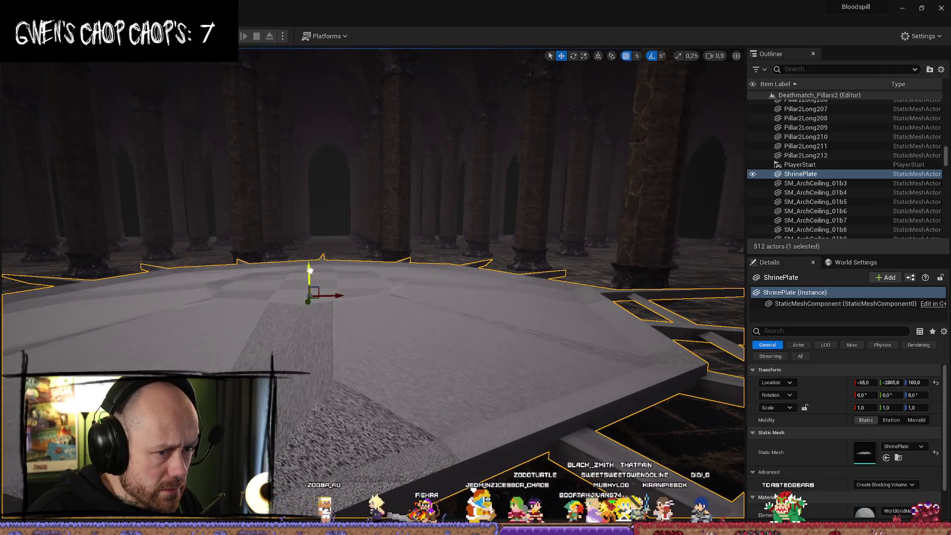
mouse_move(309, 307)
right_down()
mouse_move(340, 249)
mouse_move(425, 256)
mouse_move(433, 231)
right_up()
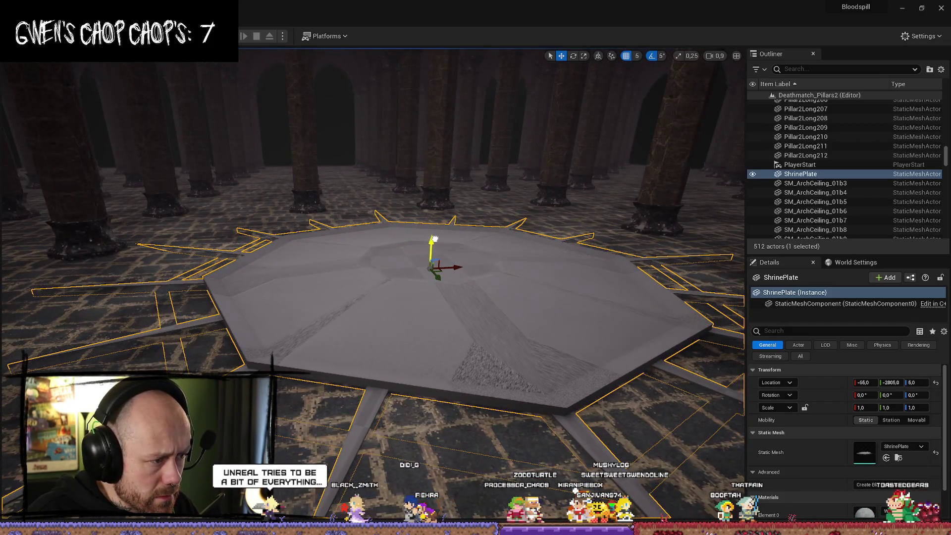
mouse_move(553, 273)
right_down()
mouse_move(553, 248)
mouse_move(553, 277)
right_up()
click(594, 347)
mouse_move(594, 346)
right_down()
mouse_move(609, 297)
mouse_move(624, 327)
mouse_move(639, 312)
right_up()
mouse_move(314, 296)
right_down()
mouse_move(528, 343)
mouse_move(530, 332)
mouse_move(485, 337)
mouse_move(368, 277)
right_up()
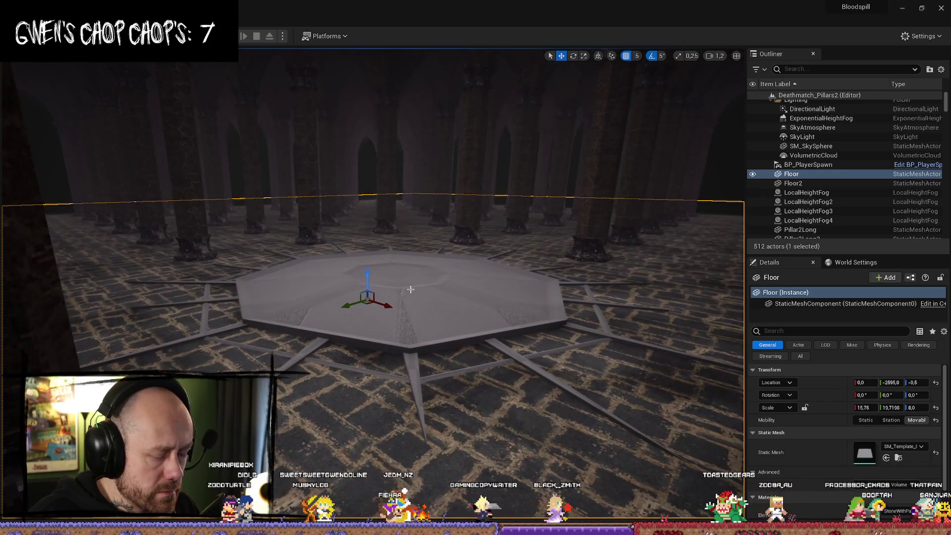
key(alt+p)
Deploy into the match and walk past the pillars onto the central octagonal platform
click(378, 456)
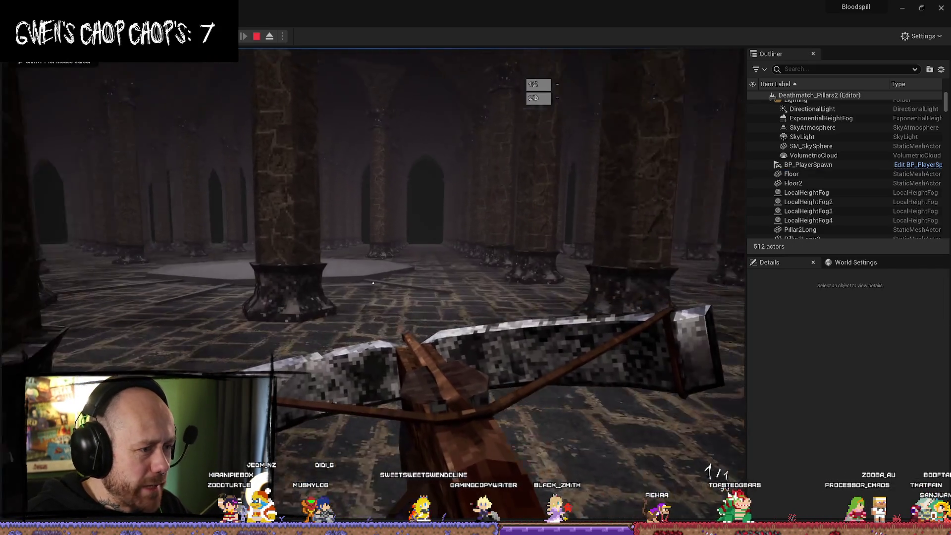
key(w)
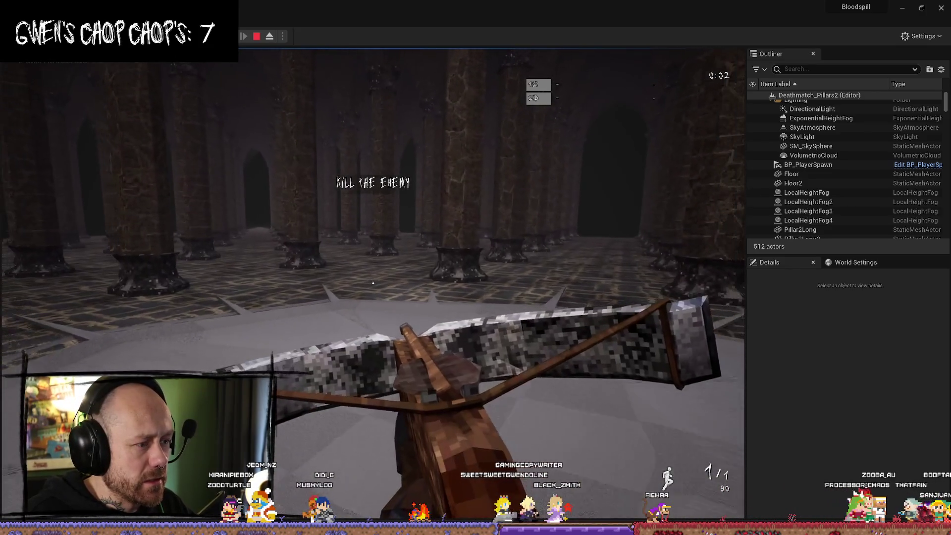
mouse_move(373, 283)
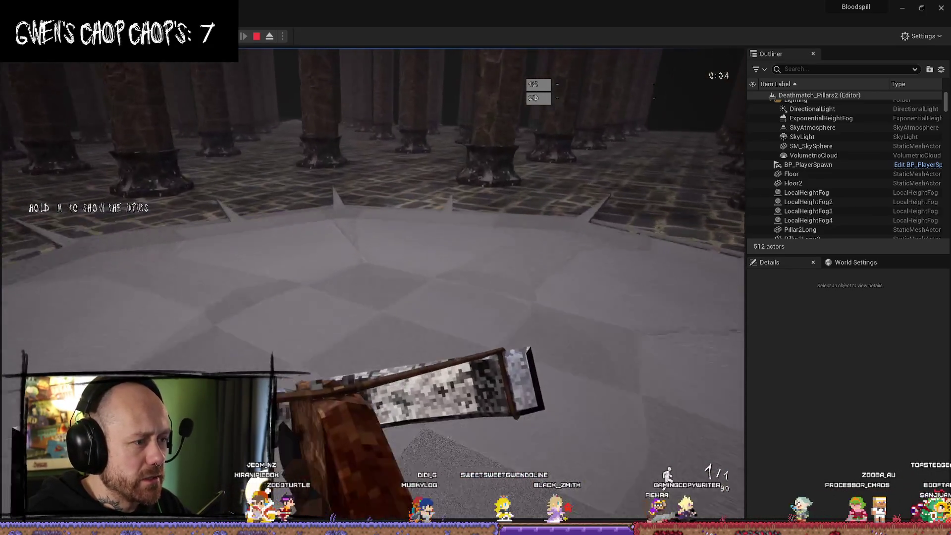
key(w)
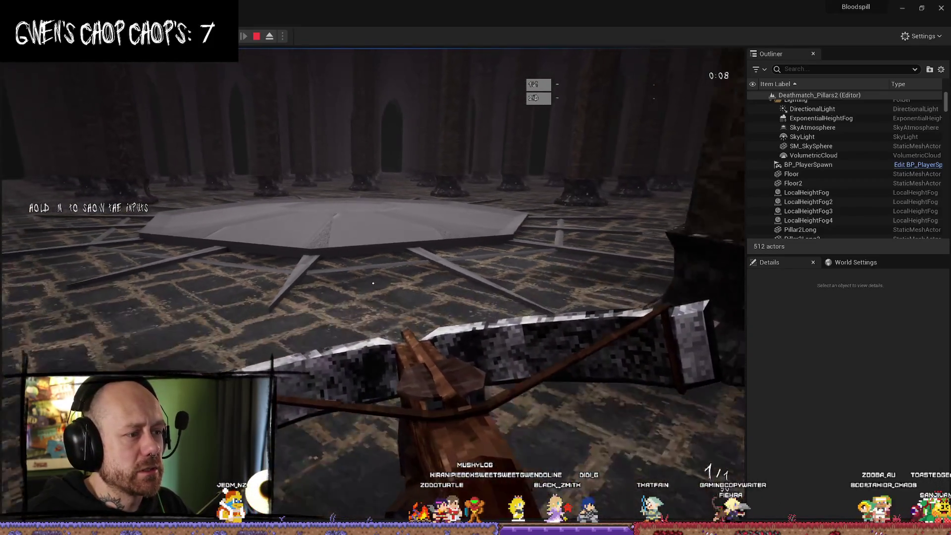
key(w)
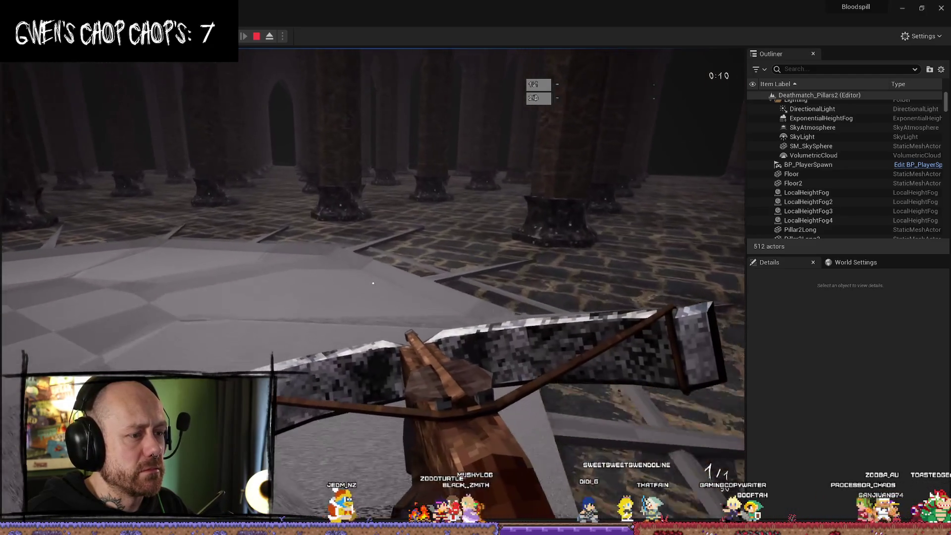
key(w)
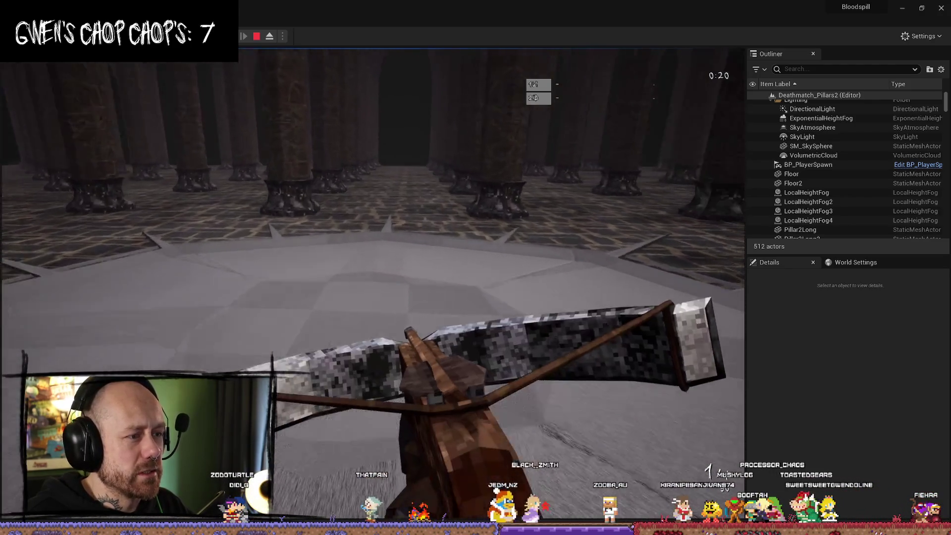
key(w)
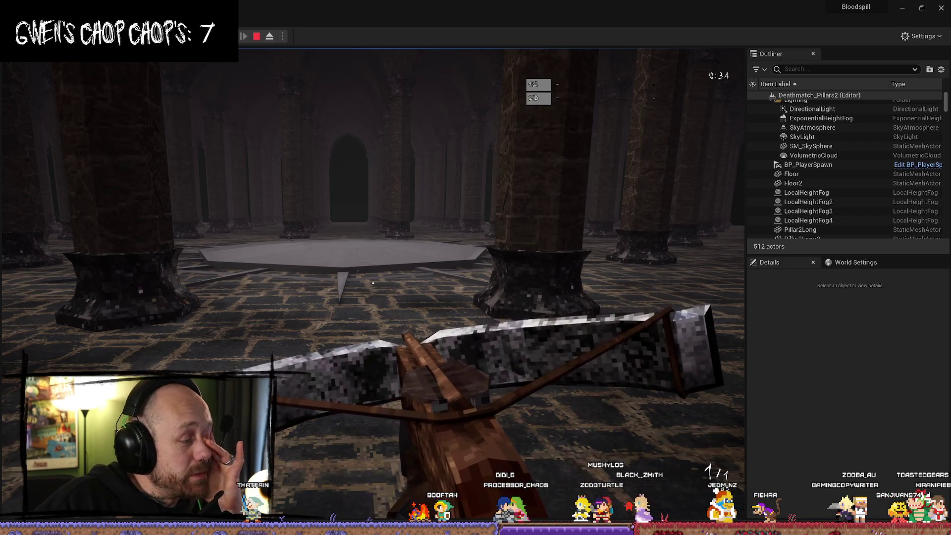
key(w)
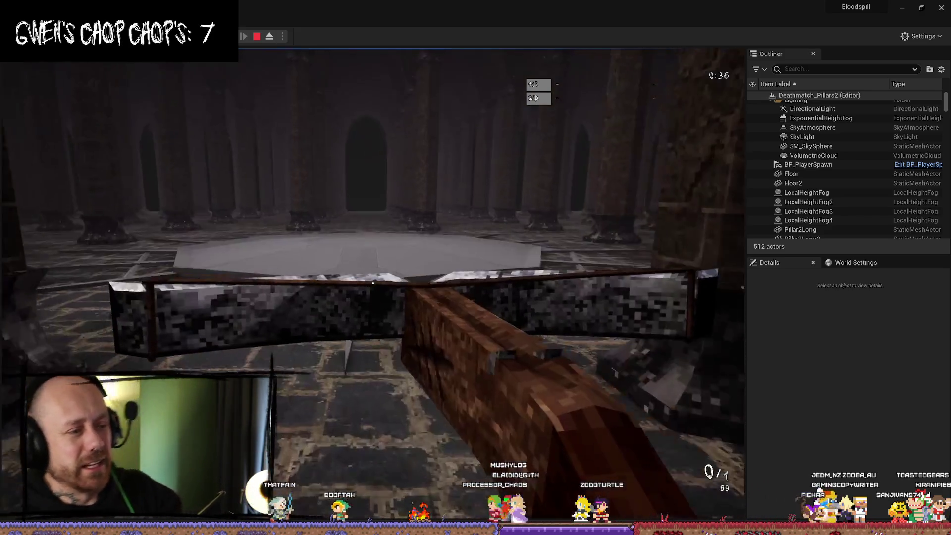
key(w)
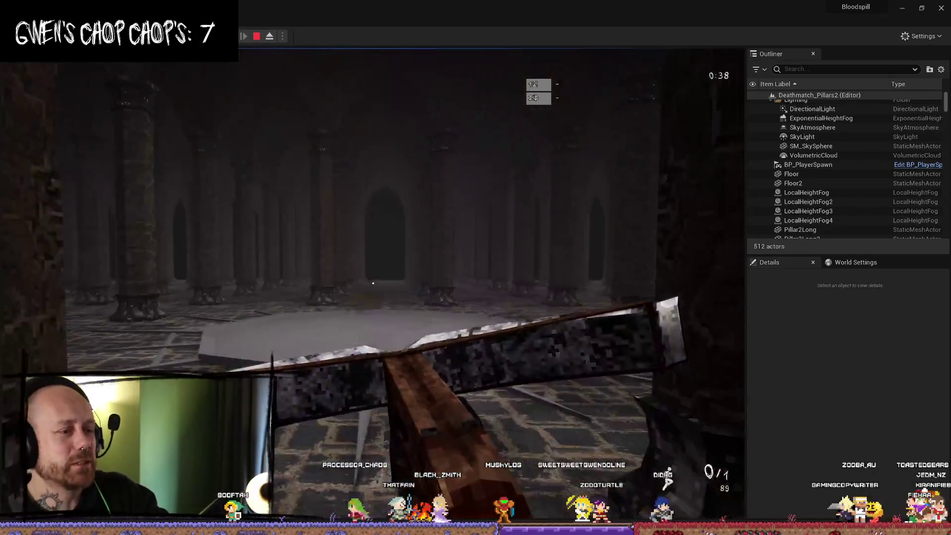
key(w)
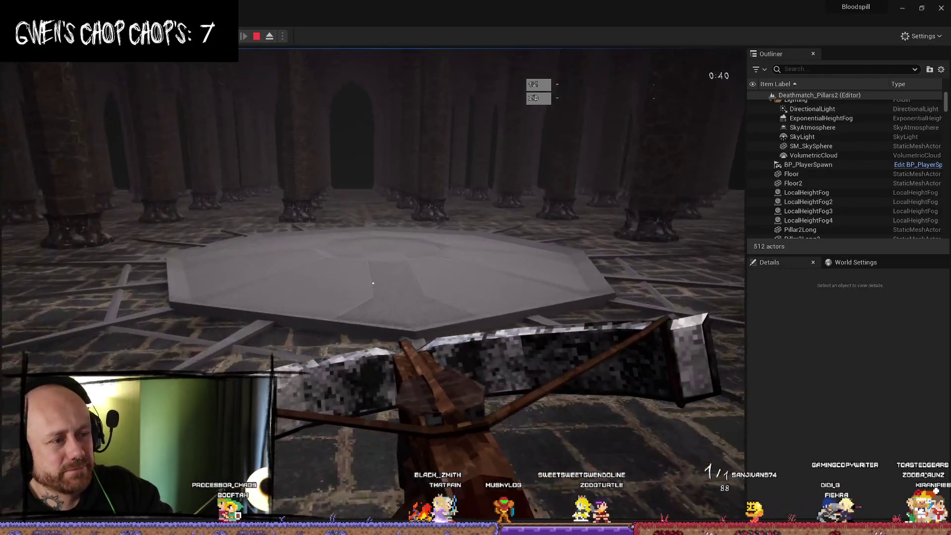
key(w)
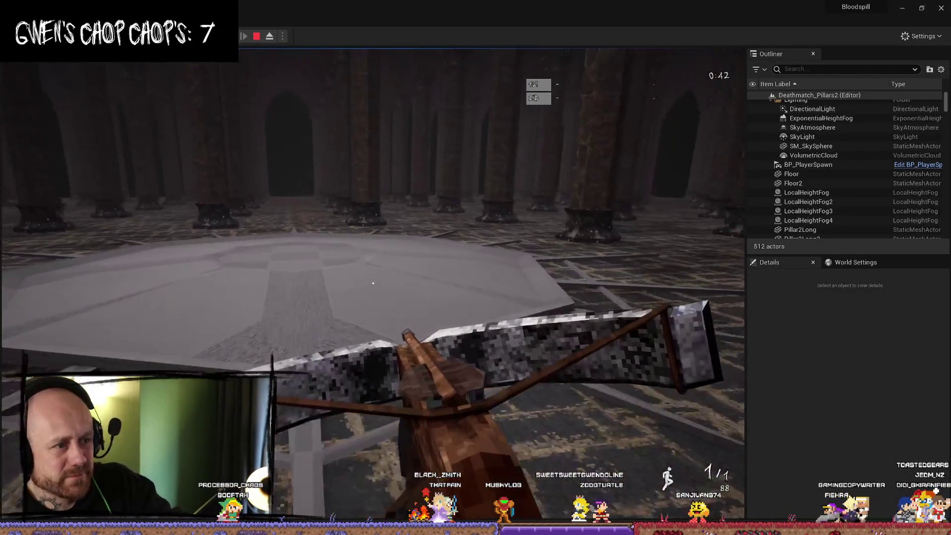
Walk around the pillars and back across the platform, then end the play test
key(w)
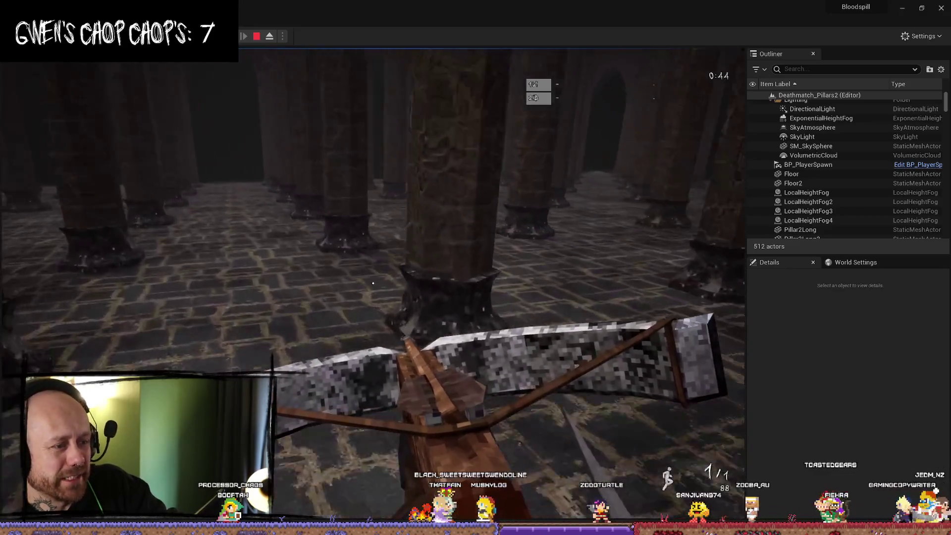
key(w)
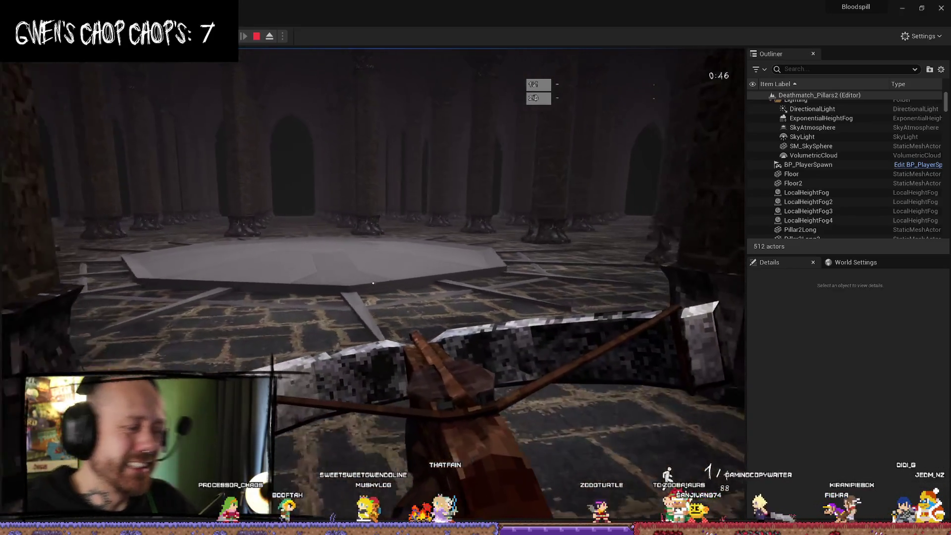
key(w)
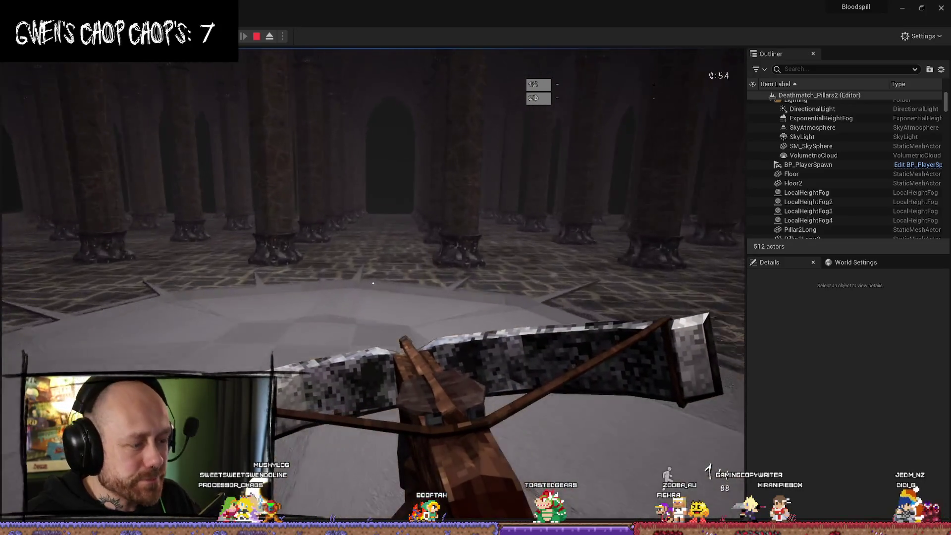
key(w)
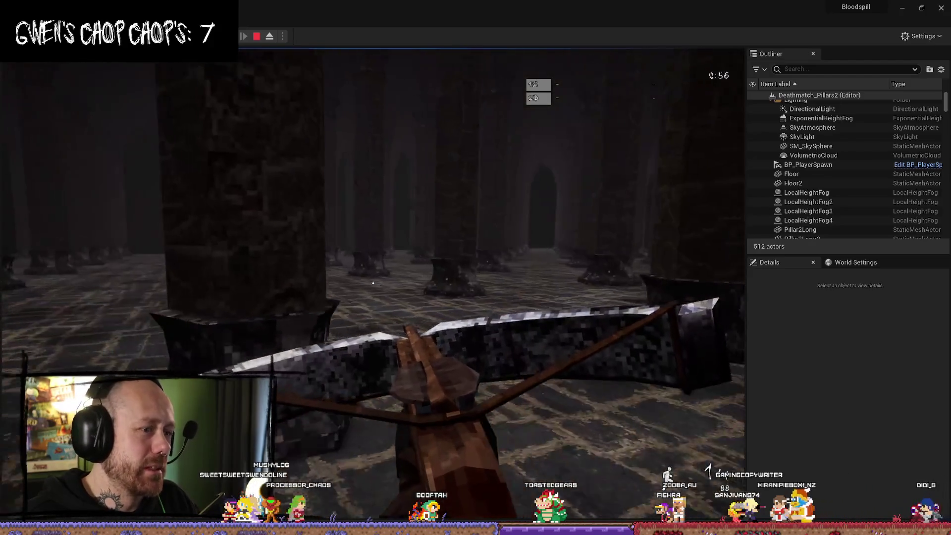
key(w)
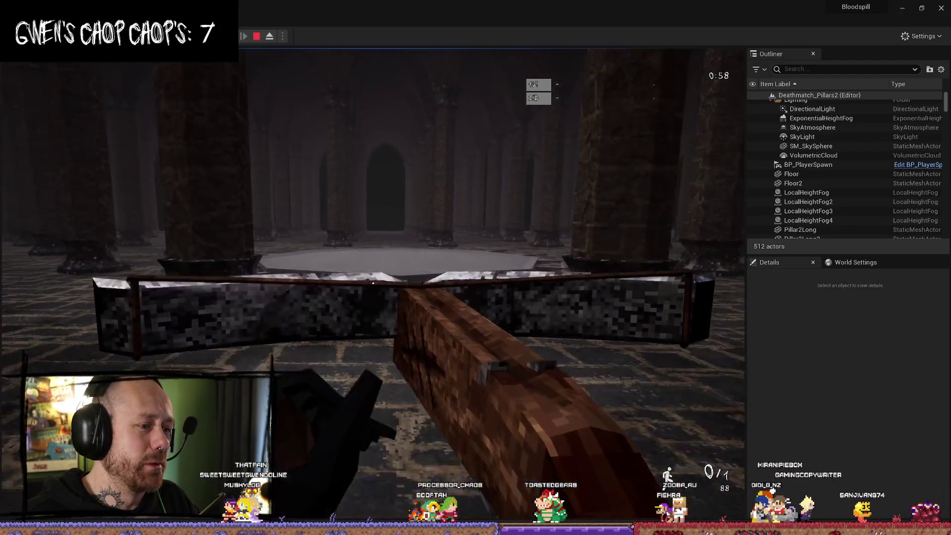
key(w)
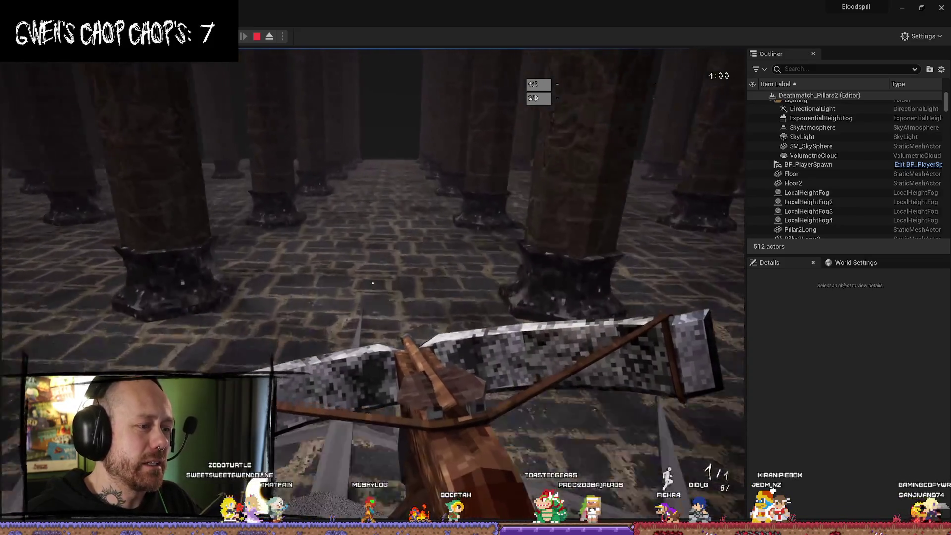
key(w)
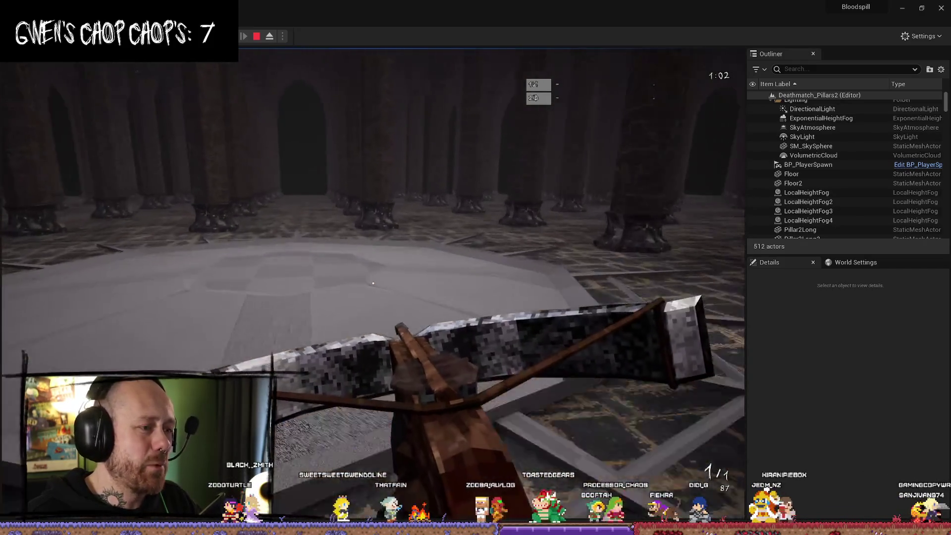
key(w)
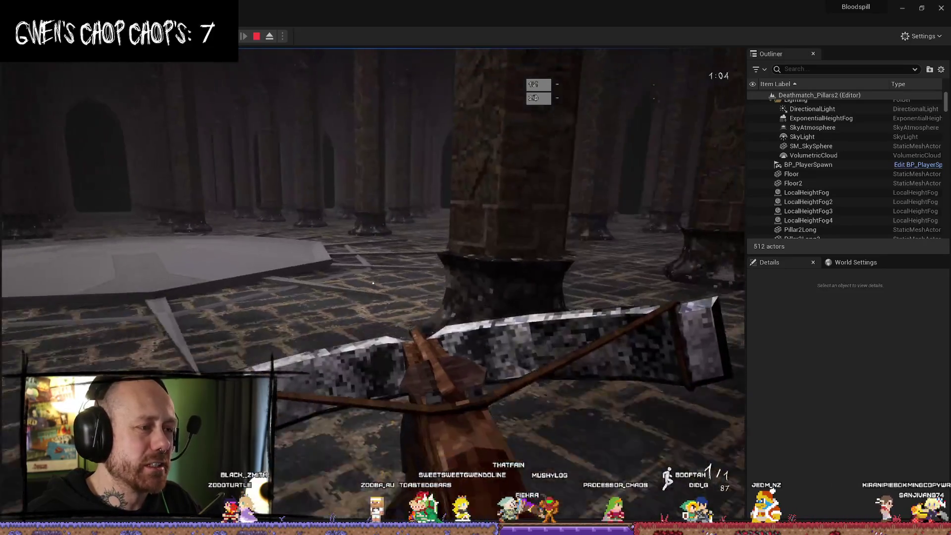
key(w)
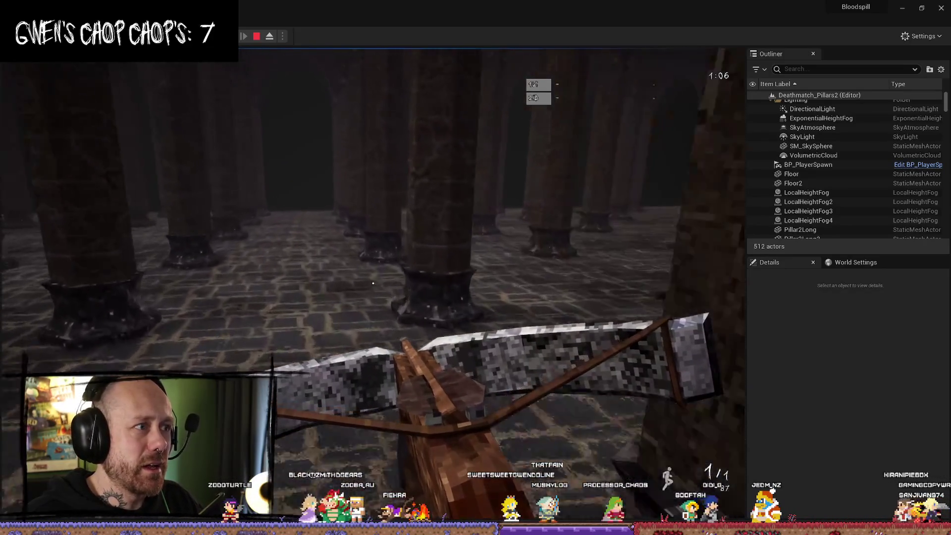
key(w)
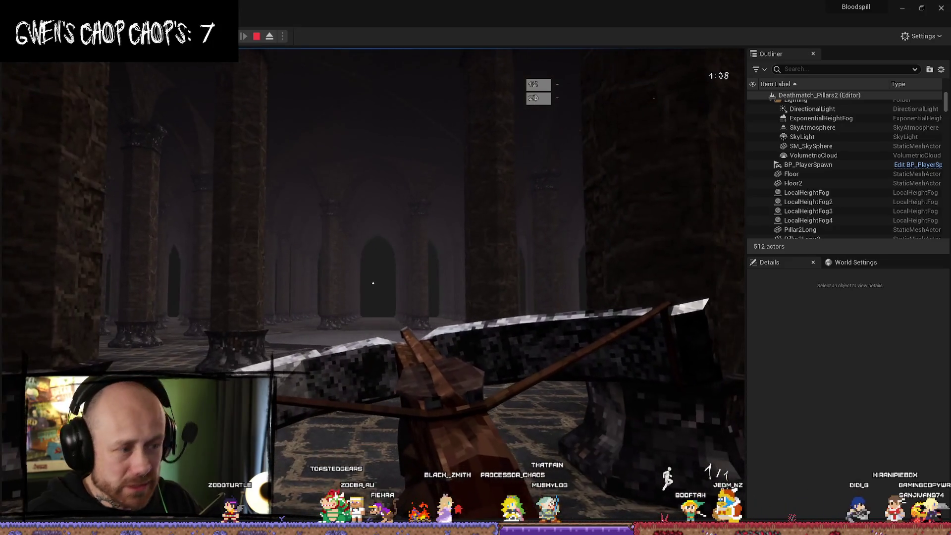
key(Escape)
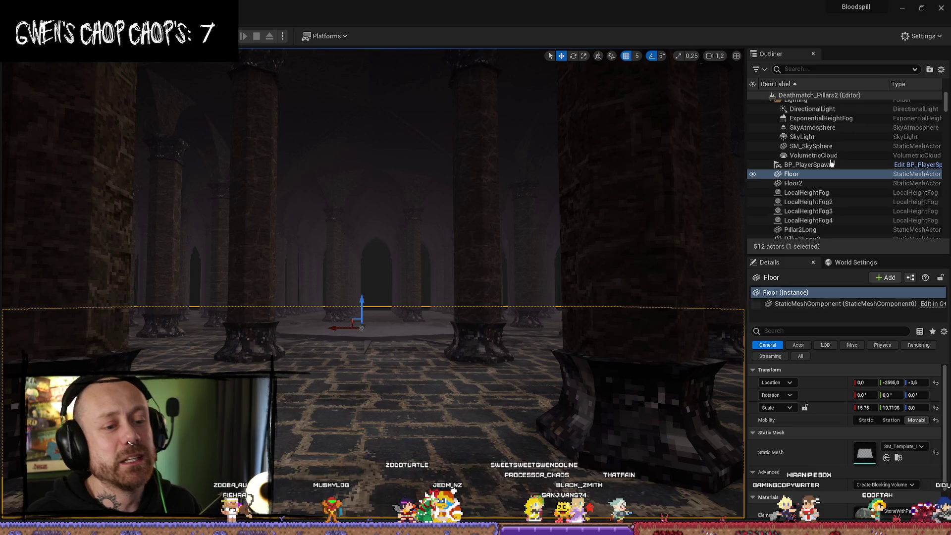
Fly the viewport past a pillar and low over the octagonal floor, then return to Blender
mouse_move(737, 331)
right_down()
mouse_move(683, 317)
mouse_move(649, 332)
mouse_move(639, 317)
right_up()
right_drag(401, 265, 402, 264)
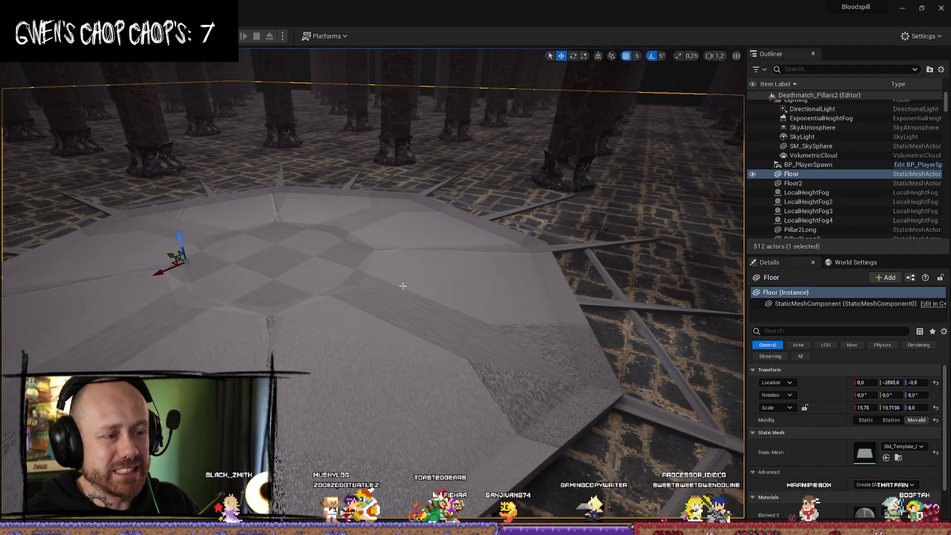
right_drag(458, 272, 457, 270)
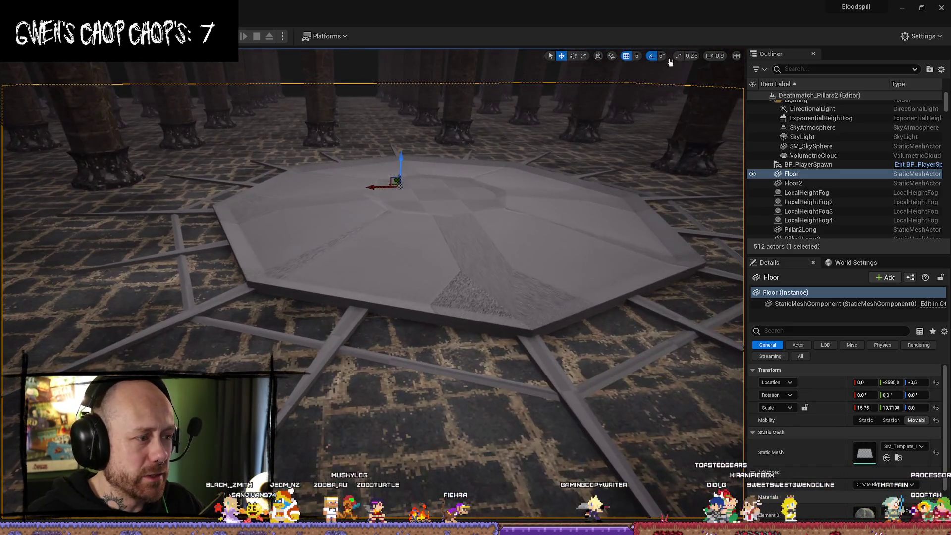
key(alt+Tab)
click(558, 262)
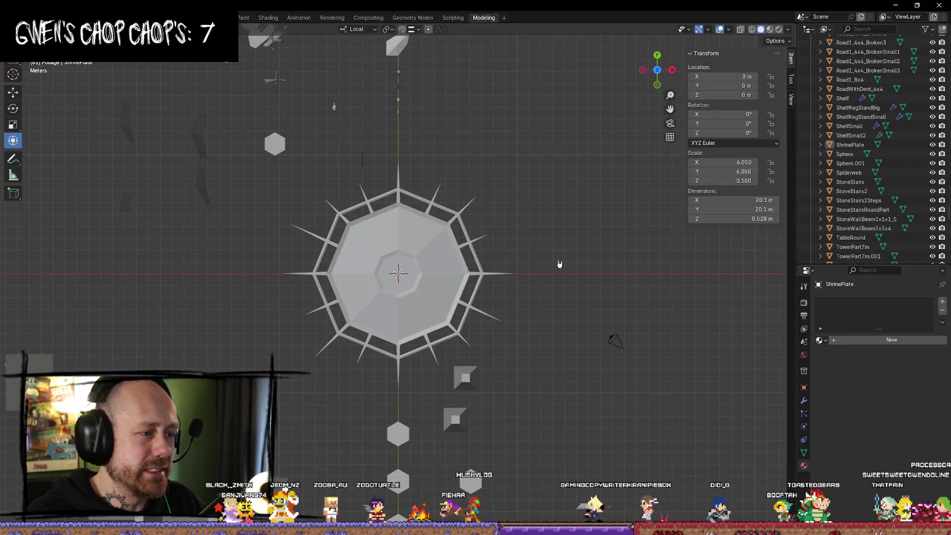
Select the shrine plate, clear its mesh selection in Edit Mode, and return to Object Mode
right_click(558, 265)
mouse_move(568, 220)
middle_down()
mouse_move(569, 238)
mouse_move(644, 185)
mouse_move(464, 300)
mouse_move(447, 341)
mouse_move(484, 345)
mouse_move(483, 327)
middle_up()
click(464, 300)
key(Tab)
scroll(447, 342, up, 3)
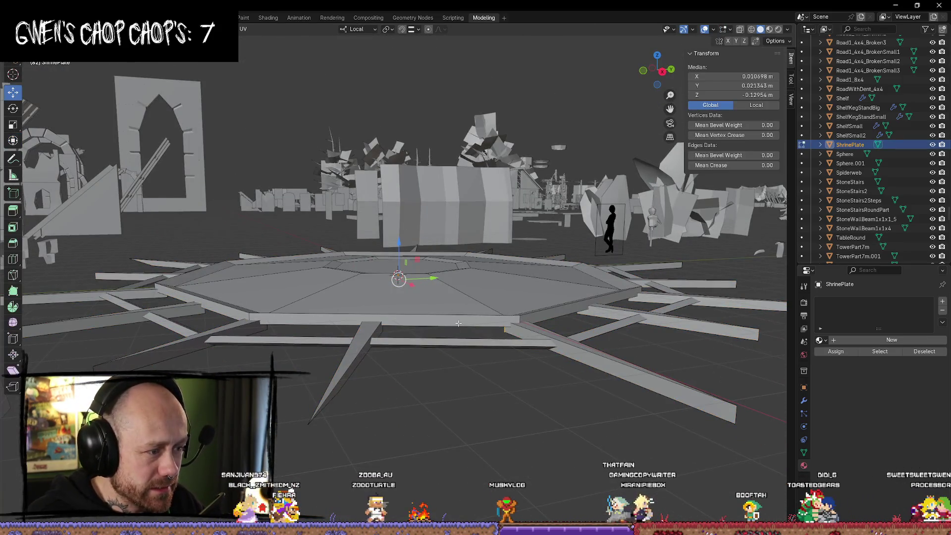
click(443, 425)
key(Tab)
click(460, 398)
Undo back to the plate's selected face, deselect it with Alt+A, and leave Edit Mode
key(ctrl+z)
key(ctrl+z)
key(ctrl+z)
key(ctrl+z)
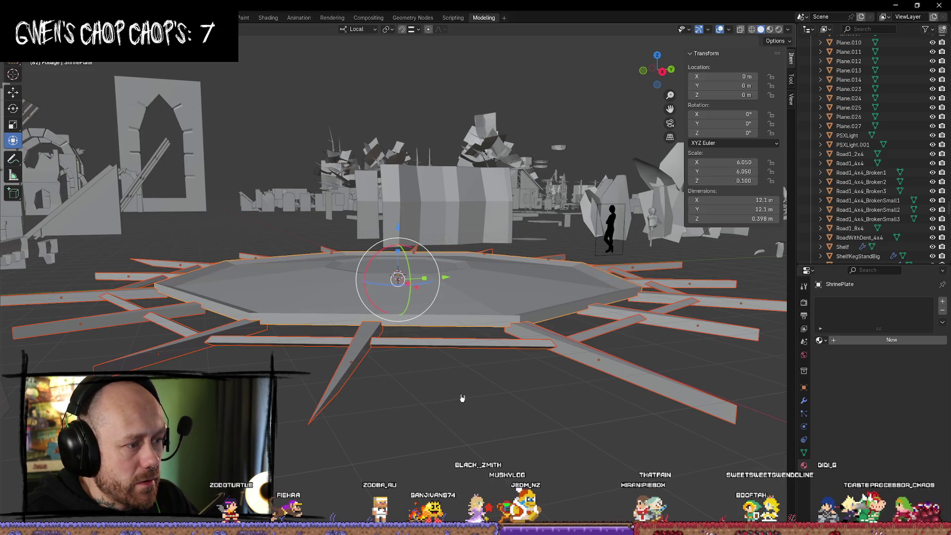
key(ctrl+z)
key(ctrl+z)
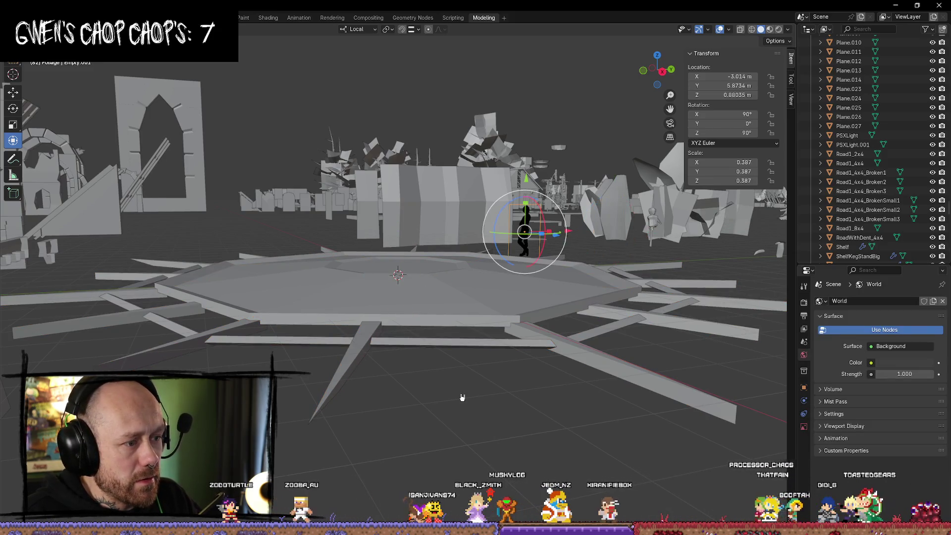
key(ctrl+z)
key(ctrl+z)
key(ctrl+z)
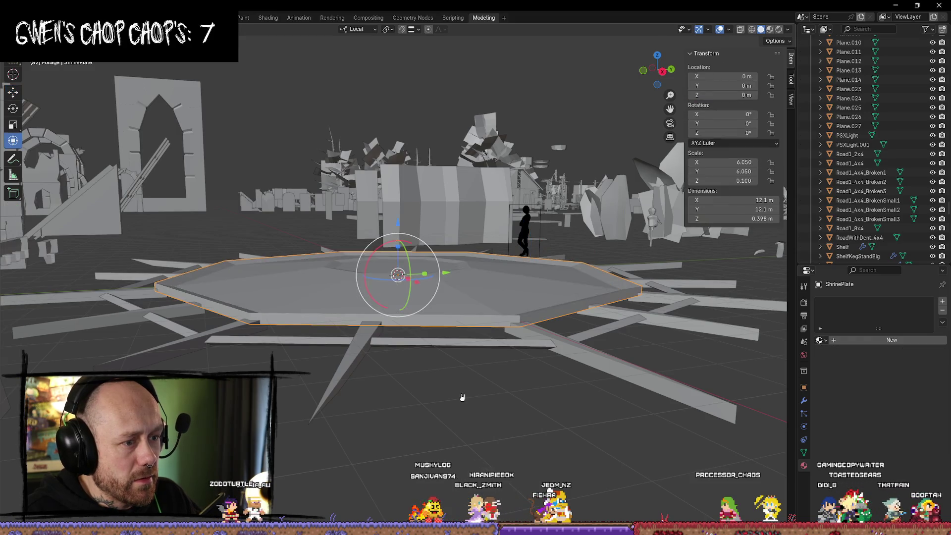
key(ctrl+z)
mouse_move(460, 396)
middle_down()
mouse_move(478, 432)
mouse_move(512, 464)
middle_up()
key(ctrl+shift+z)
key(alt+a)
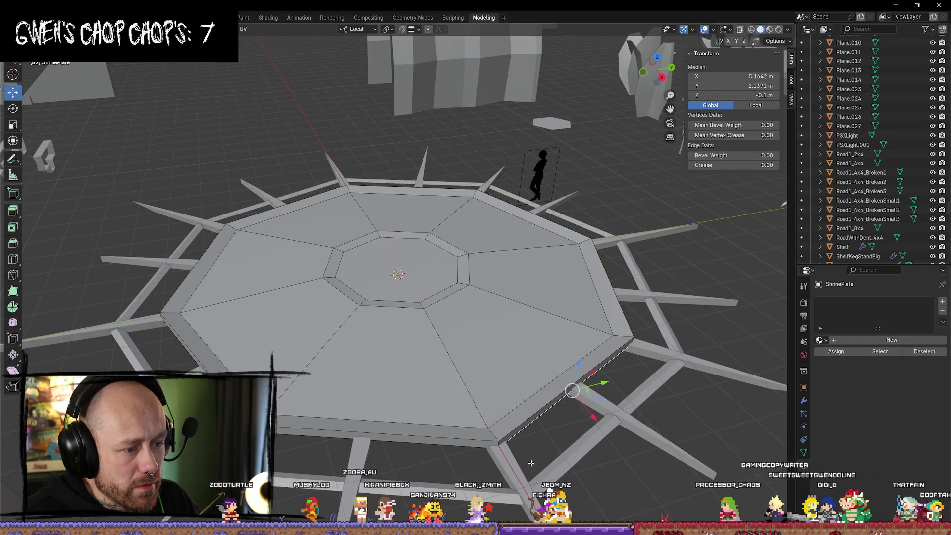
middle_drag(570, 446, 605, 487)
key(Tab)
scroll(605, 486, down, 5)
Select the octagonal rail ring and its spikes, box-selecting part of the ring from top view
click(450, 365)
click(439, 380)
click(426, 369)
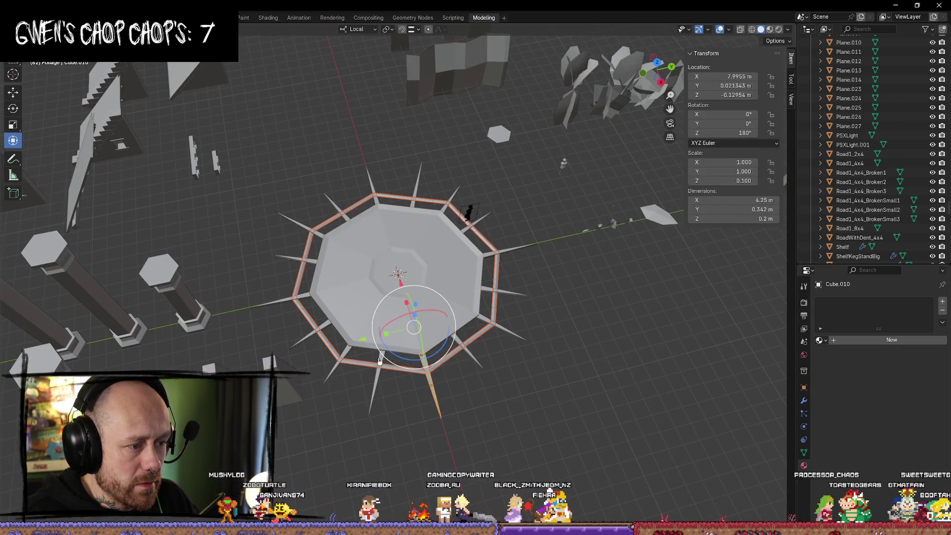
click(656, 62)
mouse_move(579, 145)
mouse_down()
mouse_move(423, 247)
mouse_move(263, 386)
mouse_up()
mouse_move(595, 281)
middle_down()
mouse_move(485, 213)
mouse_move(534, 237)
middle_up()
Move the silhouette figure along Y from about 5.87 m out to 12.6 m
click(566, 218)
click(605, 212)
click(569, 213)
click(604, 228)
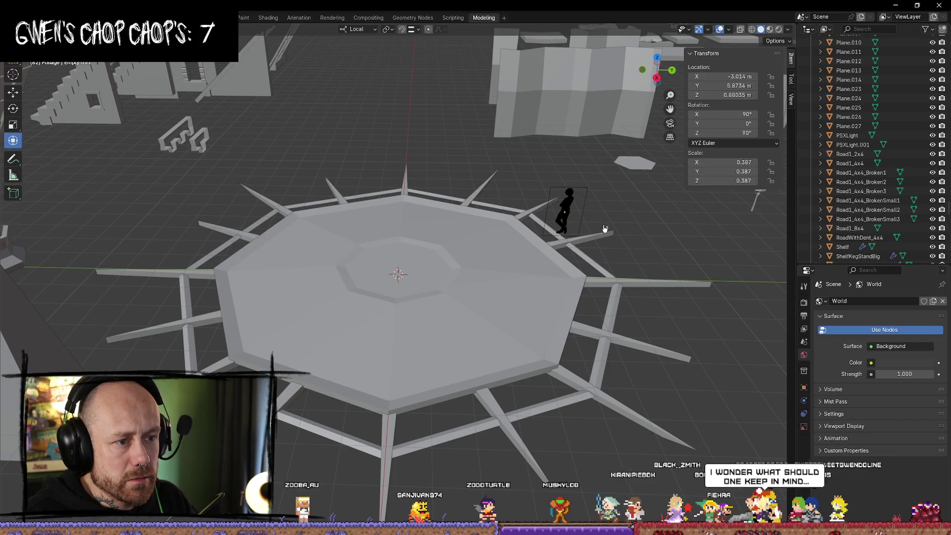
click(576, 208)
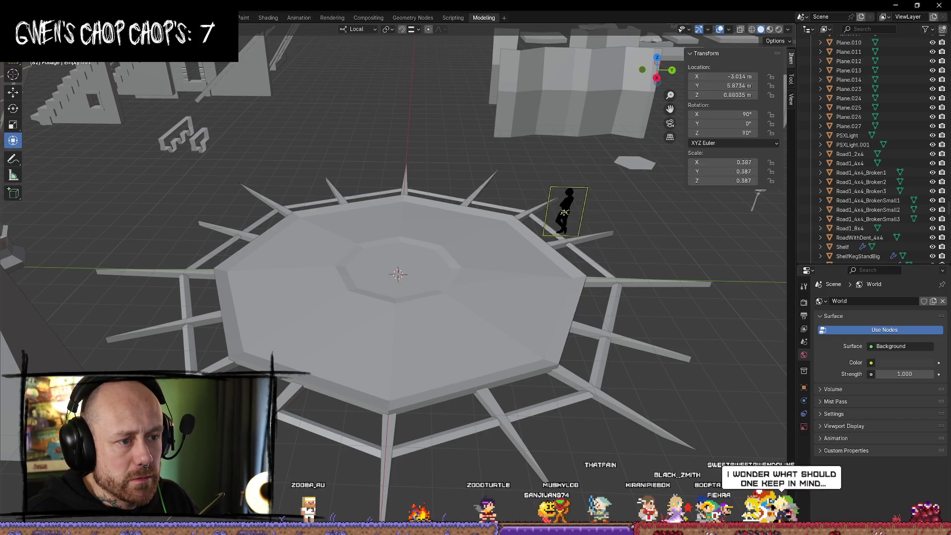
drag(616, 214, 786, 217)
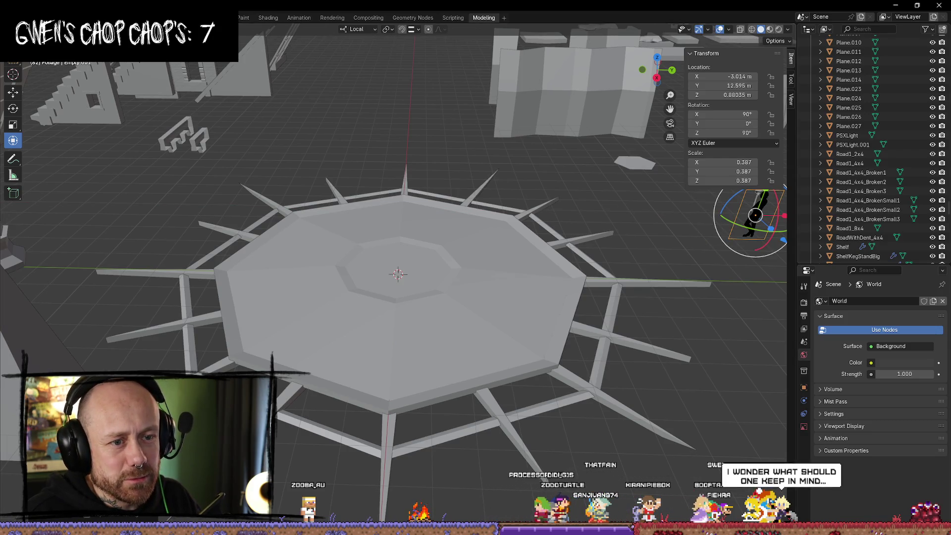
click(296, 250)
middle_drag(296, 250, 477, 282)
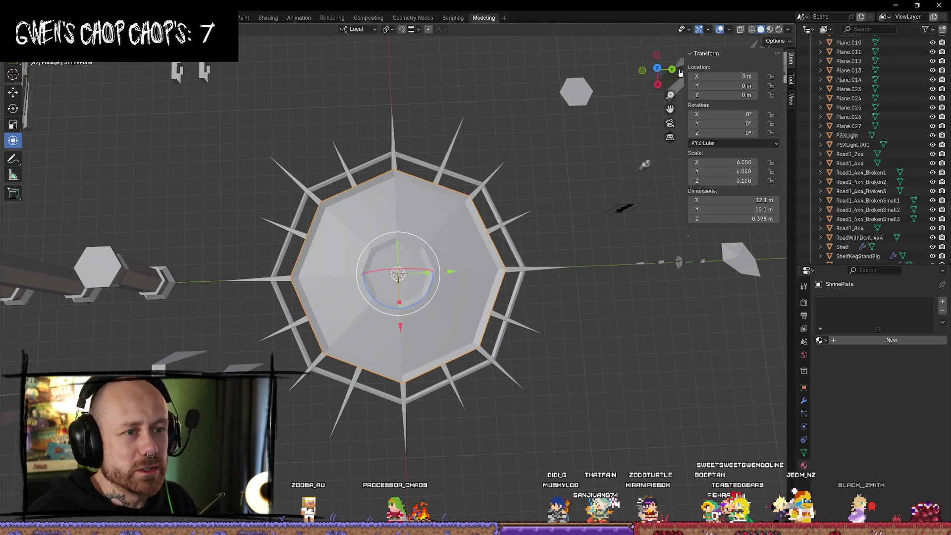
click(657, 68)
mouse_move(563, 126)
mouse_down()
mouse_move(454, 213)
mouse_move(276, 416)
mouse_move(253, 420)
mouse_up()
mouse_move(554, 327)
middle_down()
mouse_move(573, 312)
mouse_move(513, 257)
middle_up()
key(Tab)
key(Tab)
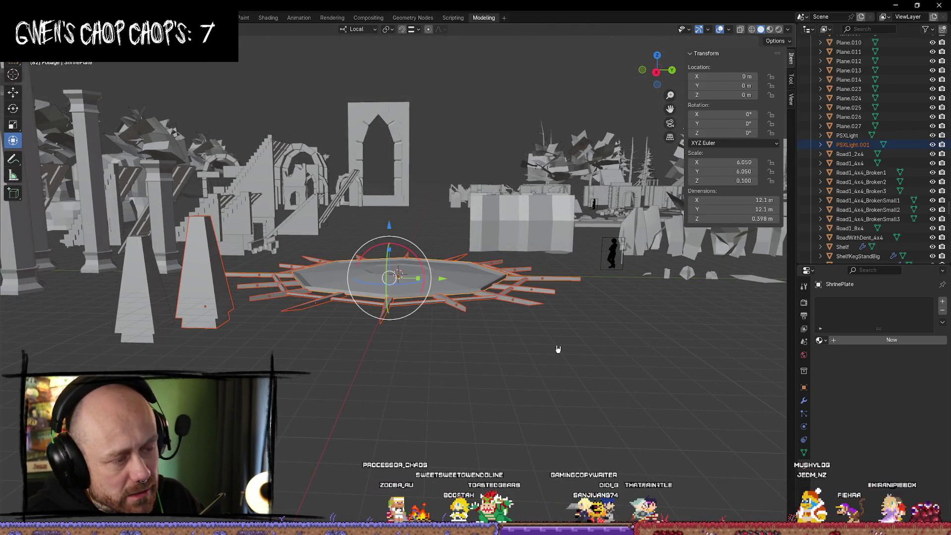
middle_drag(490, 345, 494, 357)
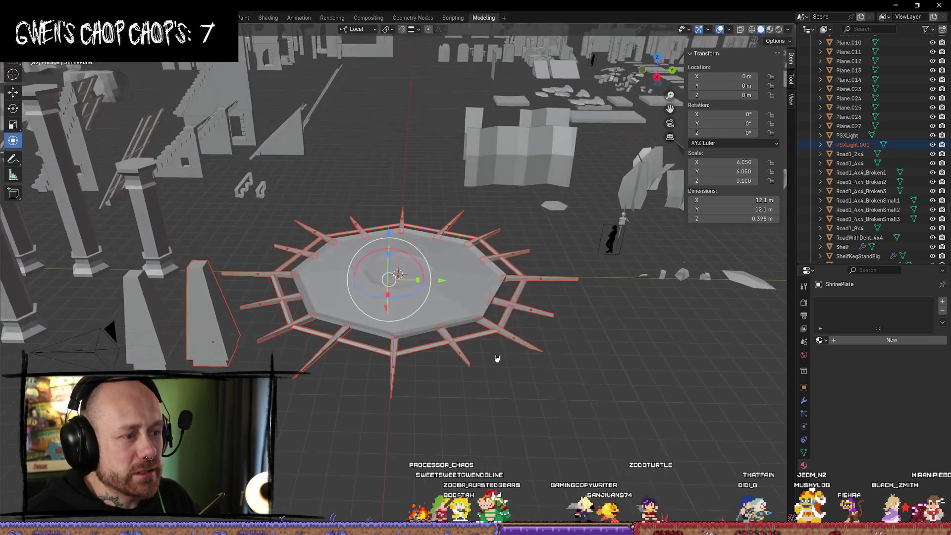
click(218, 315)
shift+click(381, 296)
shift+click(235, 334)
middle_drag(379, 350, 408, 356)
click(211, 257)
mouse_move(210, 257)
middle_down()
mouse_move(247, 342)
mouse_move(268, 352)
middle_up()
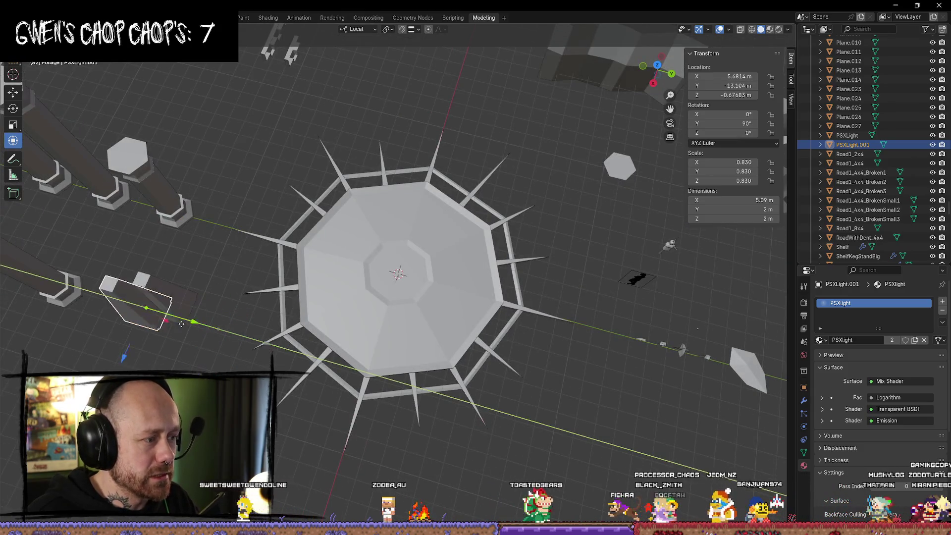
click(447, 278)
scroll(496, 348, down, 3)
middle_drag(495, 348, 494, 364)
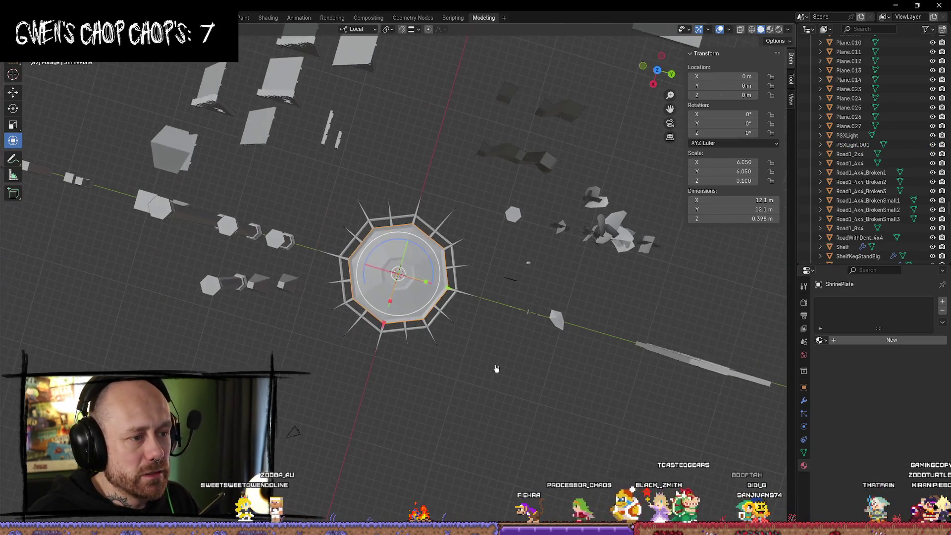
mouse_move(327, 173)
mouse_down()
mouse_move(445, 395)
mouse_move(488, 395)
mouse_up()
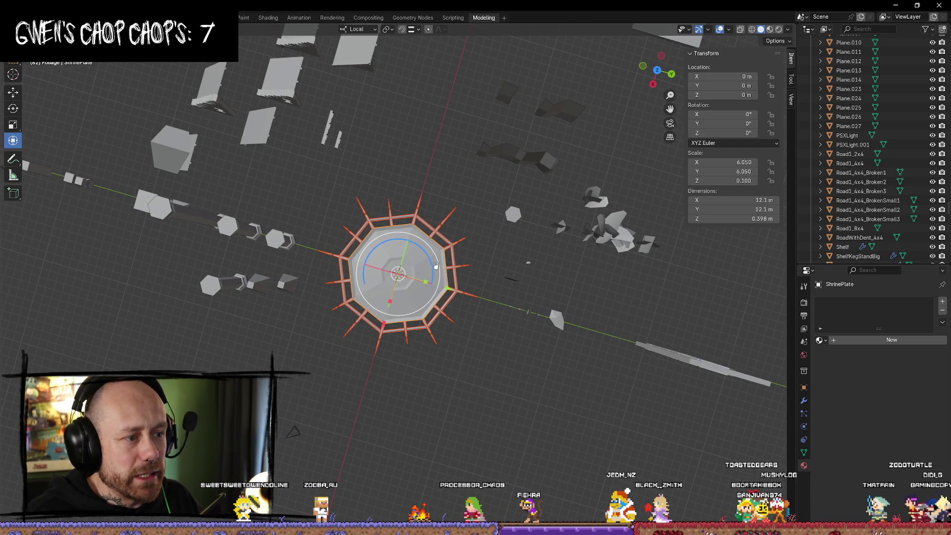
middle_drag(464, 399, 587, 182)
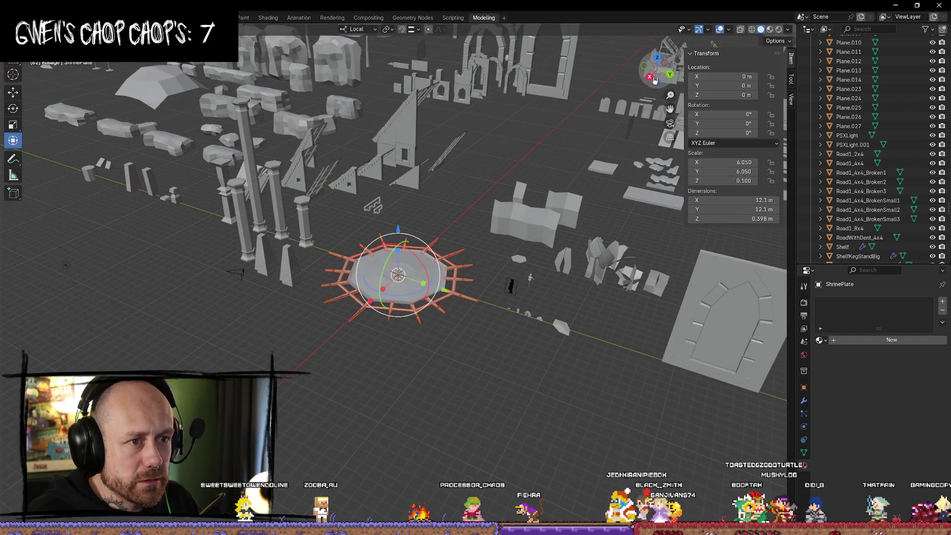
click(654, 81)
scroll(422, 297, up, 6)
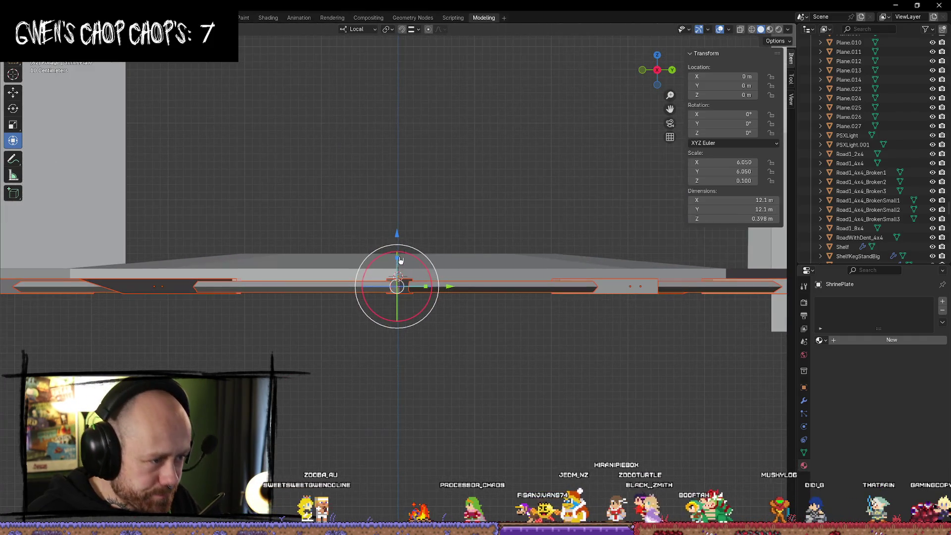
drag(400, 255, 397, 226)
middle_drag(396, 226, 498, 238)
scroll(503, 271, up, 3)
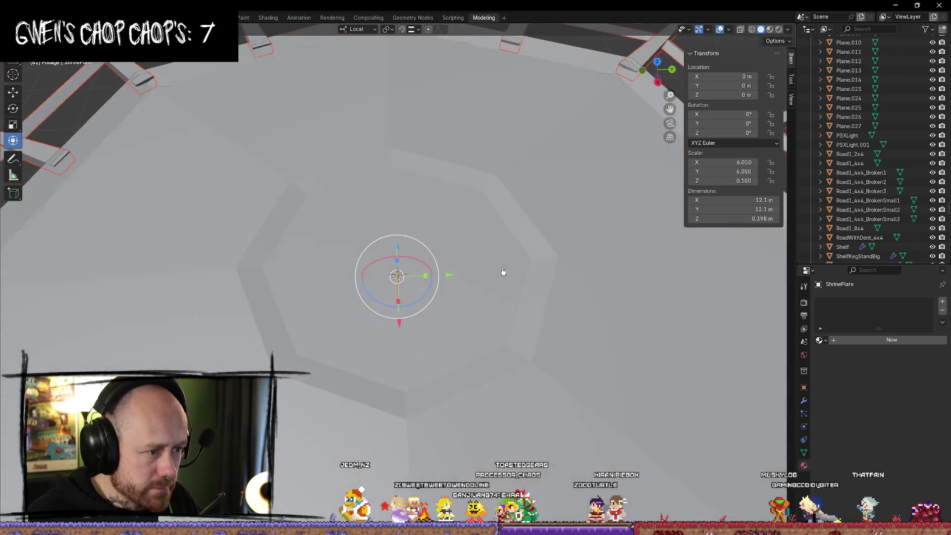
scroll(503, 271, down, 5)
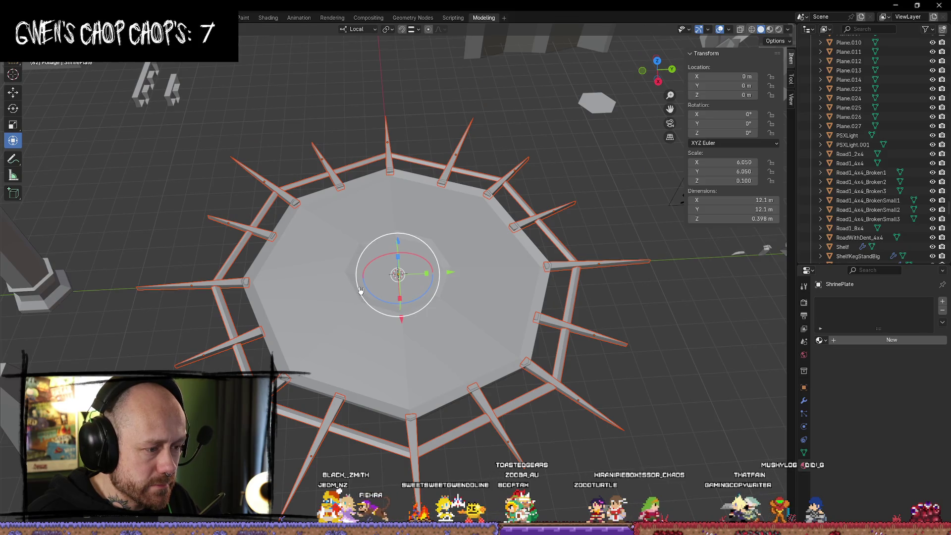
mouse_move(360, 291)
middle_down()
mouse_move(553, 301)
mouse_move(631, 268)
mouse_move(586, 248)
mouse_move(631, 245)
mouse_move(556, 241)
mouse_move(534, 213)
middle_up()
click(487, 336)
middle_drag(487, 337, 513, 326)
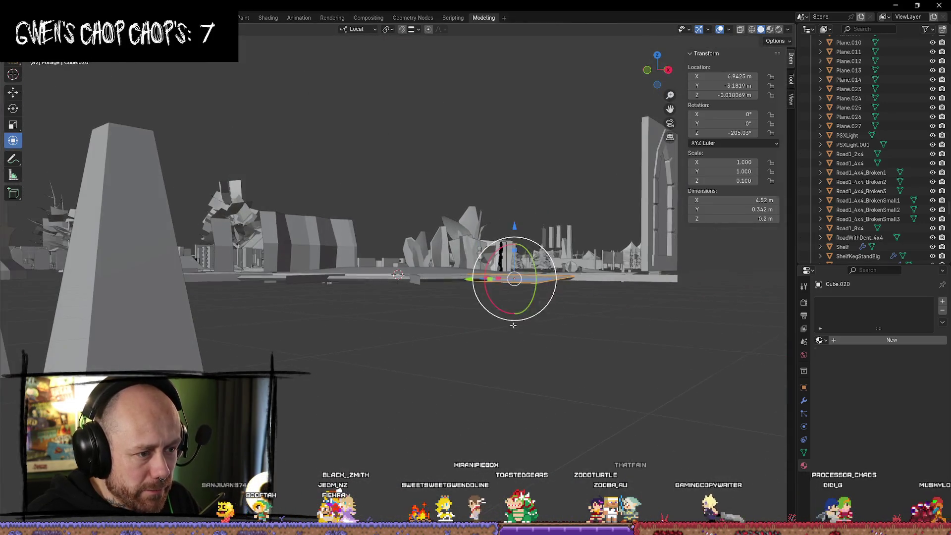
Extend the first spike's tip vertex outward along X in Edit Mode
key(Tab)
middle_drag(563, 300, 580, 335)
drag(579, 335, 618, 351)
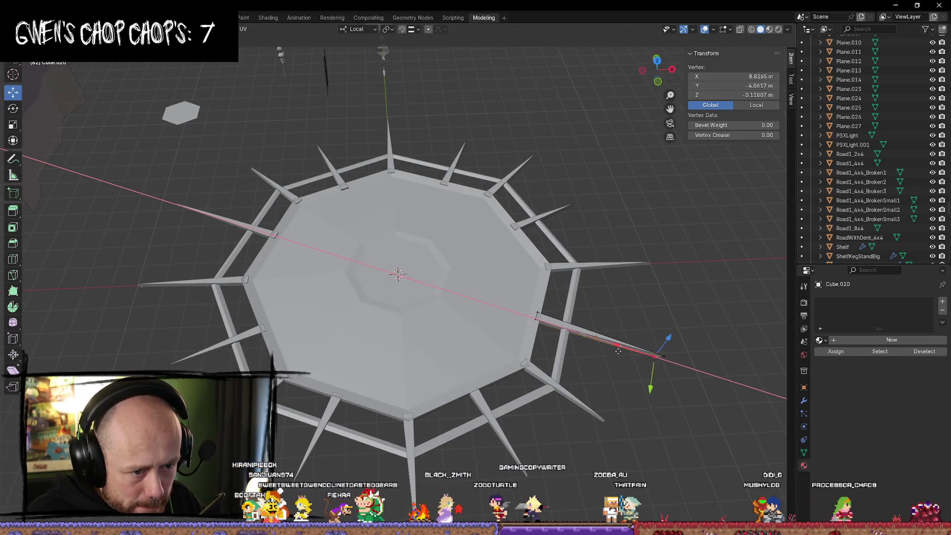
key(alt+a)
mouse_move(658, 356)
middle_down()
mouse_move(705, 297)
mouse_move(594, 234)
mouse_move(635, 298)
mouse_move(663, 380)
middle_up()
Select spike Cube.013's tip vertex and move it outward along X
click(594, 238)
click(597, 252)
click(595, 250)
key(g)
key(x)
click(662, 314)
mouse_move(637, 377)
middle_down()
mouse_move(446, 406)
mouse_move(239, 312)
mouse_move(252, 327)
middle_up()
key(Tab)
key(Tab)
Push another spike's tip vertex farther outward along X
drag(214, 324, 164, 337)
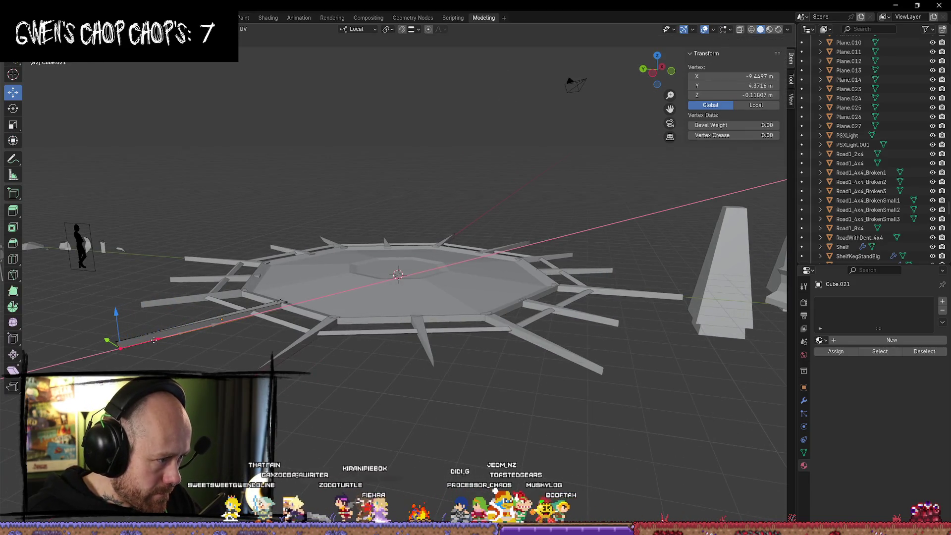
mouse_move(152, 339)
middle_down()
mouse_move(228, 376)
mouse_move(280, 297)
mouse_move(587, 310)
middle_up()
key(Tab)
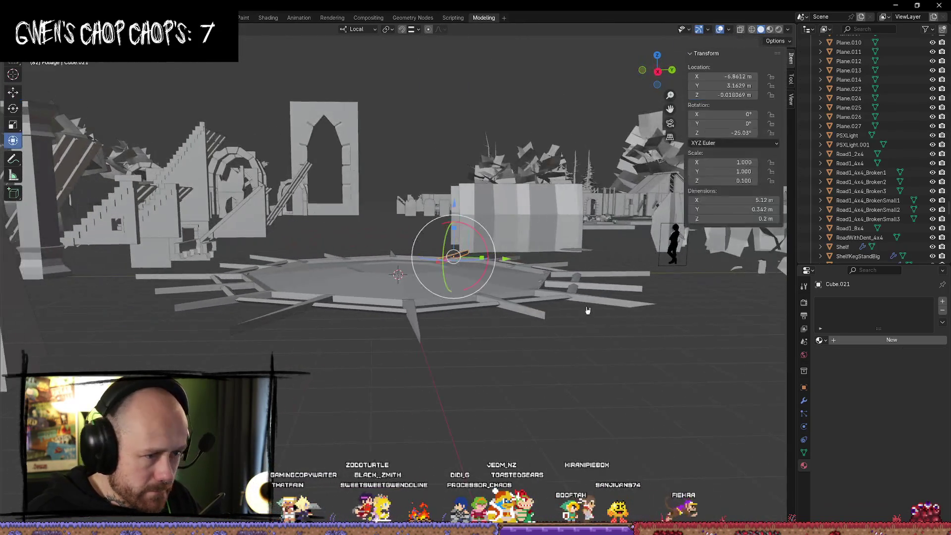
key(Tab)
click(630, 308)
drag(594, 303, 622, 309)
mouse_move(622, 309)
middle_down()
mouse_move(637, 378)
mouse_move(600, 450)
mouse_move(649, 363)
mouse_move(675, 366)
mouse_move(603, 373)
mouse_move(397, 365)
mouse_move(354, 375)
mouse_move(418, 344)
middle_up()
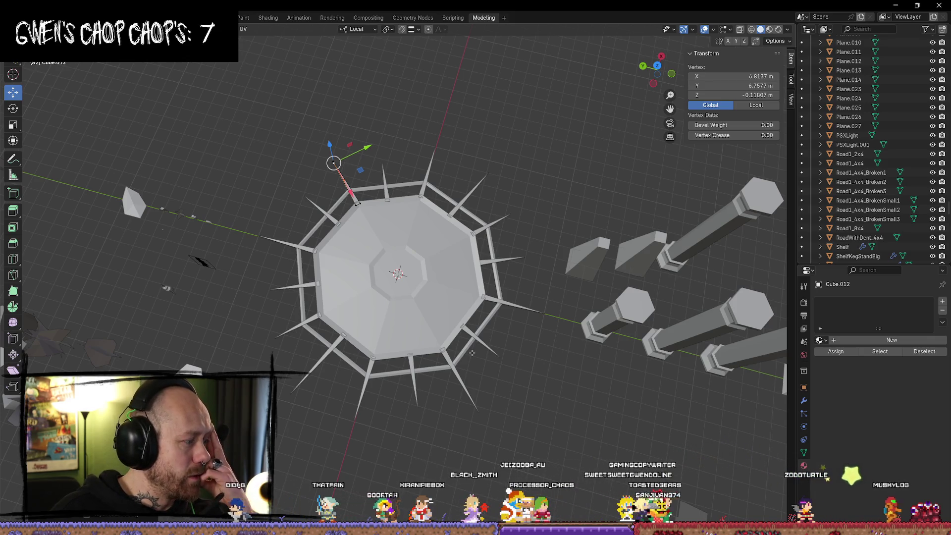
scroll(462, 301, up, 5)
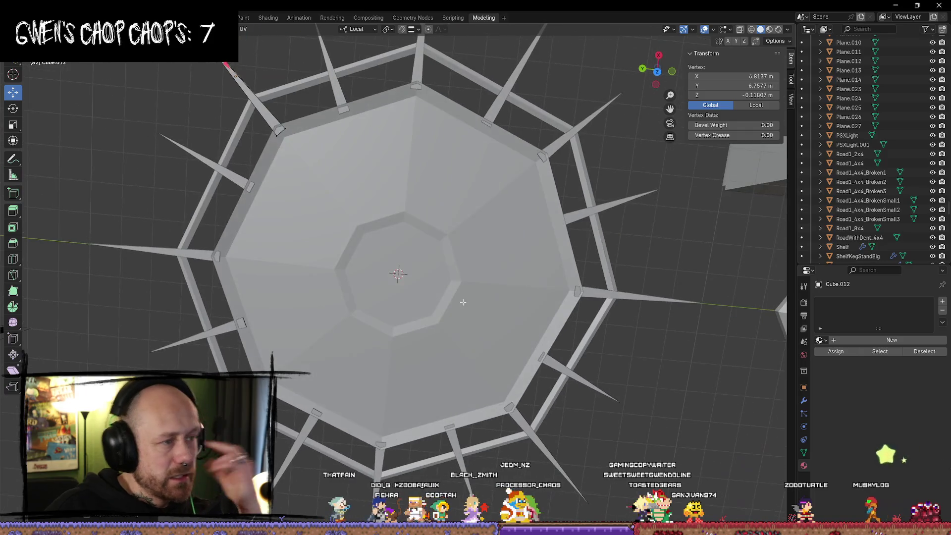
In top view, slide the upper-right spike outward along its length
click(657, 72)
key(Tab)
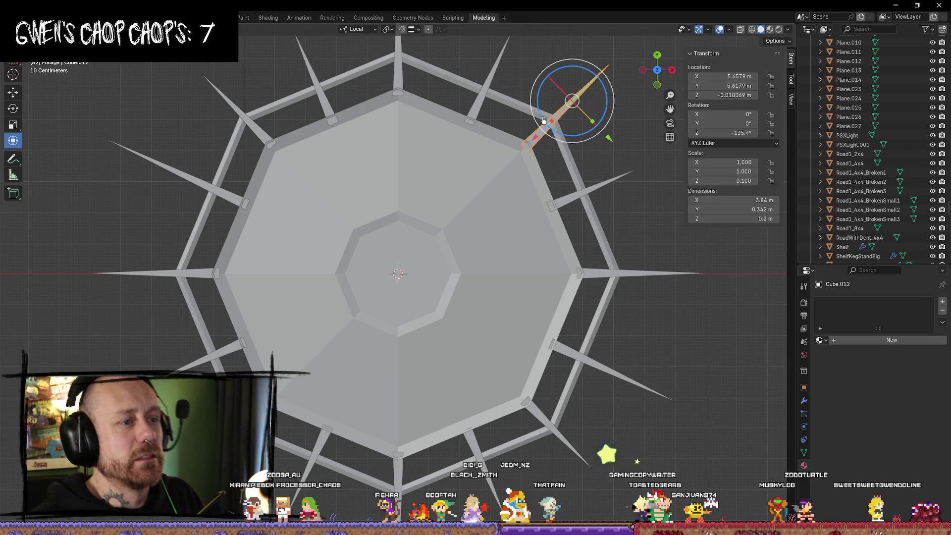
click(576, 117)
click(549, 127)
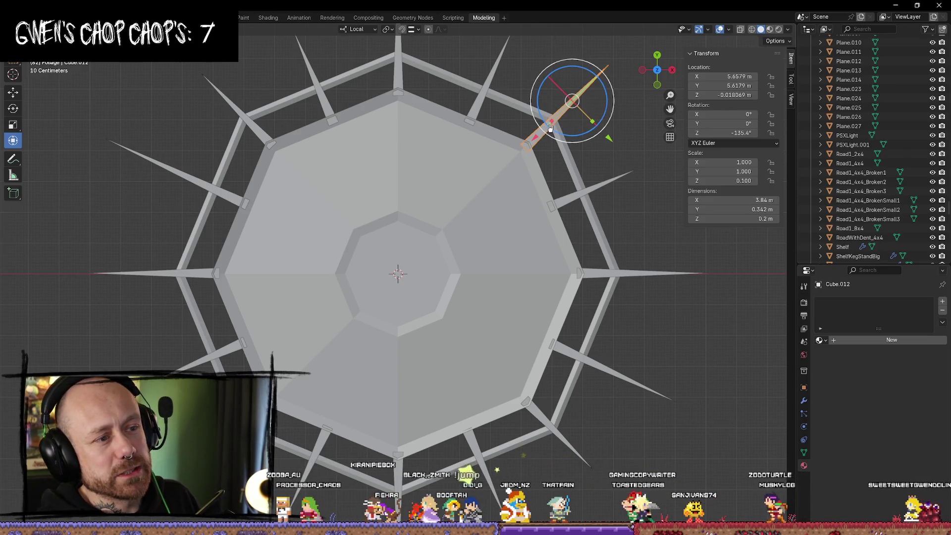
drag(541, 142, 541, 133)
click(611, 174)
middle_drag(612, 174, 559, 133)
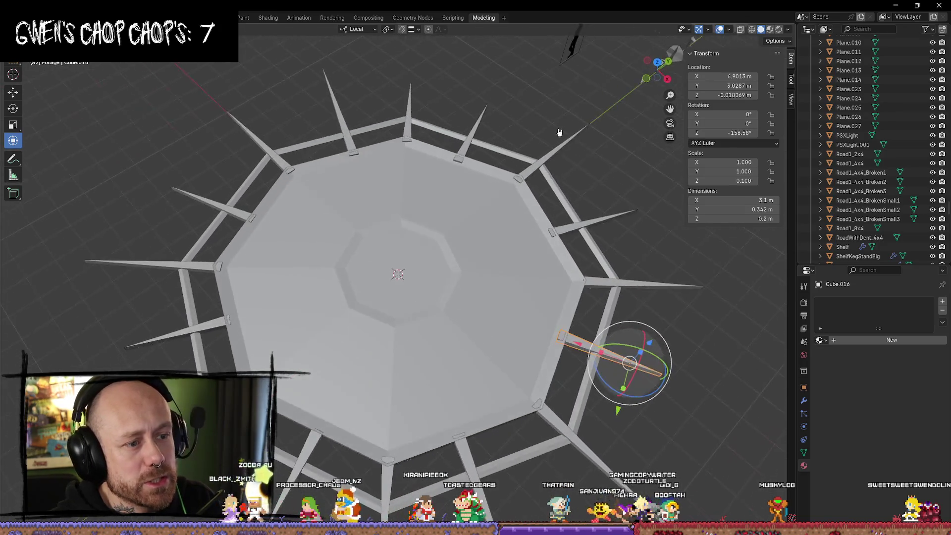
Select the base vertex of the right-hand spike in Edit Mode, then return to Object Mode
click(639, 285)
middle_drag(629, 283, 581, 276)
key(Tab)
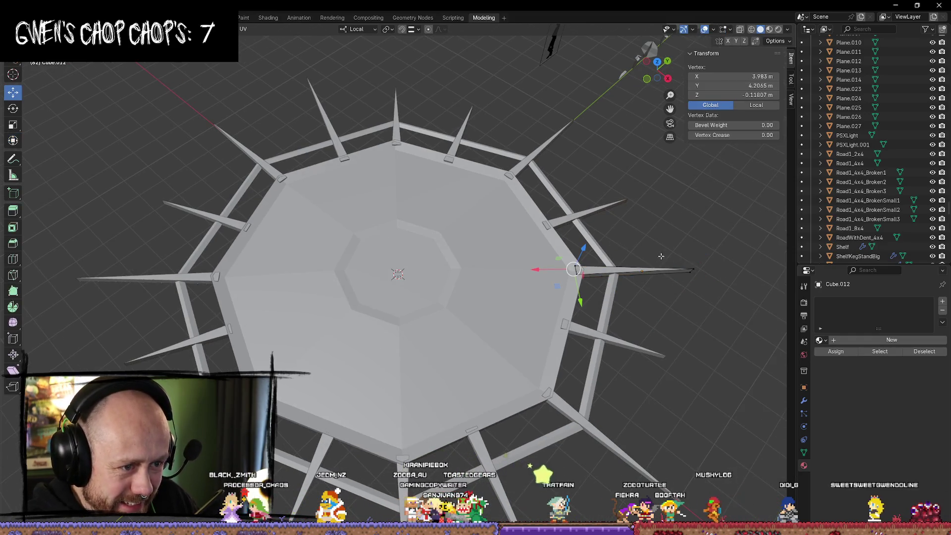
key(alt+a)
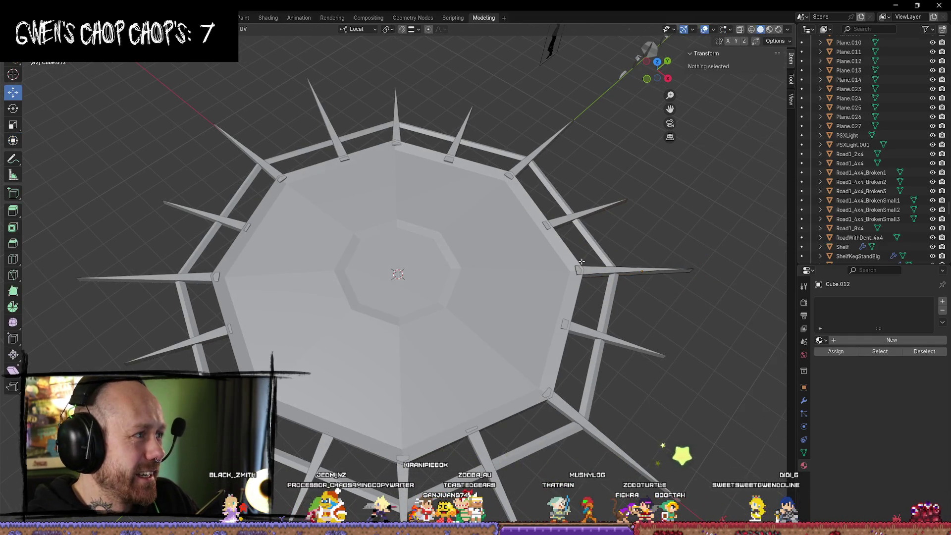
click(576, 269)
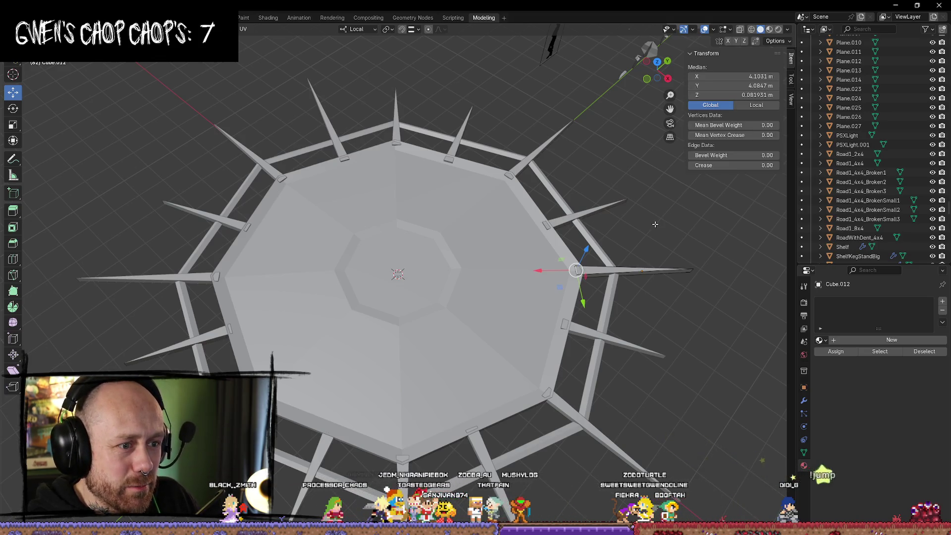
key(Tab)
Shift-select every spike around the octagon and enter Edit Mode on all of them
shift+click(567, 223)
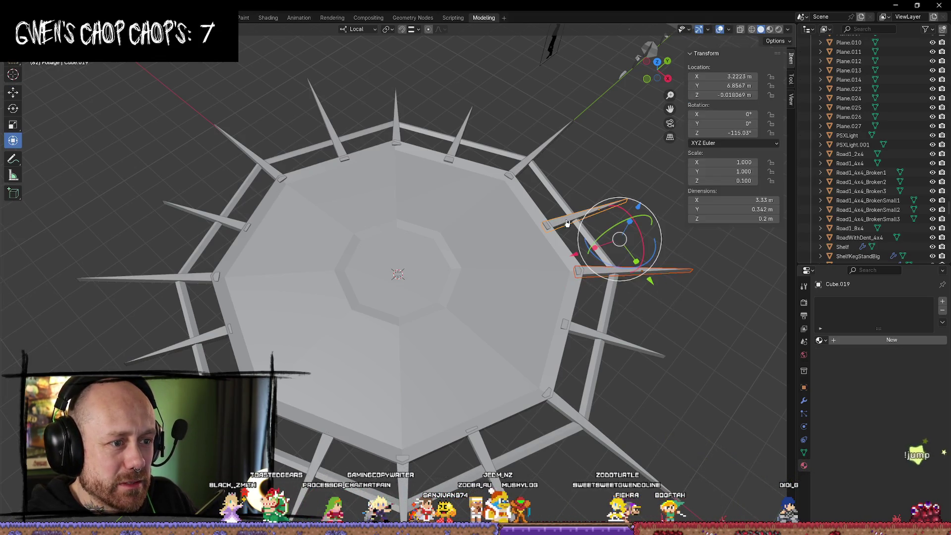
shift+click(527, 163)
shift+click(451, 154)
shift+click(398, 138)
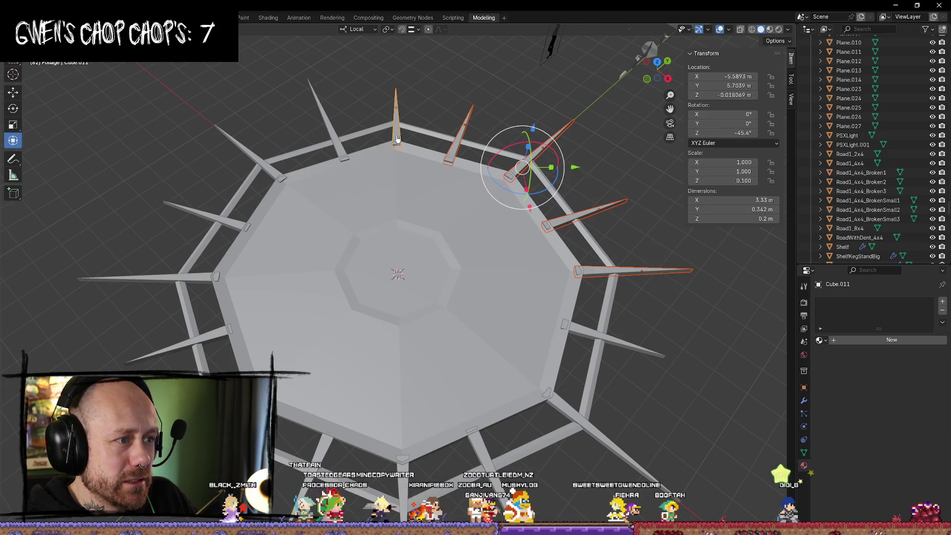
shift+click(341, 146)
shift+click(278, 173)
shift+click(241, 226)
shift+click(212, 277)
shift+click(212, 343)
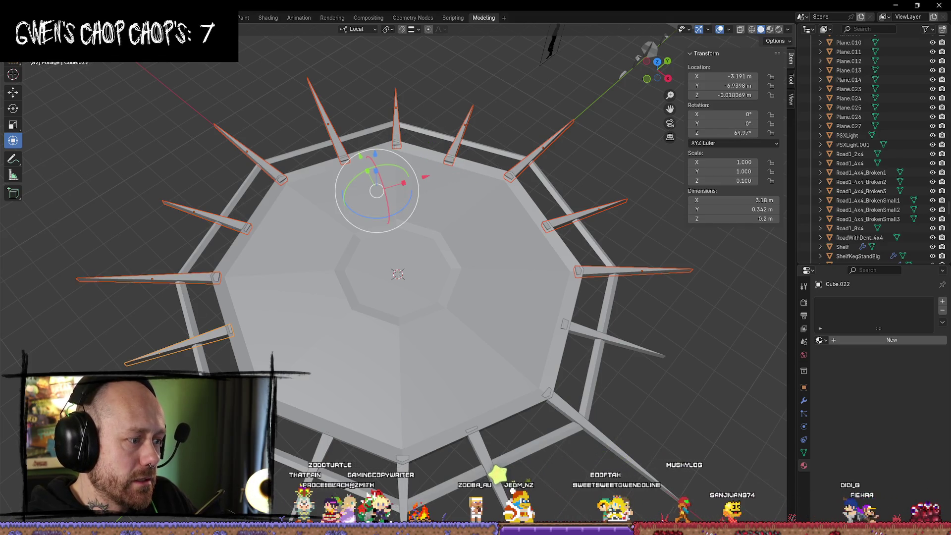
shift+click(325, 440)
shift+click(402, 458)
mouse_move(402, 458)
middle_down()
mouse_move(437, 486)
mouse_move(495, 446)
middle_up()
shift+click(559, 406)
shift+click(580, 339)
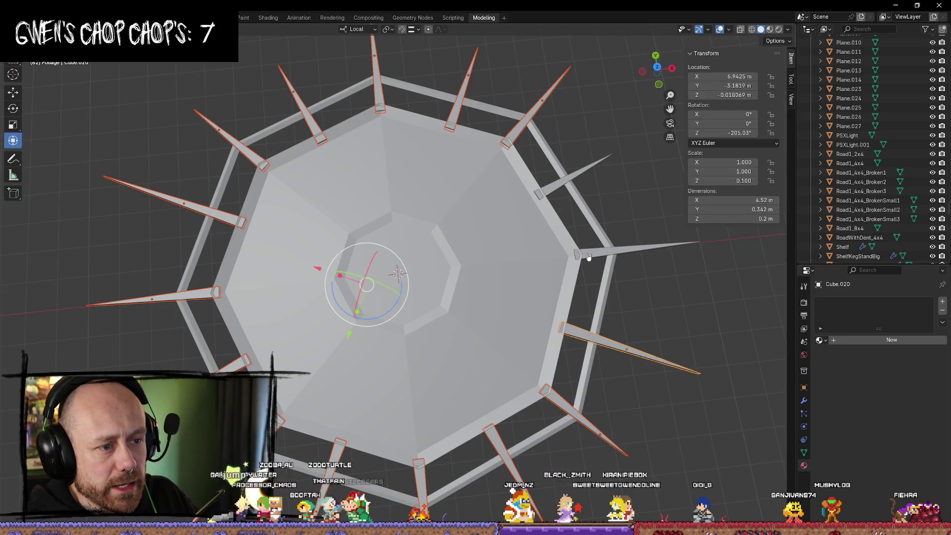
key(Tab)
scroll(622, 231, up, 5)
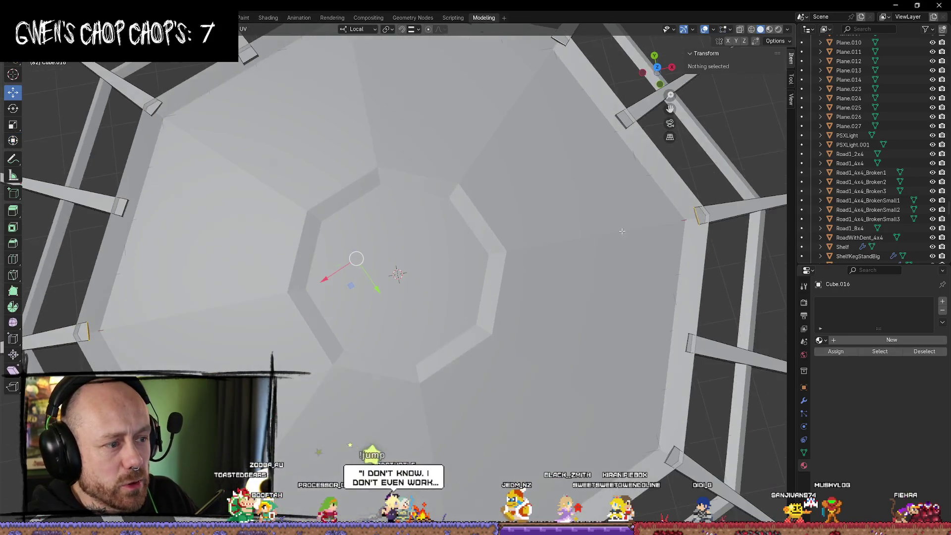
Select base edges on the upper-left, top-left, upper-right and left spikes, then clear the selection
scroll(622, 231, down, 3)
scroll(287, 273, up, 1)
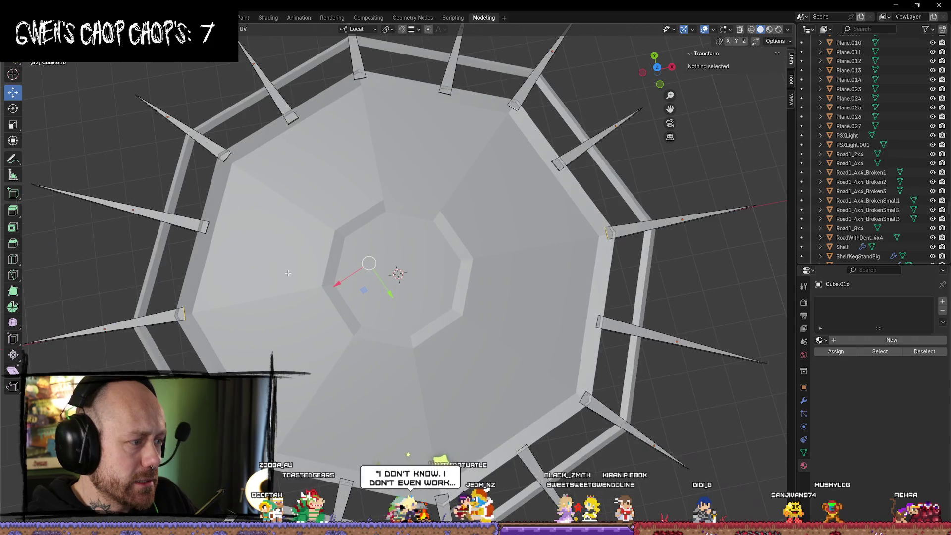
click(205, 225)
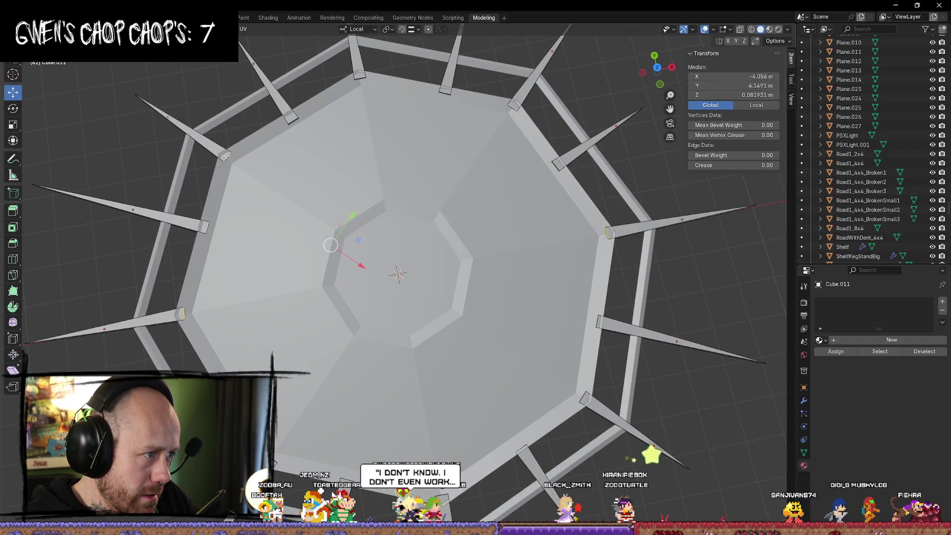
click(362, 80)
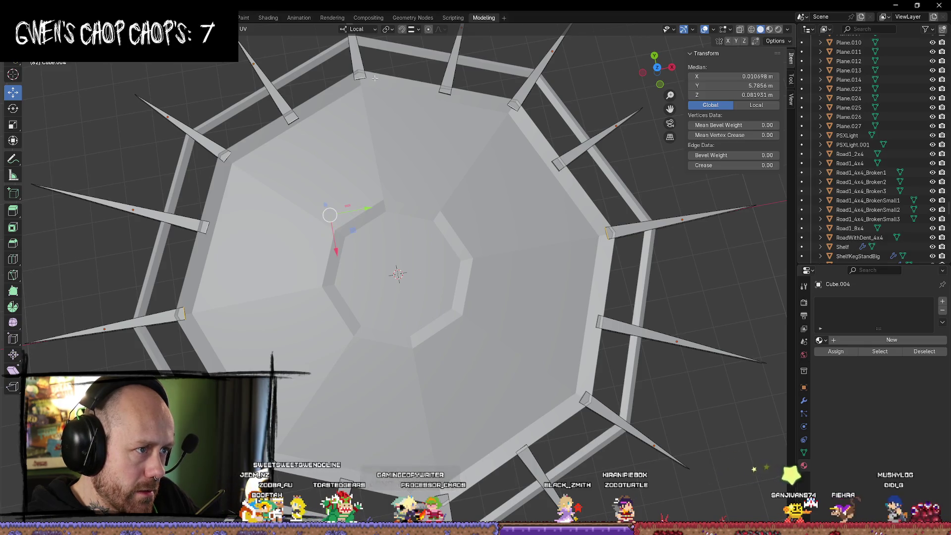
click(549, 170)
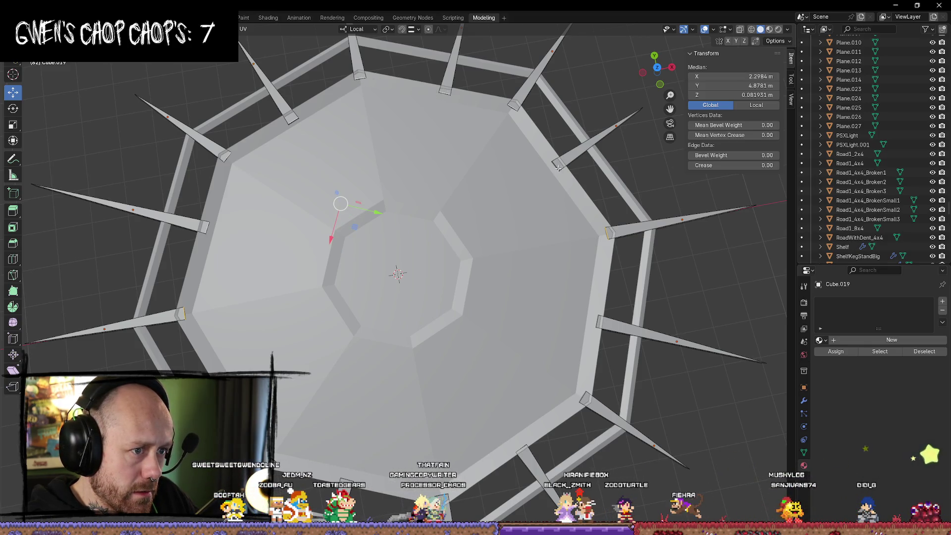
click(183, 311)
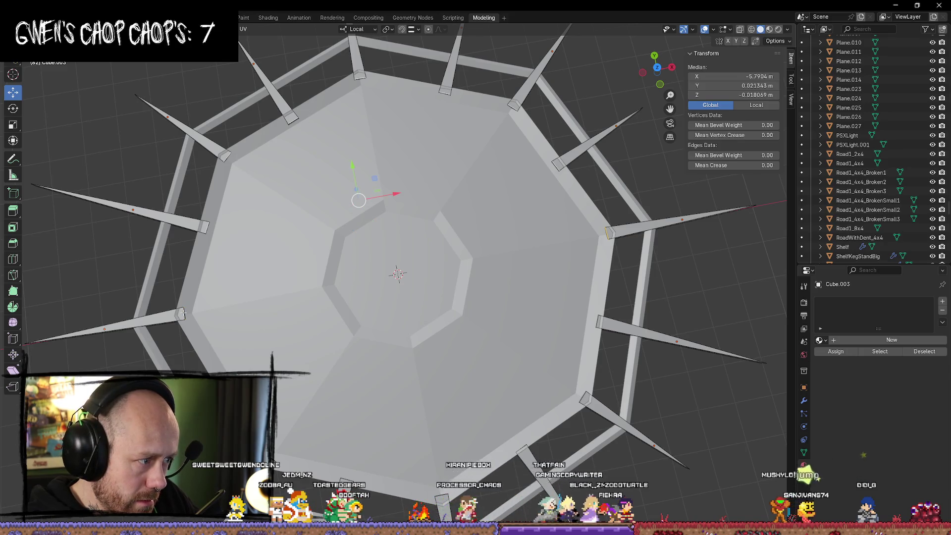
click(182, 313)
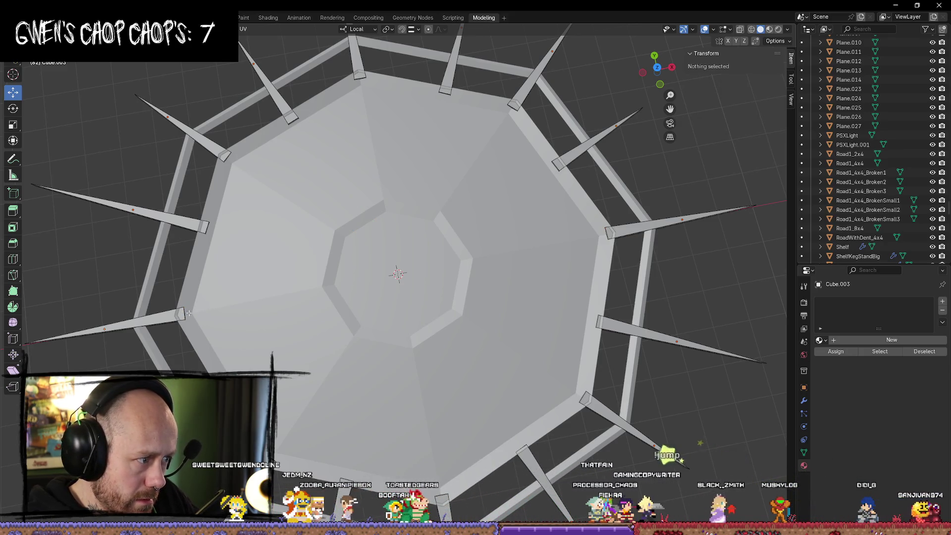
click(288, 246)
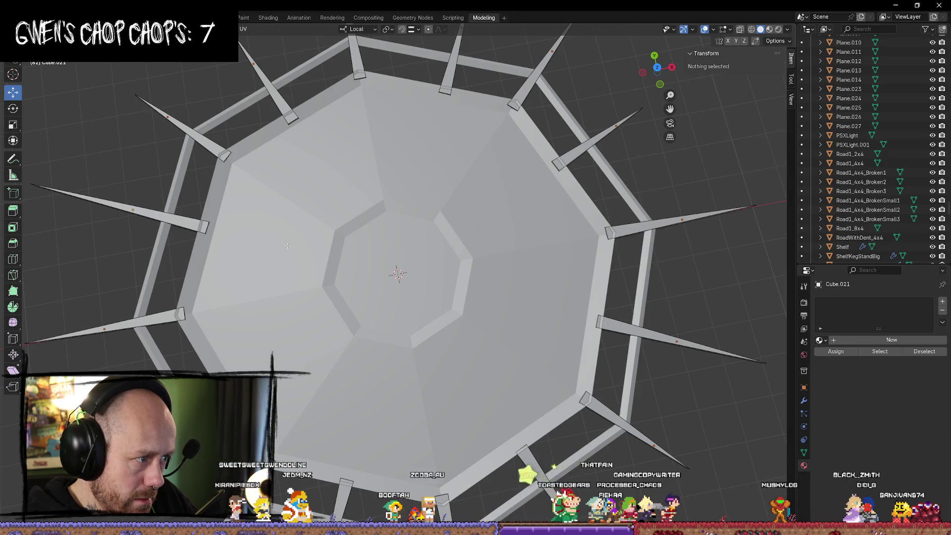
Reselect each spike's base edge, working from the left side round to the bottom
click(189, 312)
shift+click(225, 157)
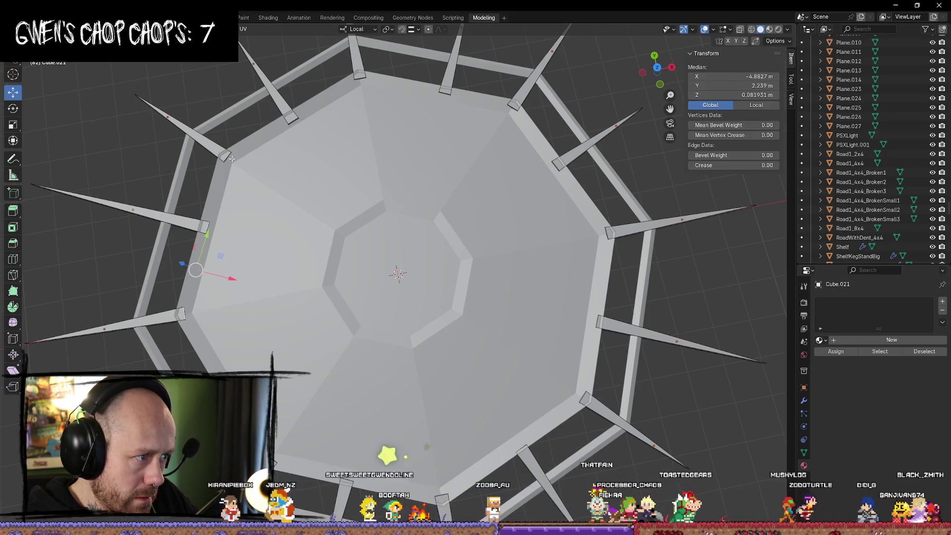
shift+click(350, 85)
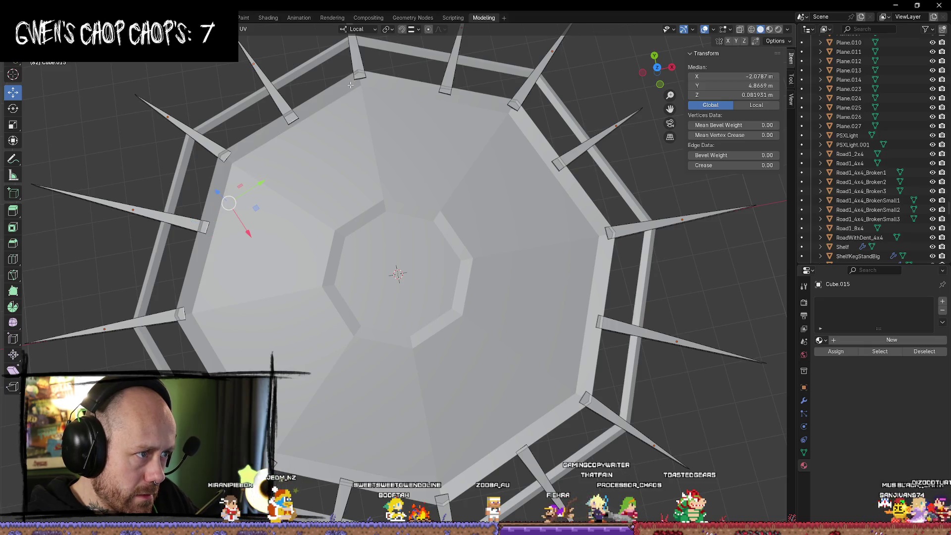
shift+click(515, 105)
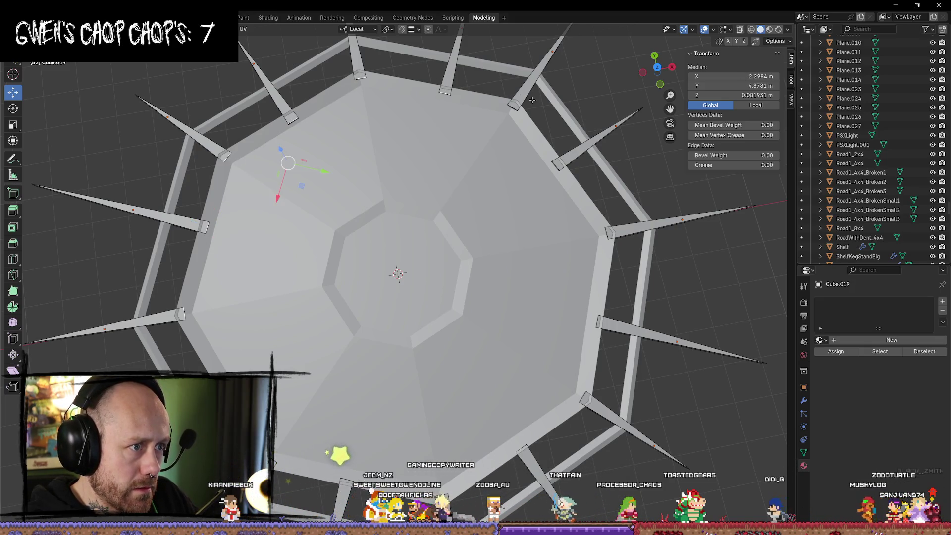
shift+click(558, 167)
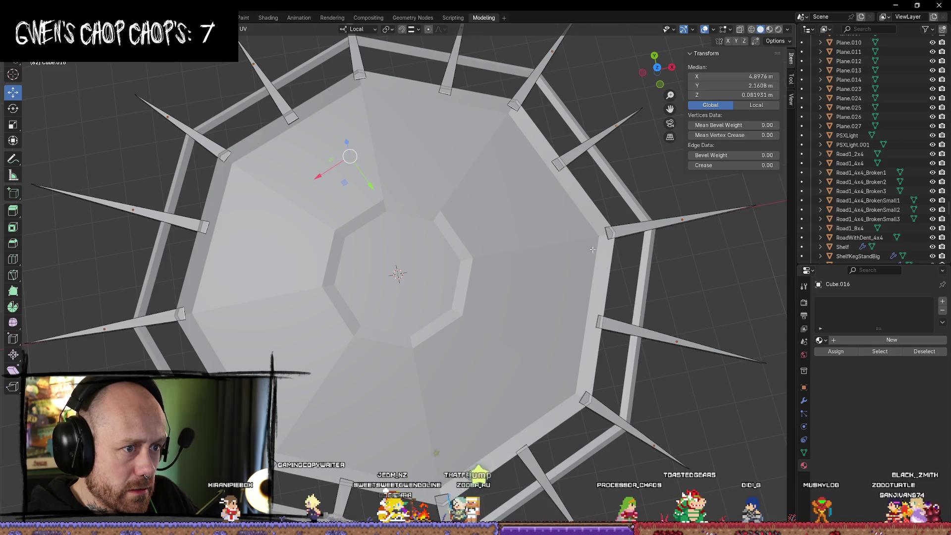
shift+click(599, 322)
shift+click(583, 399)
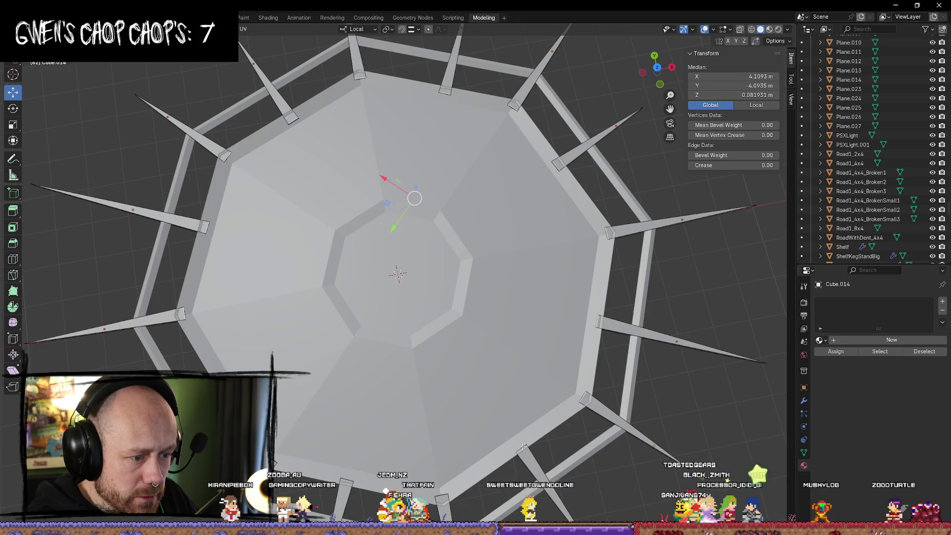
shift+click(445, 490)
shift+click(347, 488)
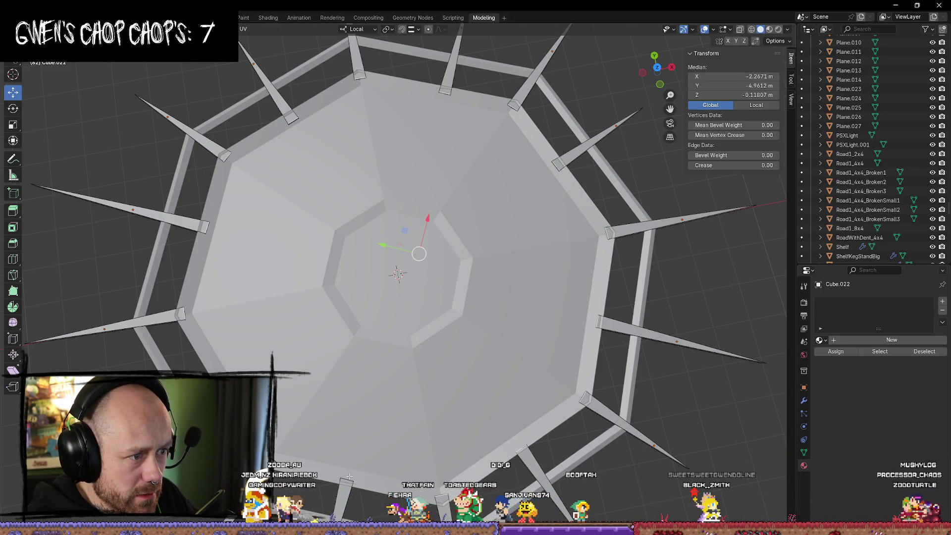
shift+click(341, 480)
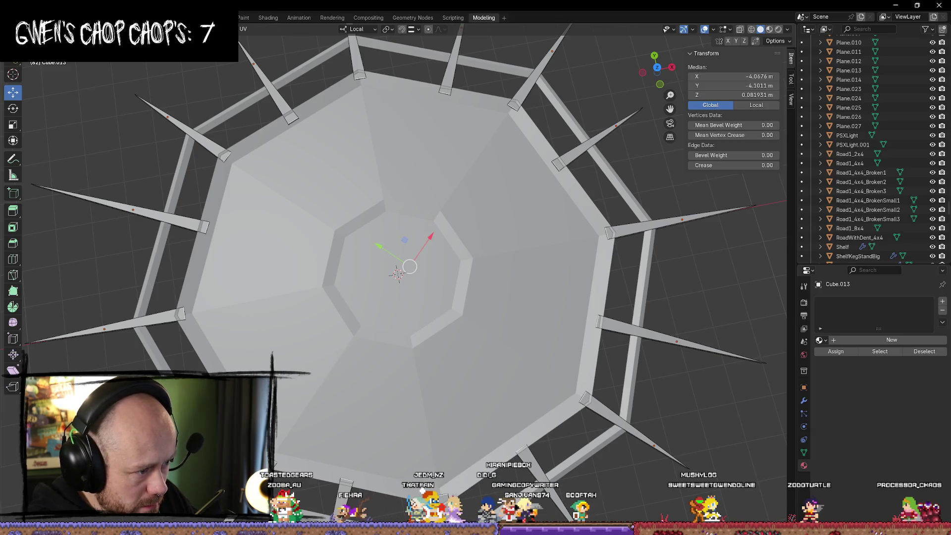
scroll(369, 324, down, 3)
Lower the selected spike base edges along Z down to plate level
middle_drag(369, 325, 402, 236)
drag(402, 235, 392, 239)
mouse_move(392, 239)
middle_down()
mouse_move(552, 310)
mouse_move(589, 302)
mouse_move(663, 311)
mouse_move(625, 307)
mouse_move(608, 331)
mouse_move(567, 333)
middle_up()
scroll(608, 331, down, 3)
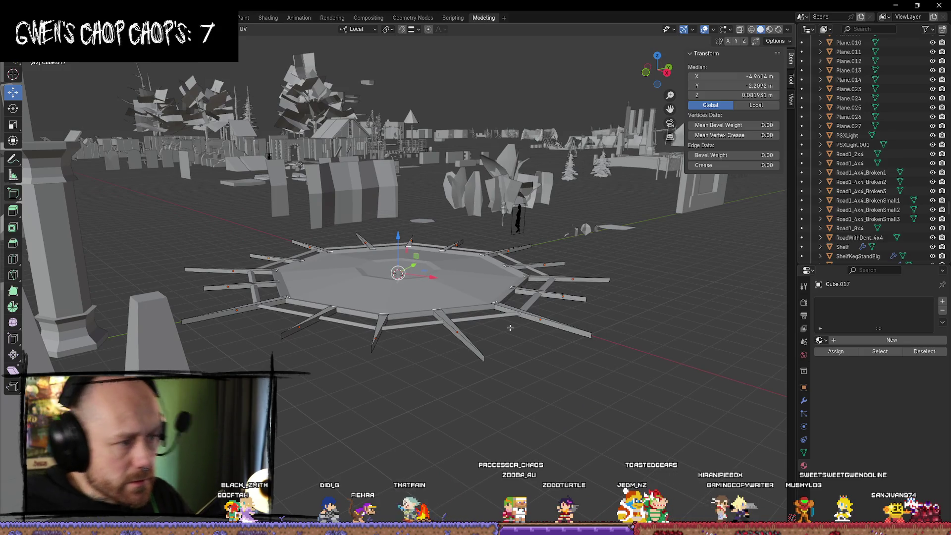
middle_drag(510, 328, 672, 419)
Raise the ShrinePlate's outer edge loop to about 0.099 m, then return to Object Mode
key(Tab)
click(671, 419)
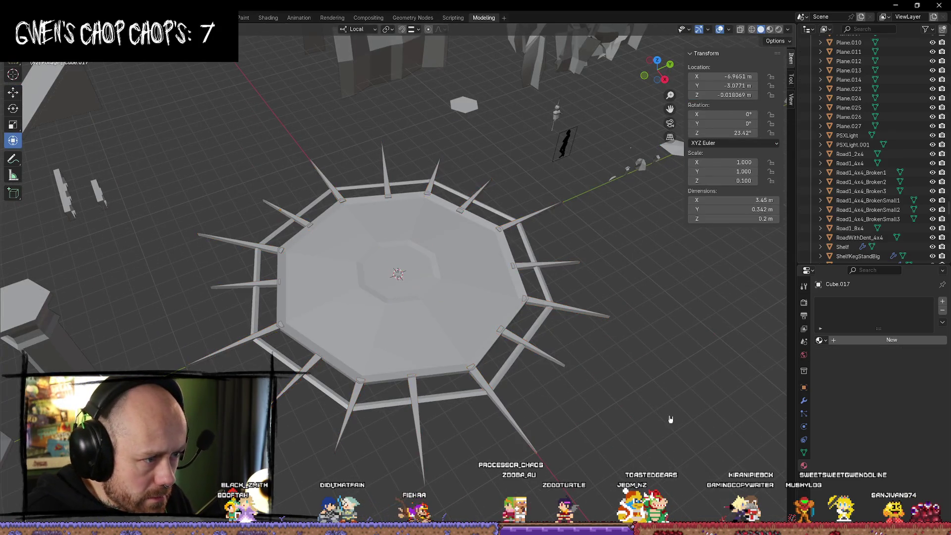
click(455, 335)
key(Tab)
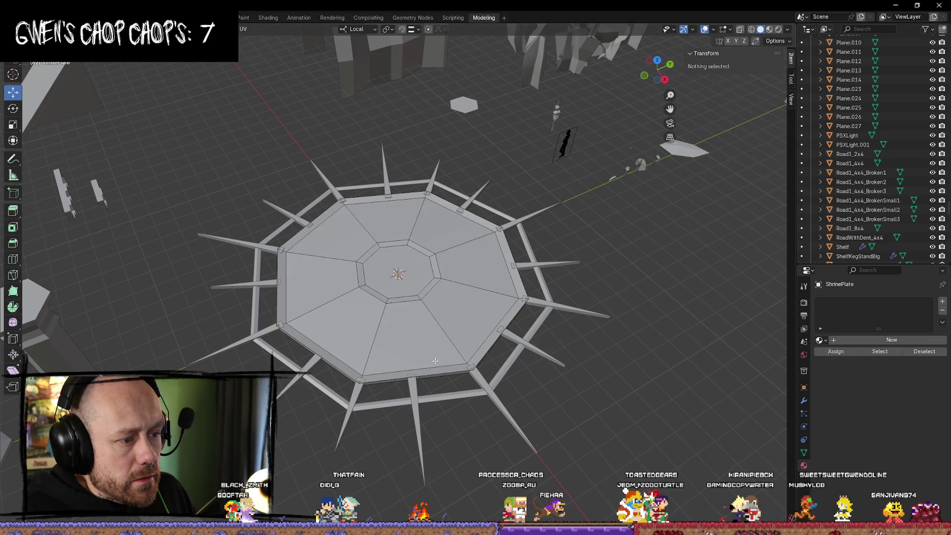
alt+click(437, 362)
mouse_move(548, 346)
middle_down()
mouse_move(435, 218)
mouse_move(406, 222)
mouse_move(392, 240)
middle_up()
drag(392, 240, 400, 233)
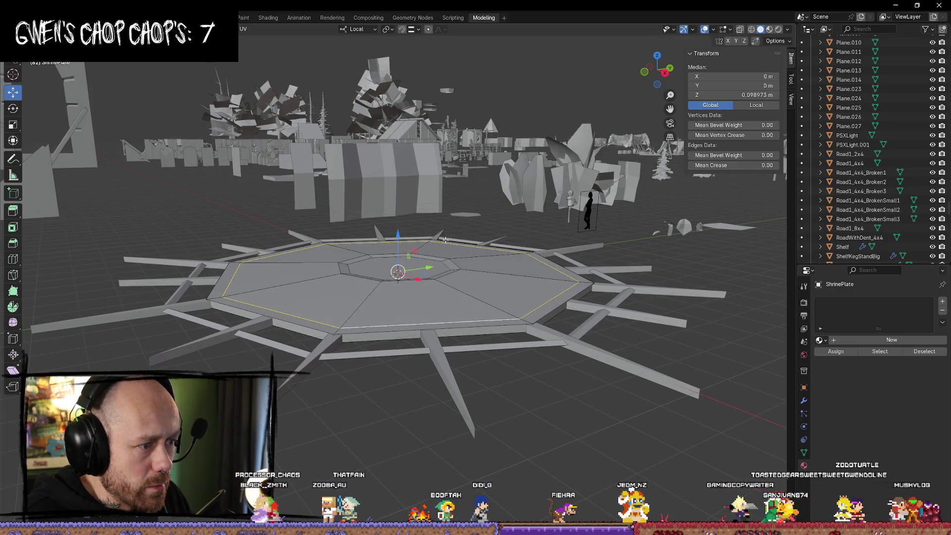
key(alt+a)
mouse_move(681, 324)
middle_down()
mouse_move(450, 304)
mouse_move(467, 313)
middle_up()
key(Tab)
middle_drag(438, 285, 578, 348)
mouse_move(591, 411)
middle_down()
mouse_move(590, 391)
mouse_move(541, 394)
mouse_move(525, 359)
middle_up()
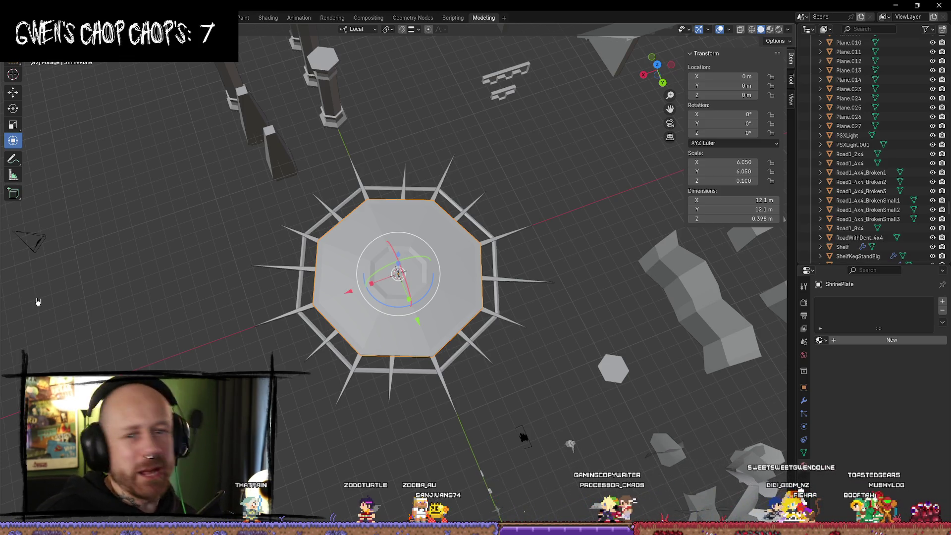
click(558, 210)
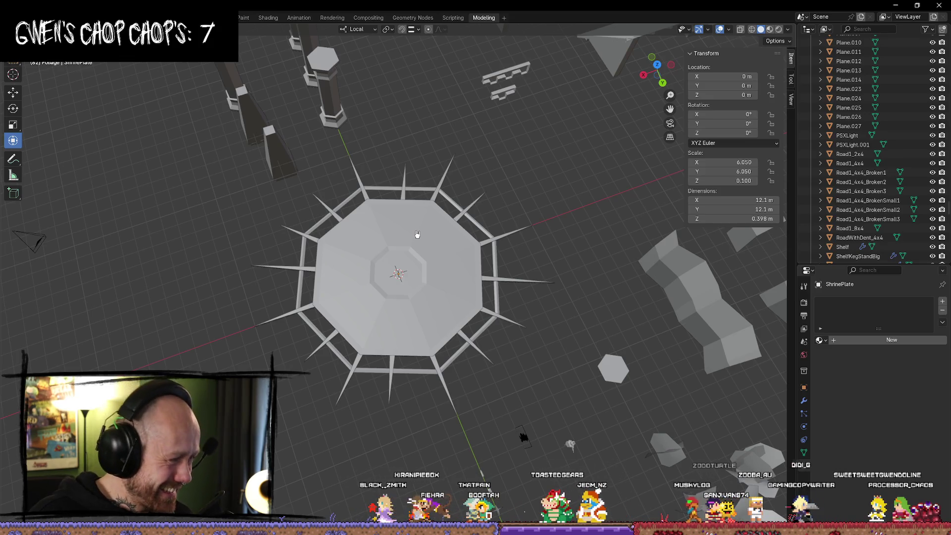
scroll(421, 237, up, 5)
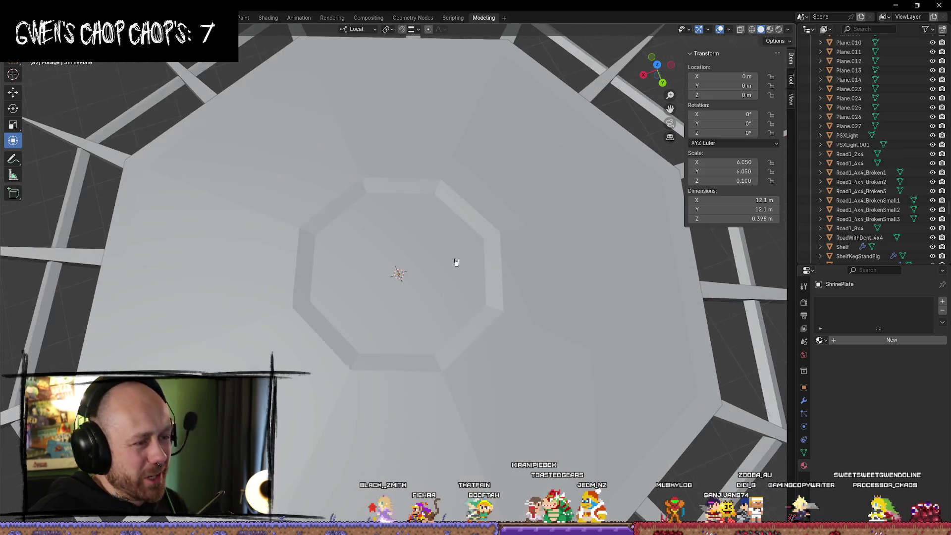
middle_drag(455, 263, 446, 214)
key(Tab)
middle_drag(414, 272, 405, 277)
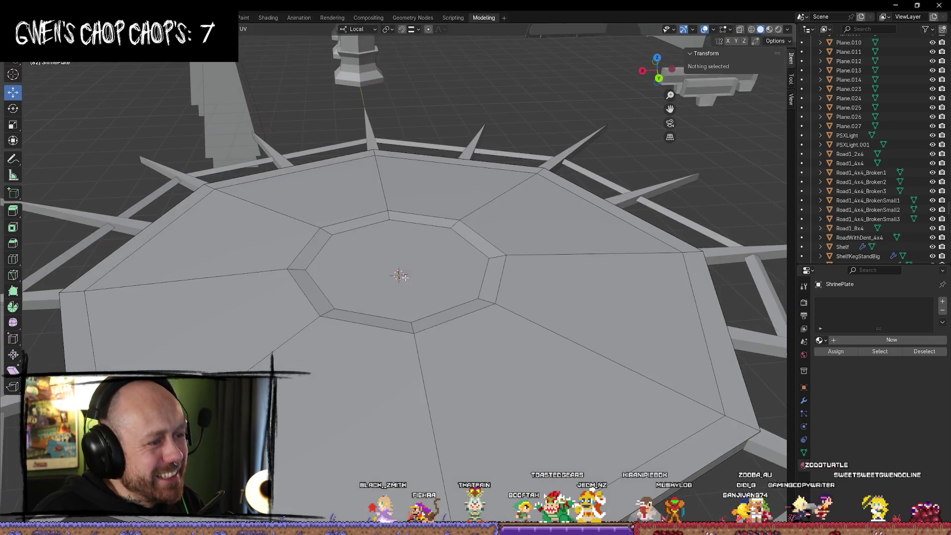
click(404, 239)
click(420, 268)
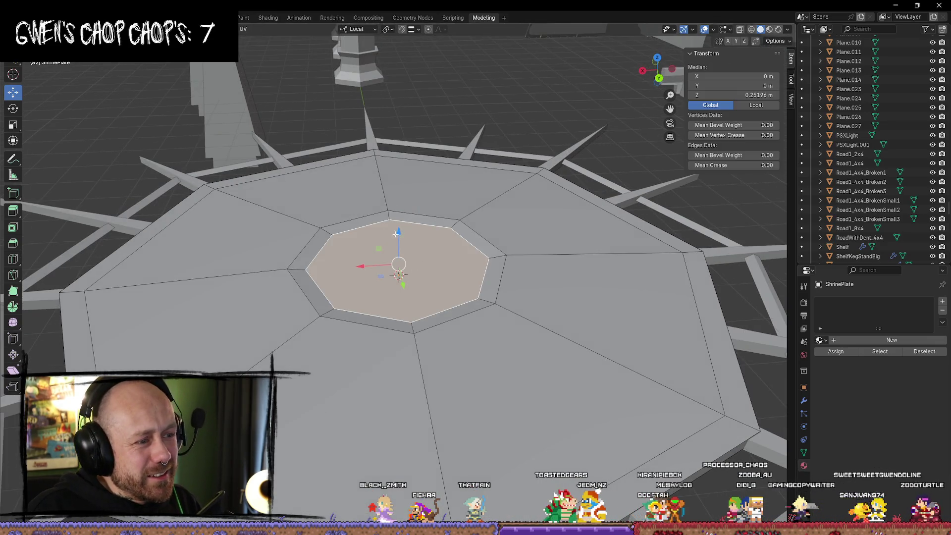
scroll(402, 236, down, 4)
mouse_move(402, 236)
middle_down()
mouse_move(445, 277)
mouse_move(563, 242)
mouse_move(523, 257)
middle_up()
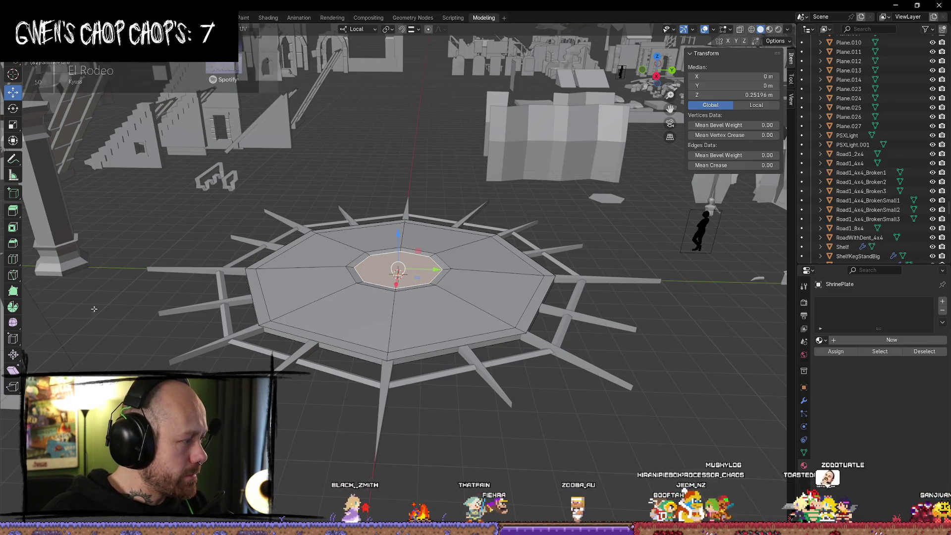
middle_drag(472, 304, 490, 276)
mouse_move(663, 85)
mouse_down()
mouse_move(461, 263)
mouse_move(545, 295)
mouse_up()
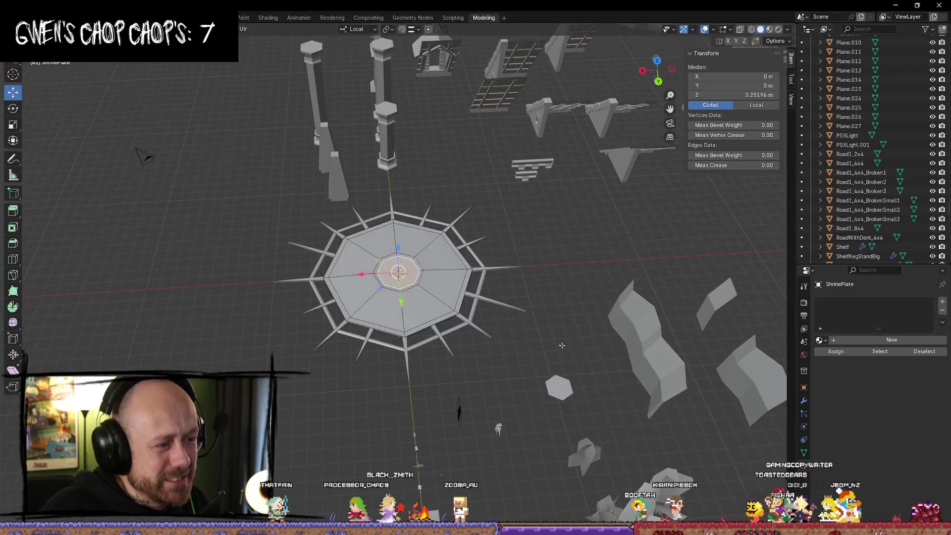
key(Tab)
click(553, 286)
middle_drag(553, 286, 412, 328)
key(alt+Tab)
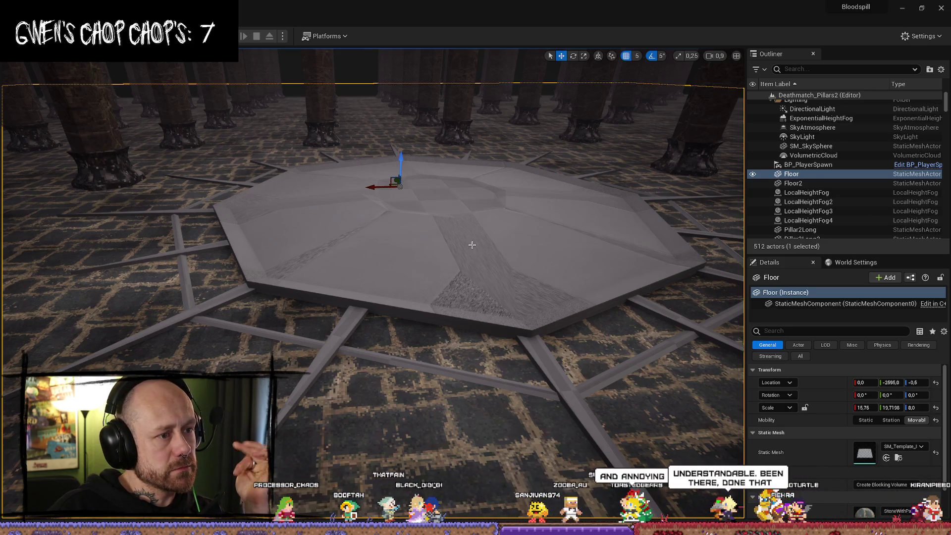
key(alt+Tab)
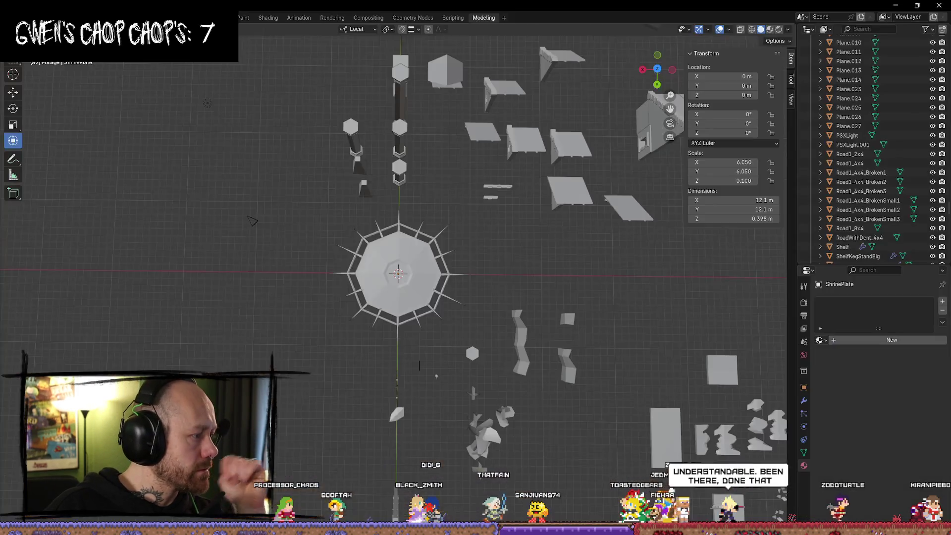
Frame the shrine plate and inspect it from tilted and side views
drag(667, 74, 658, 87)
key(KP_Decimal)
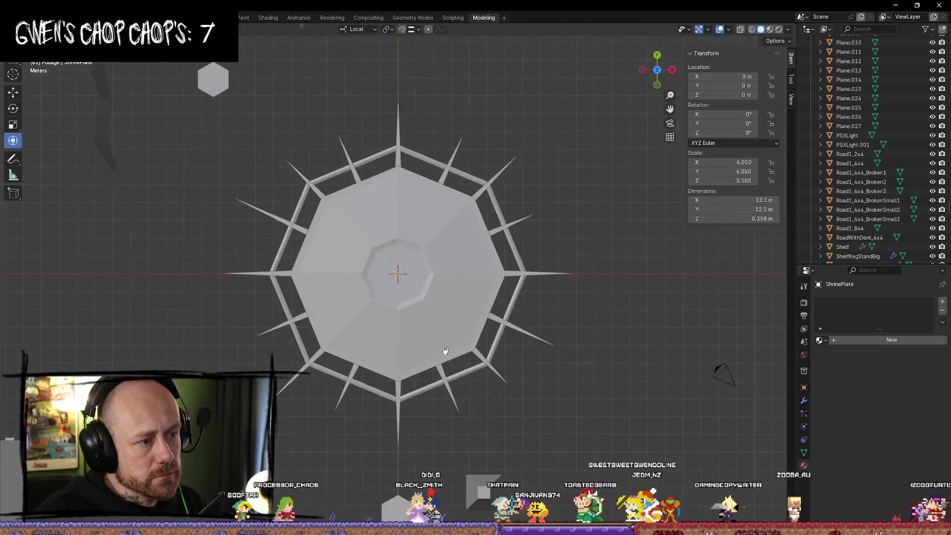
mouse_move(448, 297)
middle_down()
mouse_move(448, 311)
mouse_move(417, 296)
middle_up()
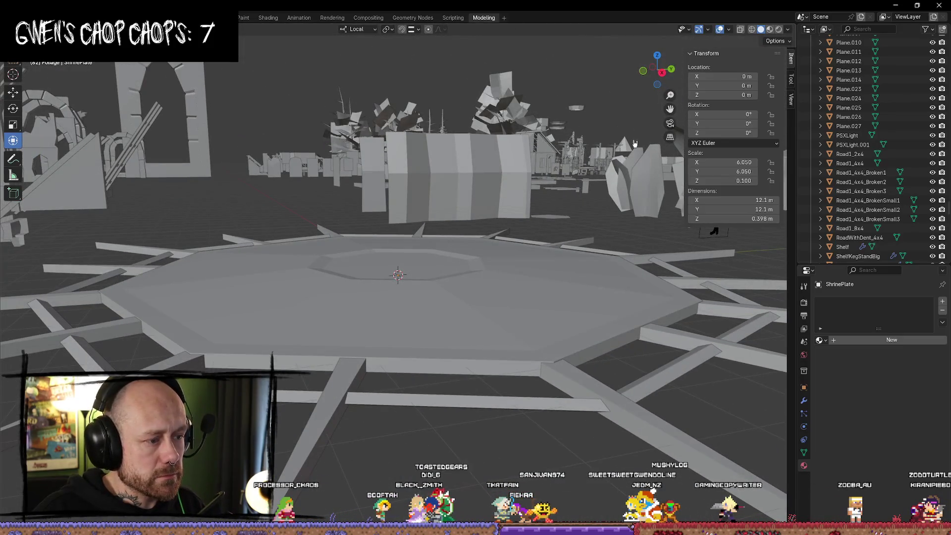
click(662, 75)
scroll(509, 293, up, 5)
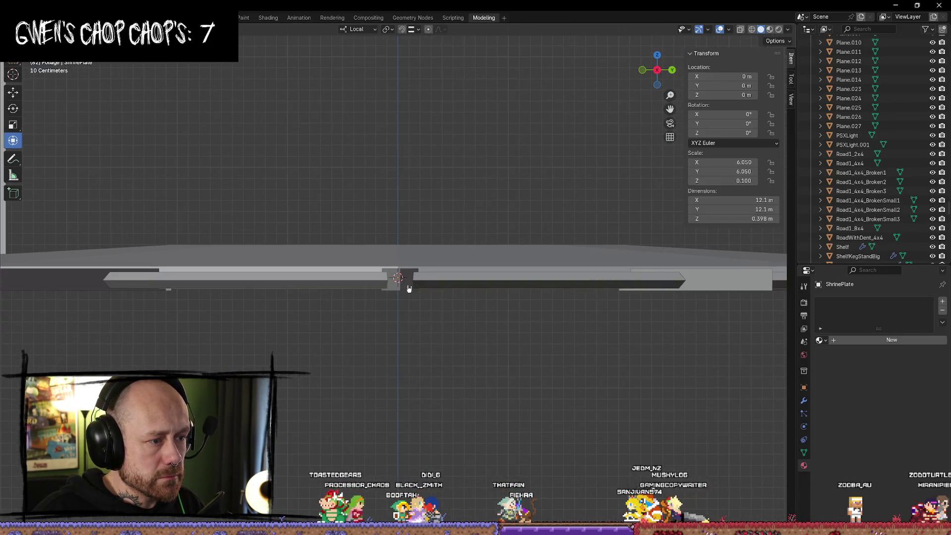
click(407, 287)
mouse_move(408, 287)
middle_down()
mouse_move(476, 335)
mouse_move(486, 364)
middle_up()
scroll(458, 326, down, 4)
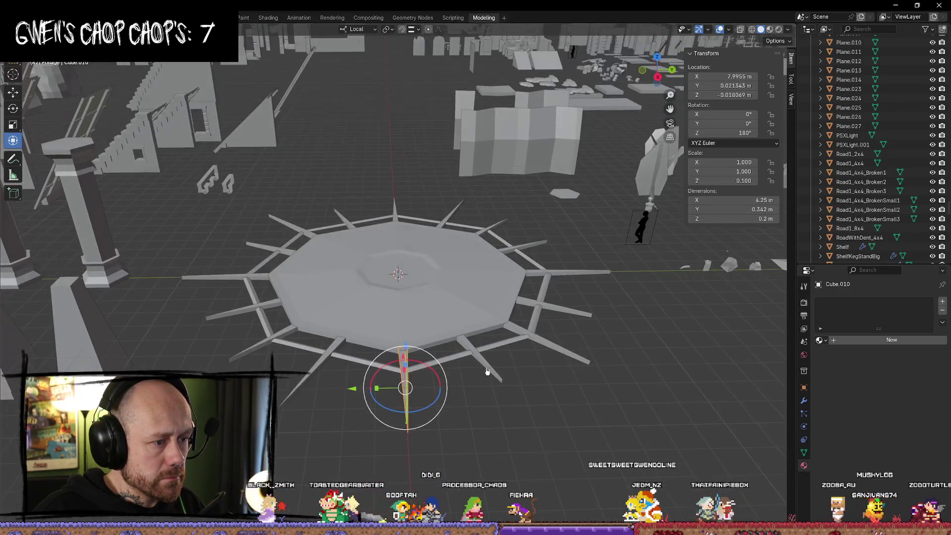
In top view, box-select the plate together with all its spikes
click(659, 60)
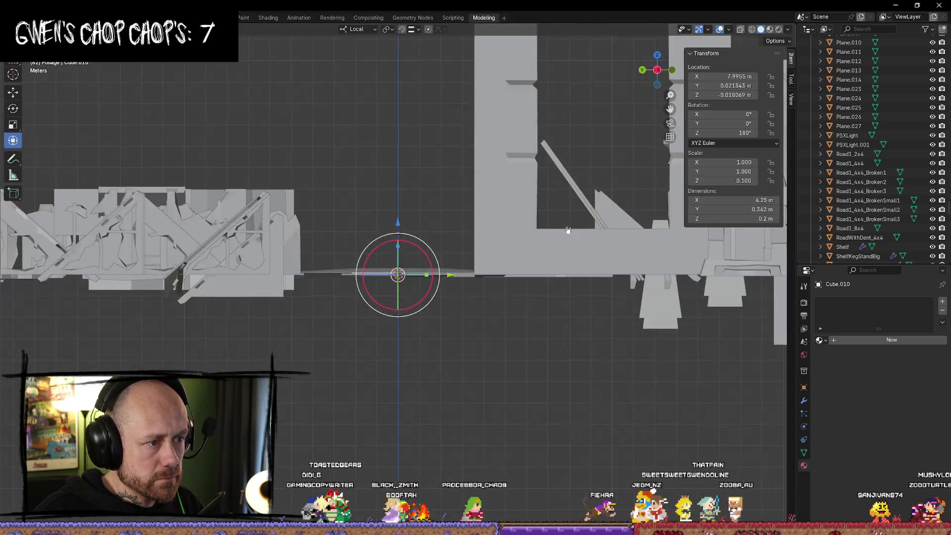
click(657, 57)
scroll(613, 176, down, 6)
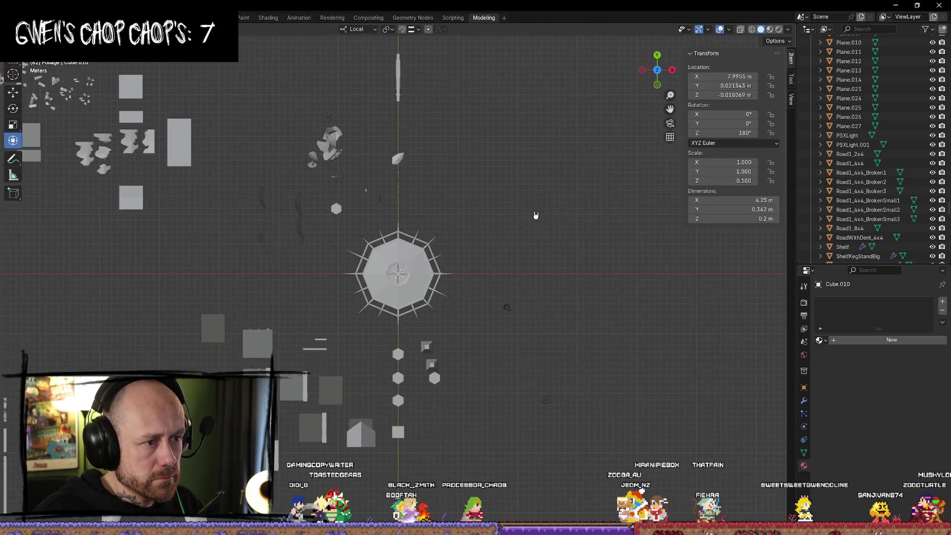
scroll(535, 215, up, 4)
drag(521, 196, 312, 354)
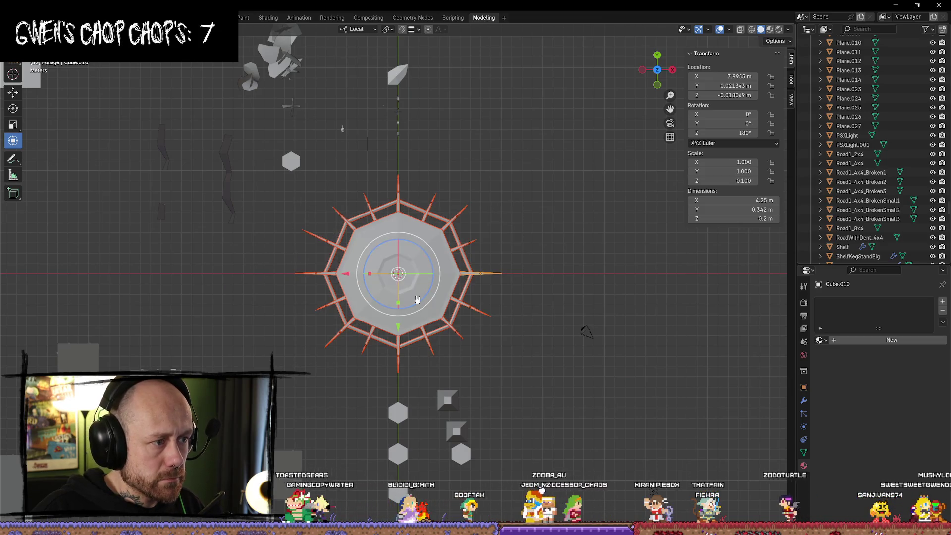
From the side view, deselect the large plane behind the plate
click(670, 72)
scroll(420, 280, up, 8)
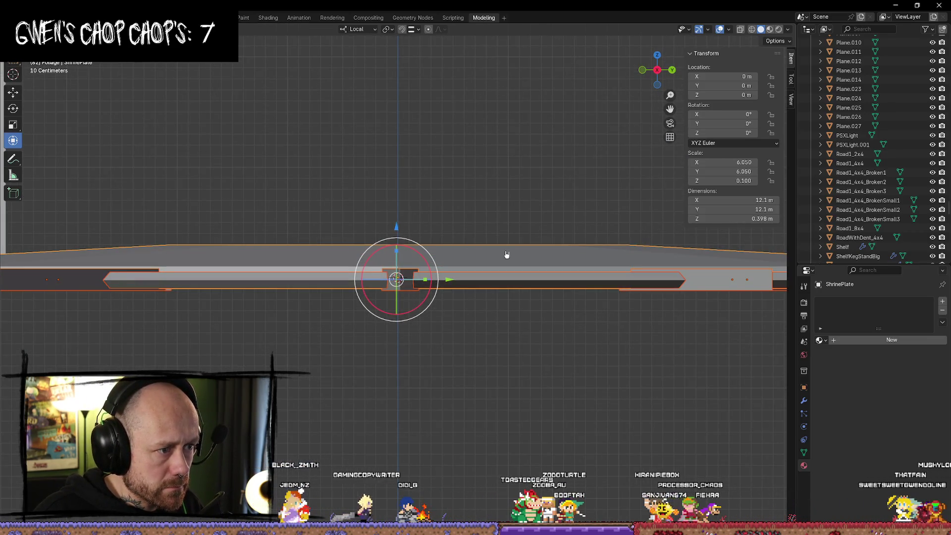
shift+click(529, 260)
mouse_move(521, 207)
middle_down()
mouse_move(510, 203)
mouse_move(492, 274)
mouse_move(490, 254)
mouse_move(470, 243)
middle_up()
scroll(495, 260, up, 3)
Raise the plate slightly in Right orthographic view, then deselect everything
key(KP_3)
scroll(402, 245, up, 3)
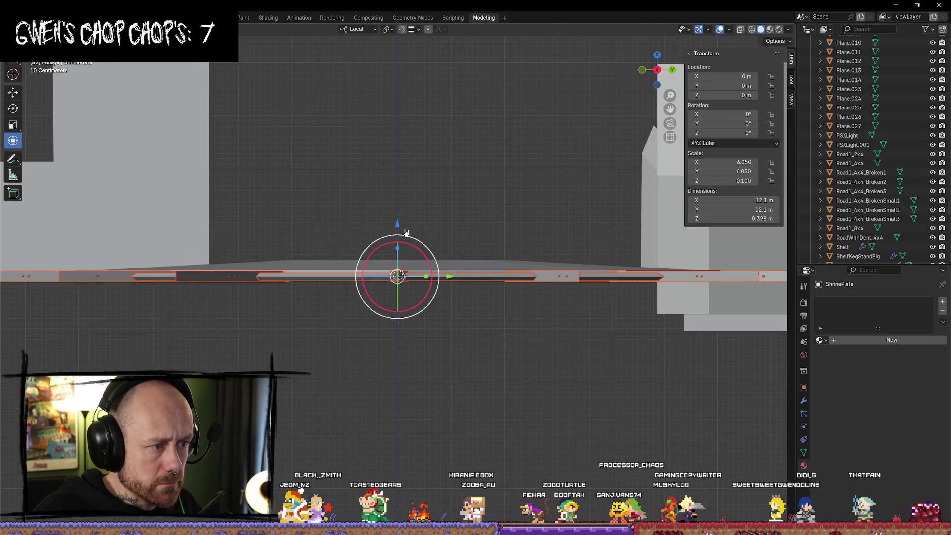
scroll(402, 245, up, 2)
drag(395, 238, 395, 233)
mouse_move(459, 243)
middle_down()
mouse_move(438, 297)
mouse_move(441, 344)
mouse_move(482, 344)
mouse_move(481, 398)
mouse_move(505, 416)
mouse_move(467, 329)
mouse_move(445, 312)
mouse_move(475, 330)
mouse_move(488, 376)
mouse_move(483, 416)
mouse_move(456, 322)
mouse_move(437, 305)
mouse_move(431, 347)
mouse_move(539, 365)
mouse_move(418, 343)
mouse_move(540, 346)
mouse_move(458, 363)
mouse_move(510, 357)
mouse_move(543, 406)
middle_up()
scroll(482, 344, down, 4)
click(543, 406)
scroll(541, 418, down, 5)
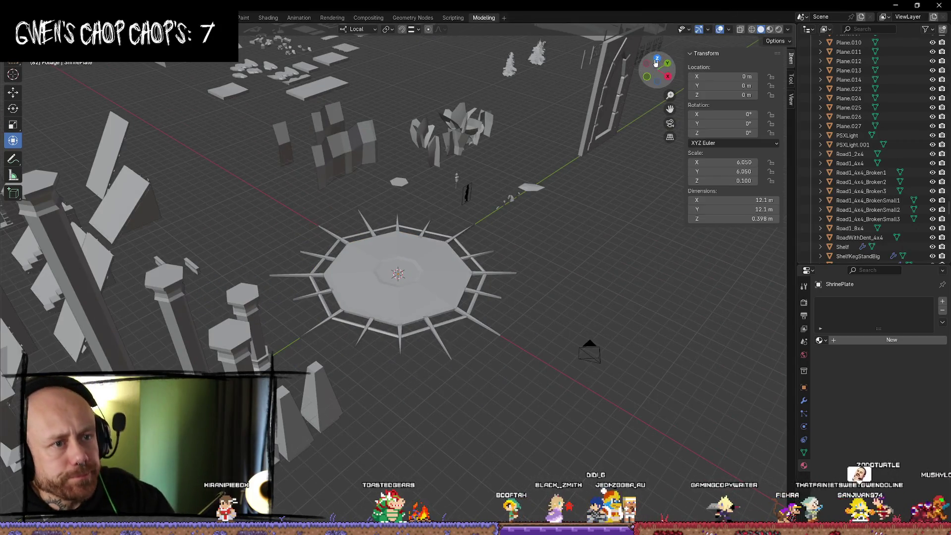
Box-select the plate and spikes in top view and join them into ShrinePlate
click(657, 63)
mouse_move(542, 178)
mouse_down()
mouse_move(276, 372)
mouse_move(288, 377)
mouse_up()
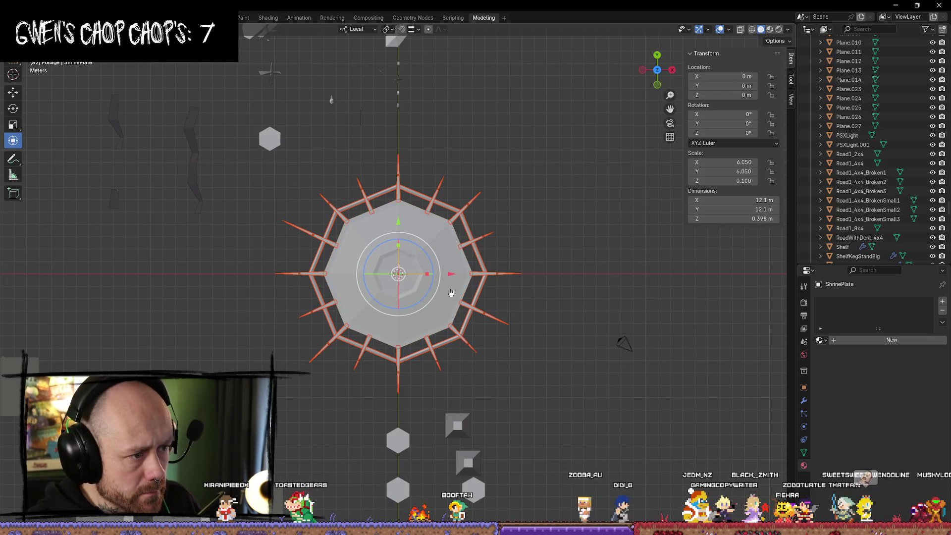
key(ctrl+j)
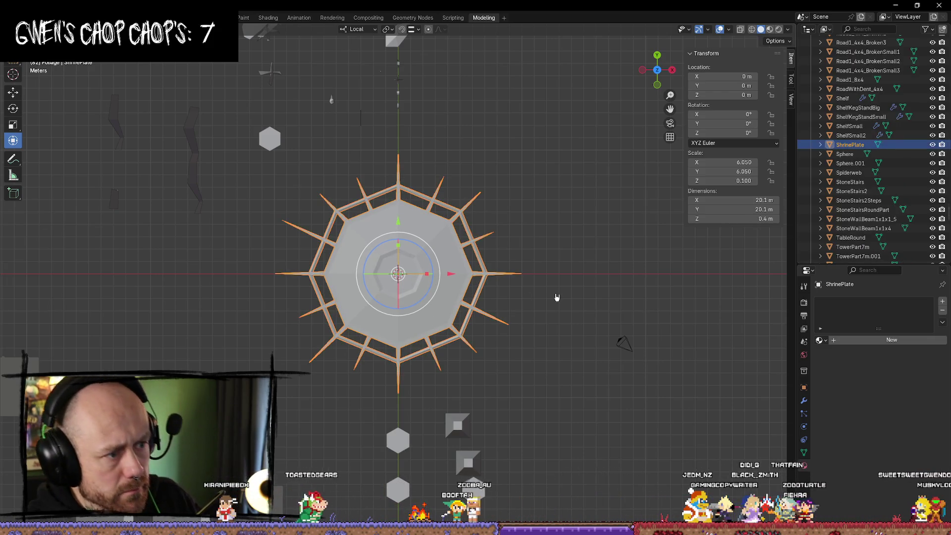
Export ShrinePlate as FBX with the Mr Mannequins exporter
key(q)
click(414, 278)
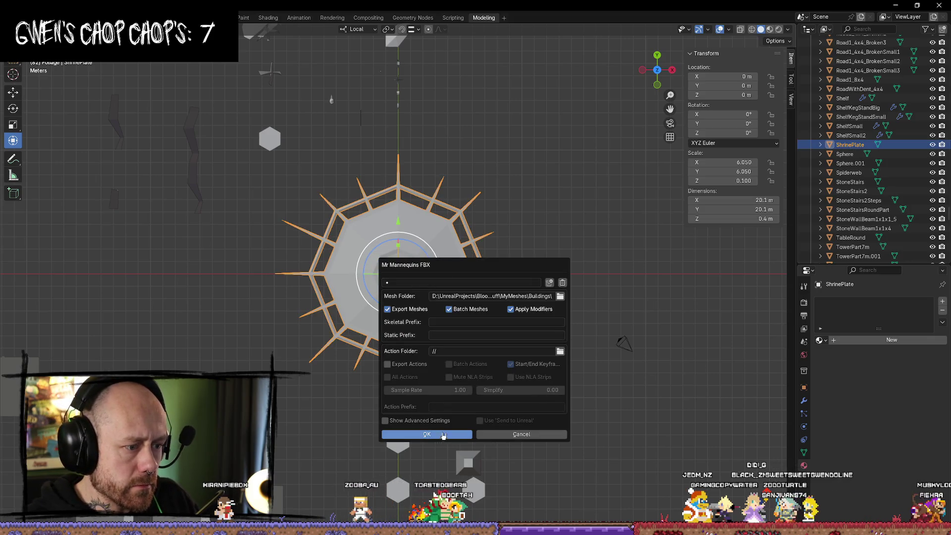
click(426, 434)
key(alt+Tab)
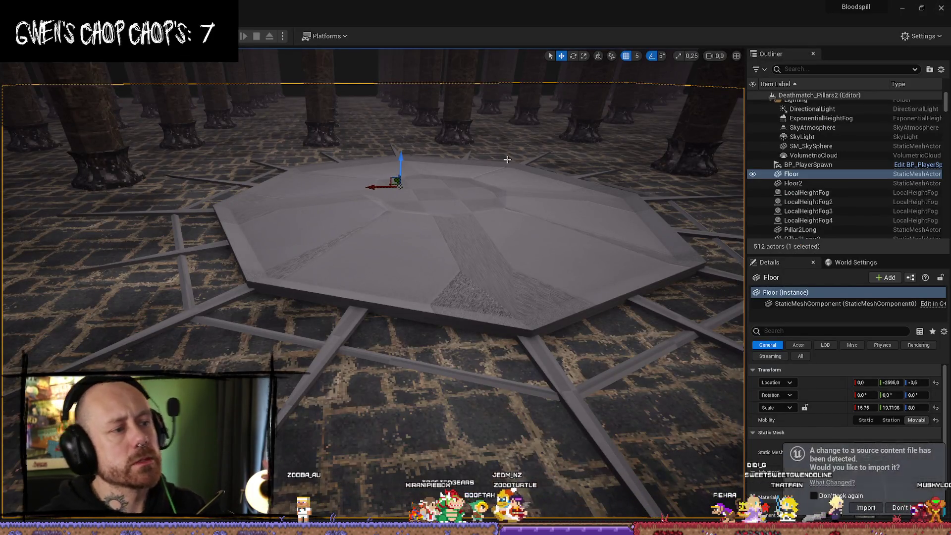
Reimport the changed ShrinePlate, lower the old Floor to Z -15.5 and select ShrinePlate
click(874, 510)
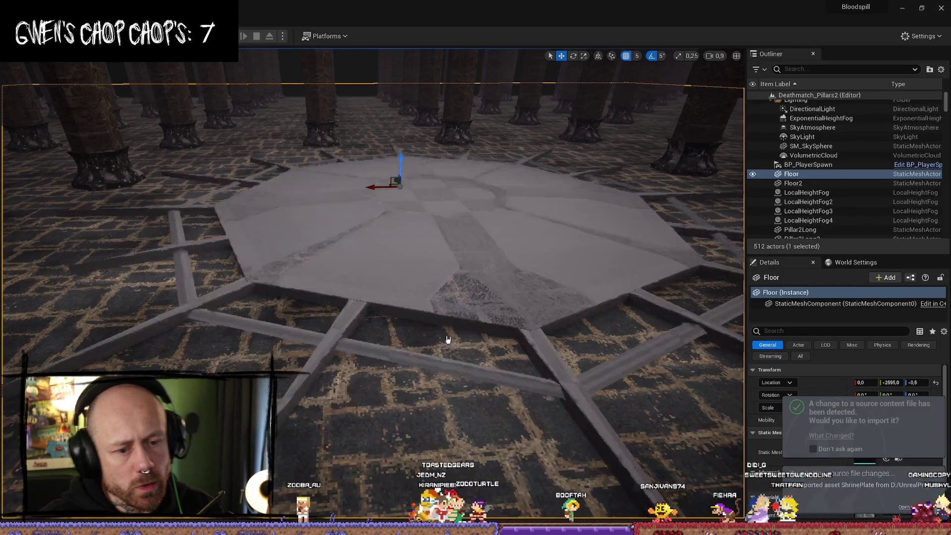
drag(399, 158, 400, 162)
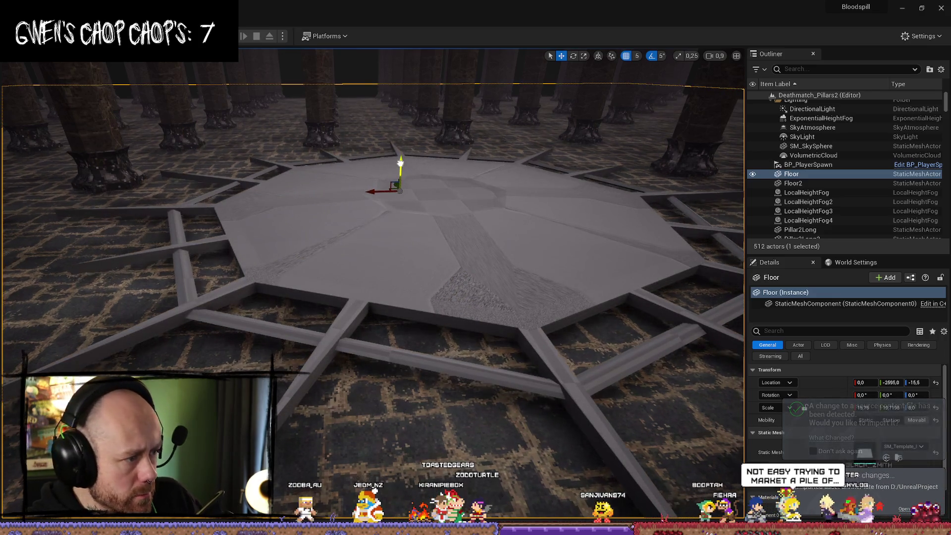
click(438, 183)
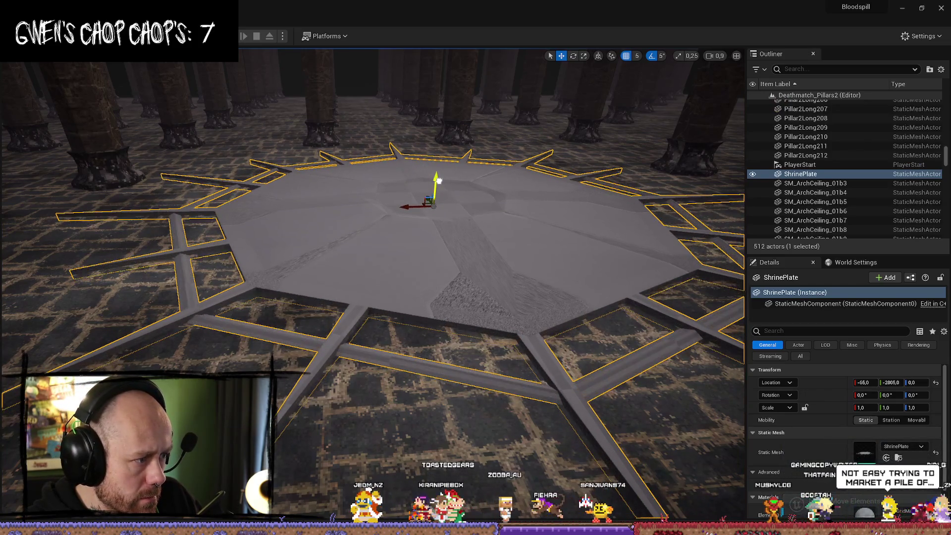
Check the plate from a low camera angle, then start Play and enter the match
mouse_move(439, 181)
right_down()
mouse_move(445, 158)
mouse_move(431, 148)
mouse_move(537, 225)
mouse_move(530, 193)
mouse_move(520, 189)
mouse_move(515, 208)
mouse_move(514, 257)
mouse_move(515, 193)
right_up()
click(540, 198)
scroll(515, 208, down, 1)
scroll(515, 203, up, 3)
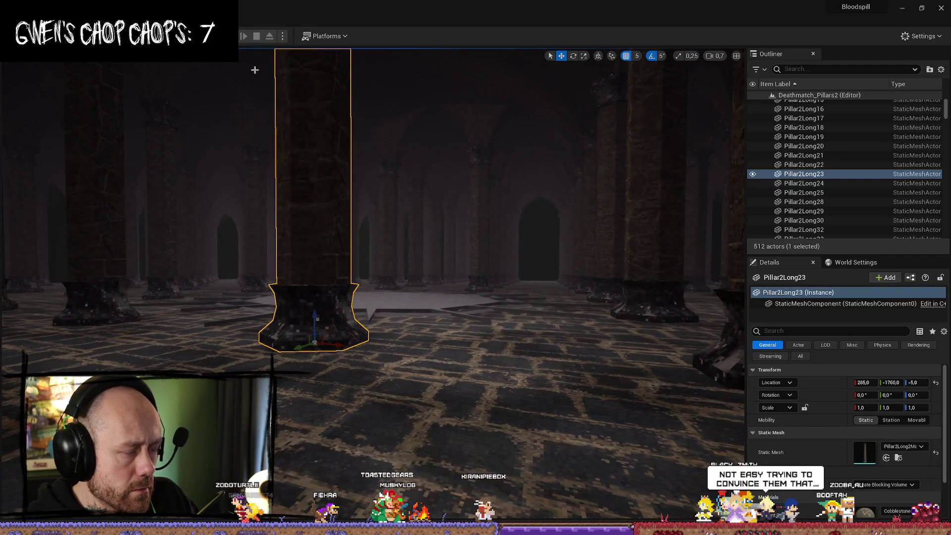
click(240, 42)
click(372, 458)
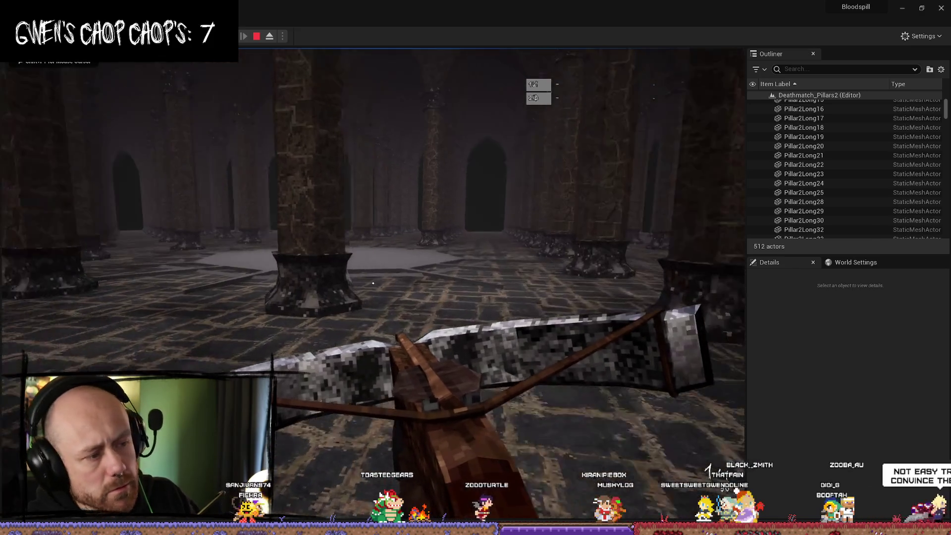
Walk in first person past the pillars onto the octagonal plate, then stop playing
key(w)
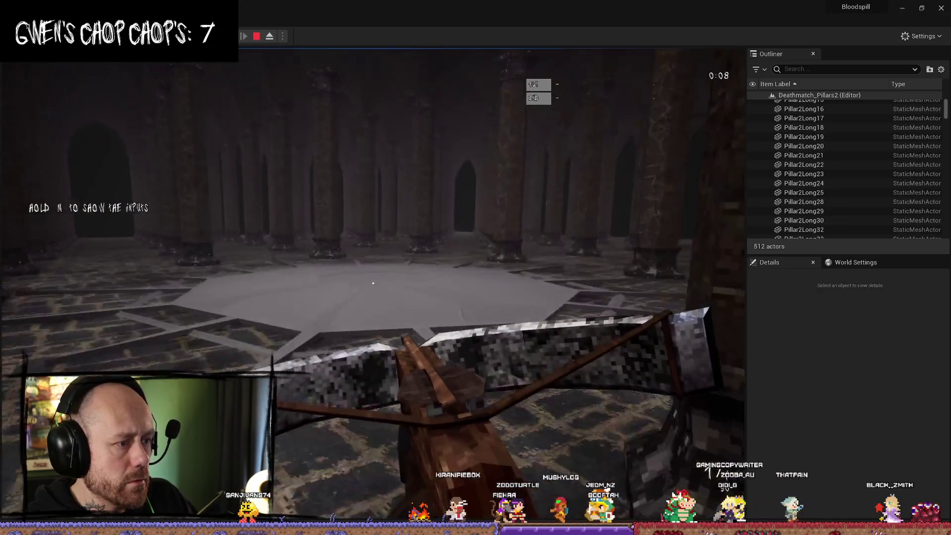
key(w)
key(w)
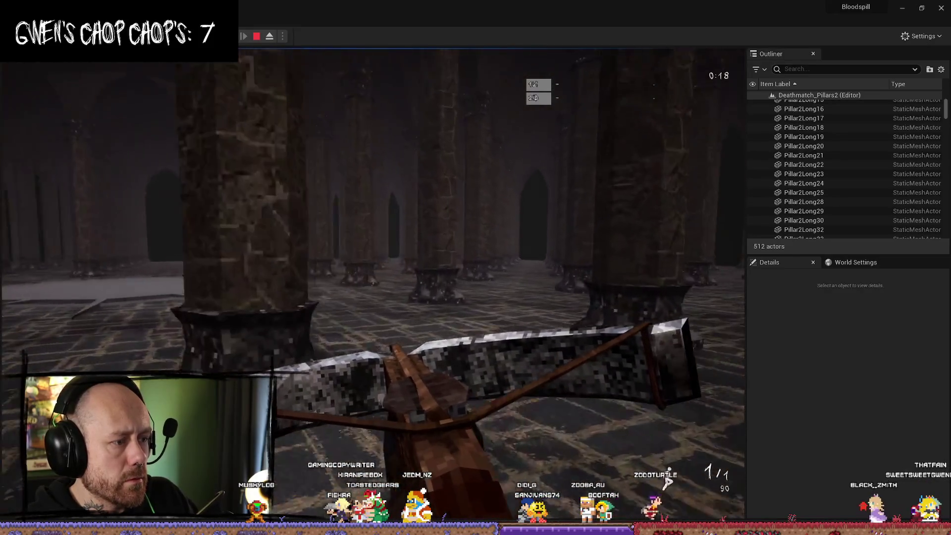
key(w)
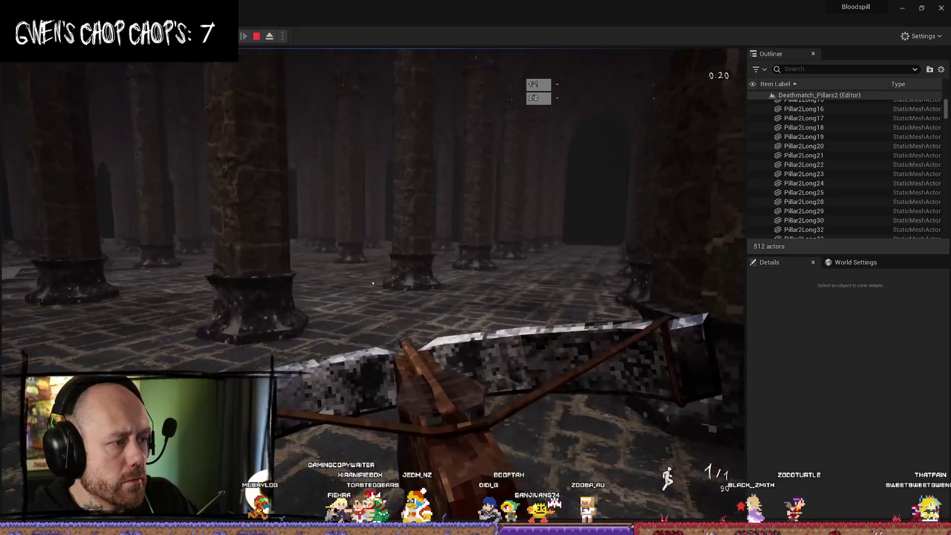
key(w)
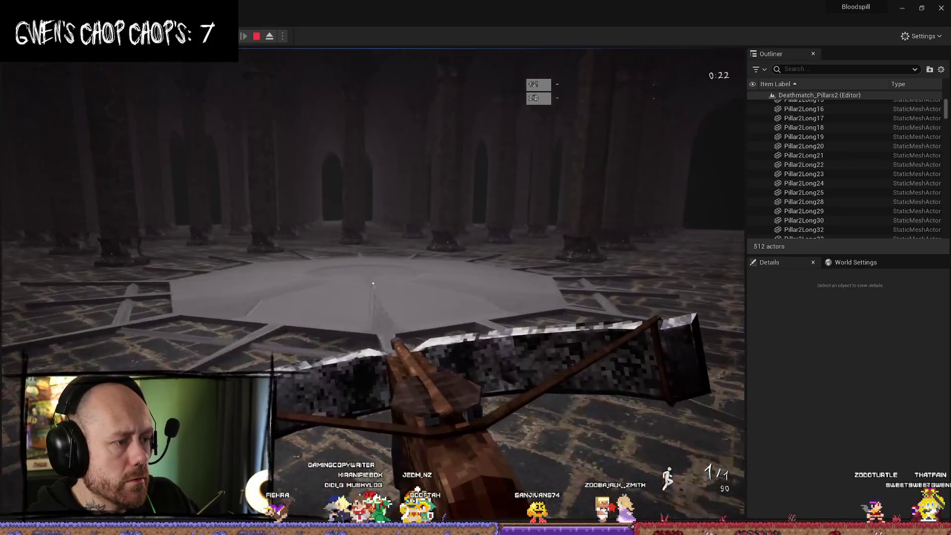
key(w)
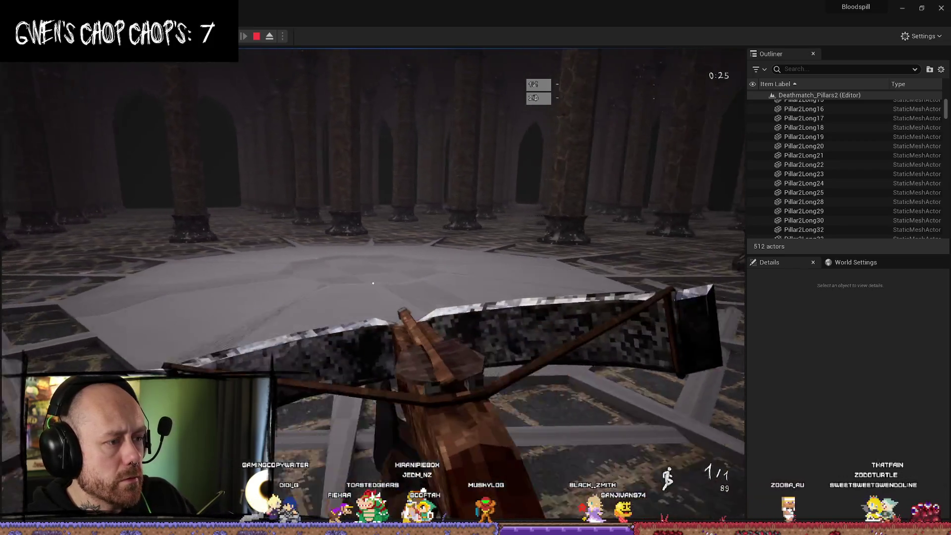
key(Escape)
right_drag(325, 303, 353, 289)
scroll(353, 289, up, 1)
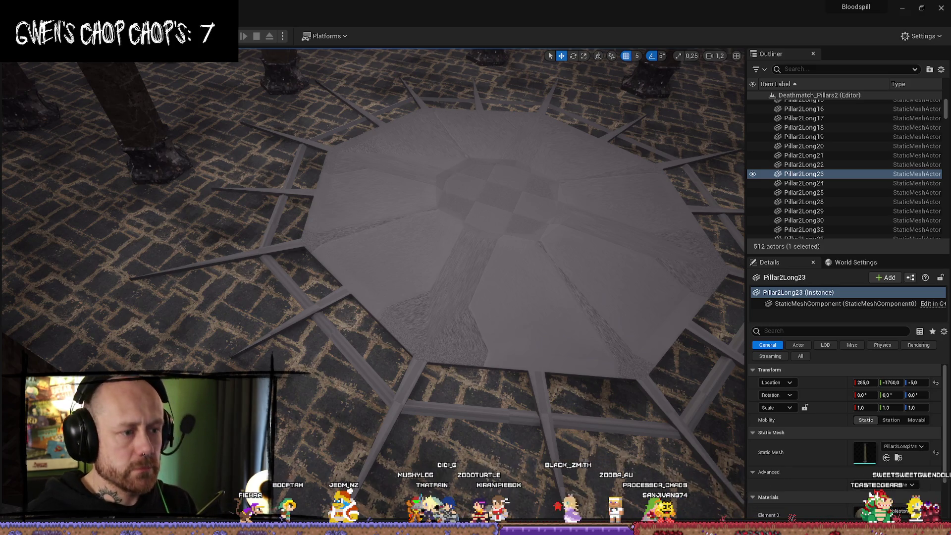
Swing the editor view up from the octagonal plate toward the surrounding pillars
mouse_move(524, 201)
right_down()
mouse_move(544, 164)
mouse_move(545, 129)
right_up()
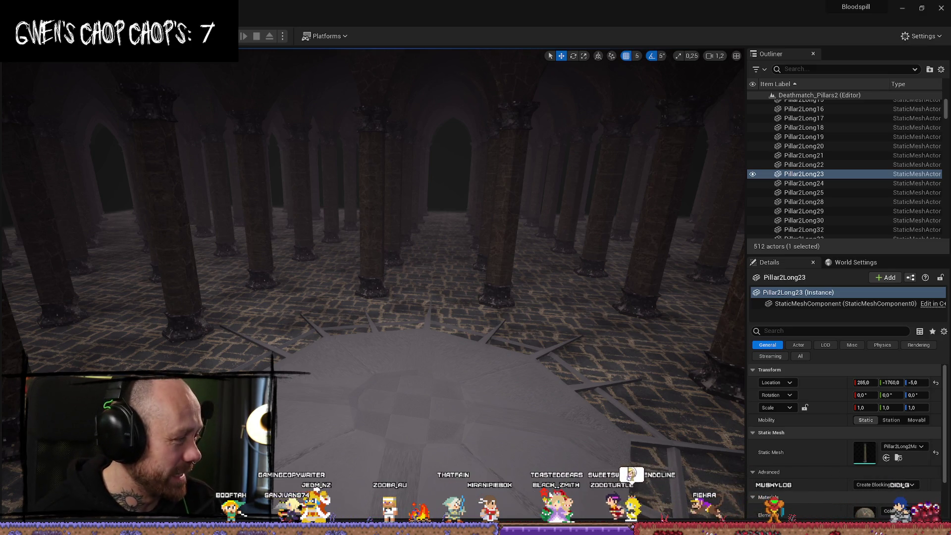
Bring the Forestrike Steam store page forward and browse its village and forest screenshots
key(alt+Tab)
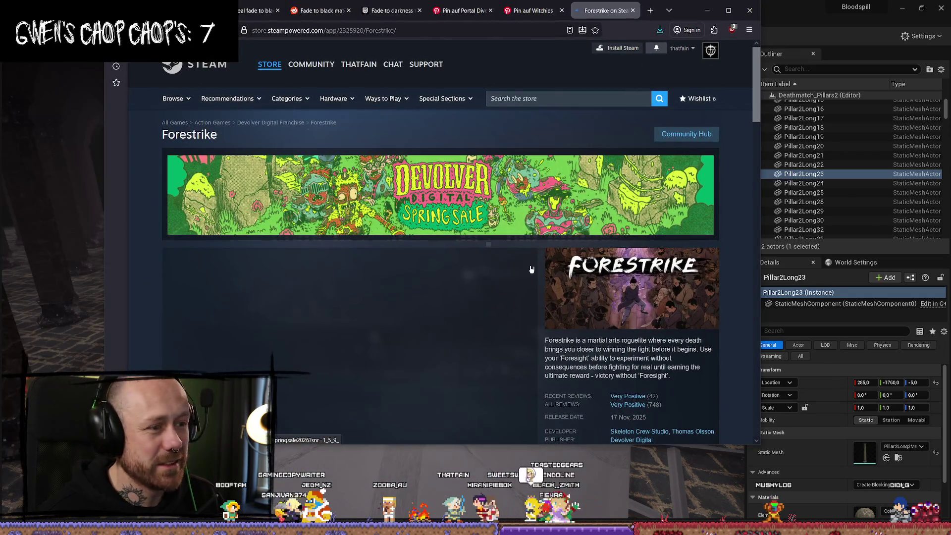
scroll(545, 222, down, 5)
scroll(552, 218, up, 2)
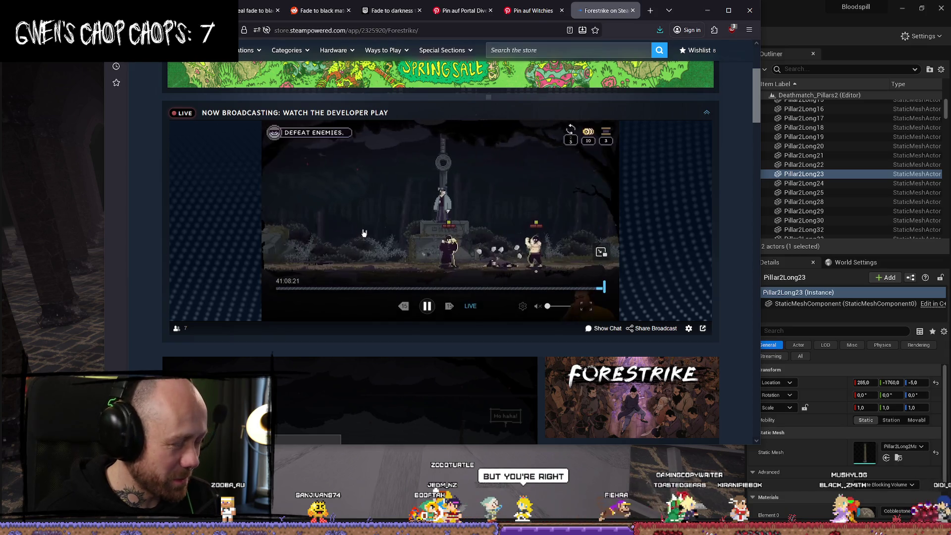
scroll(433, 244, down, 2)
scroll(433, 244, down, 4)
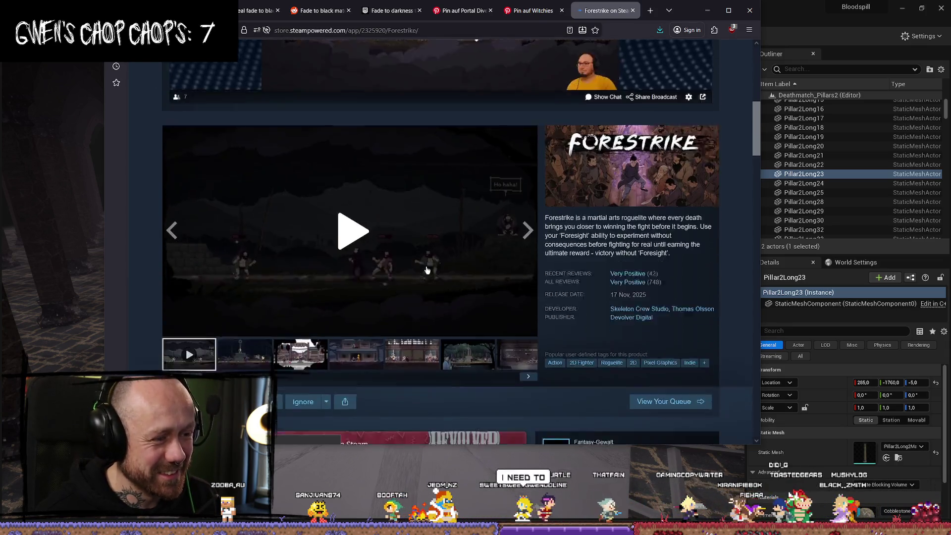
click(320, 297)
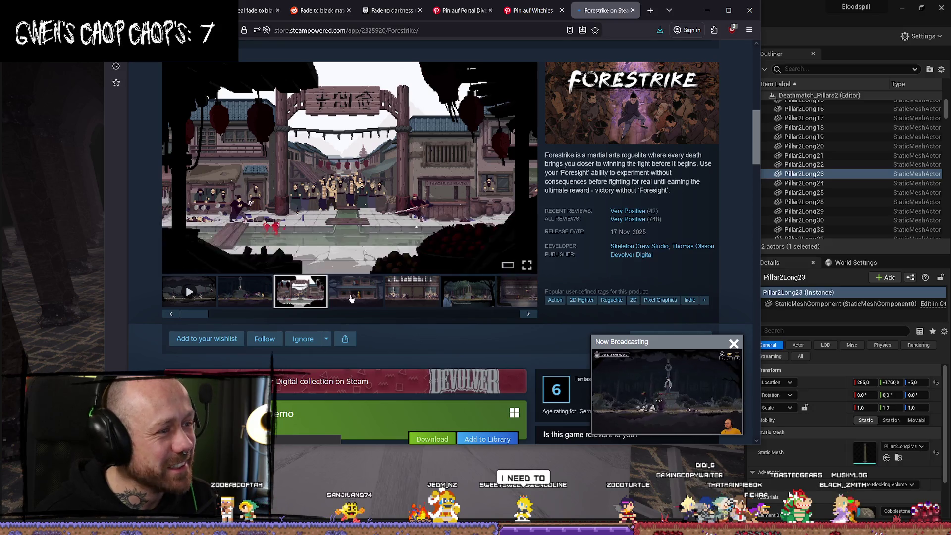
click(349, 304)
click(414, 300)
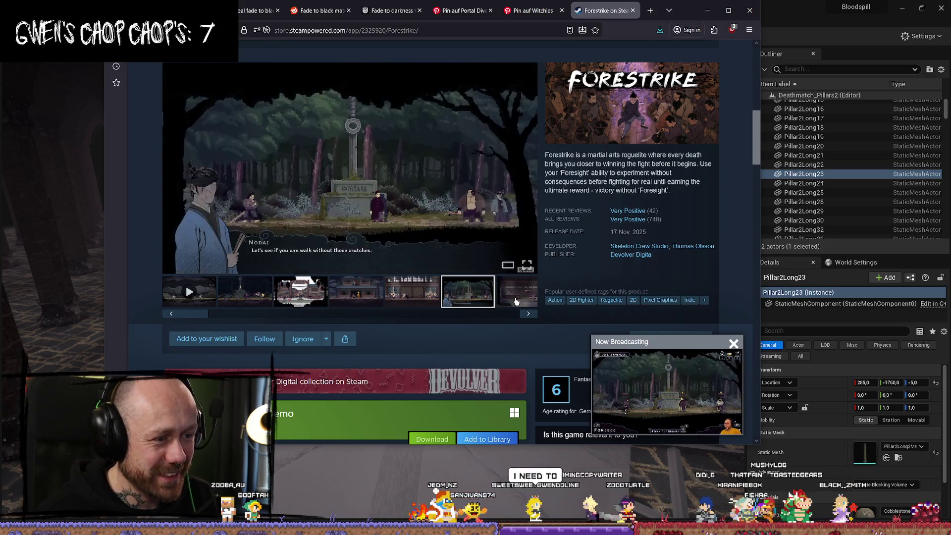
click(460, 304)
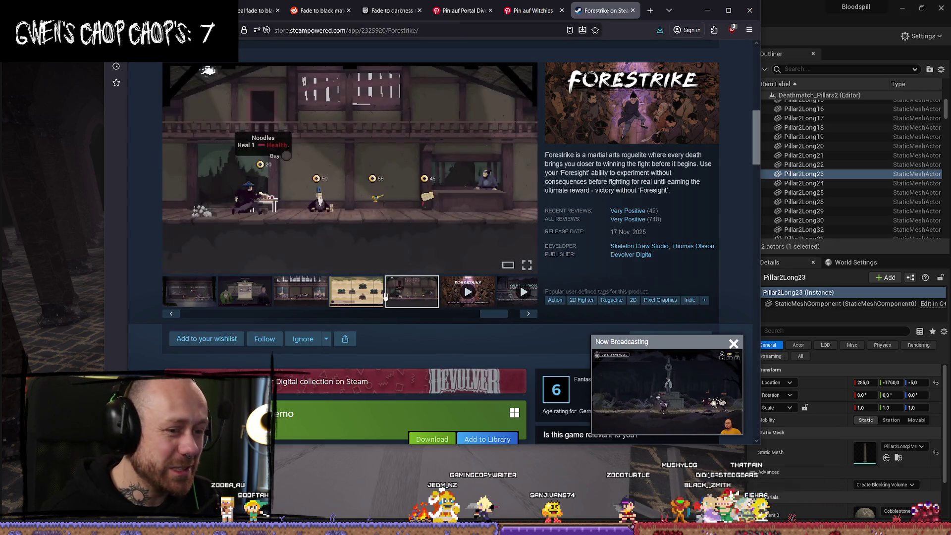
click(254, 282)
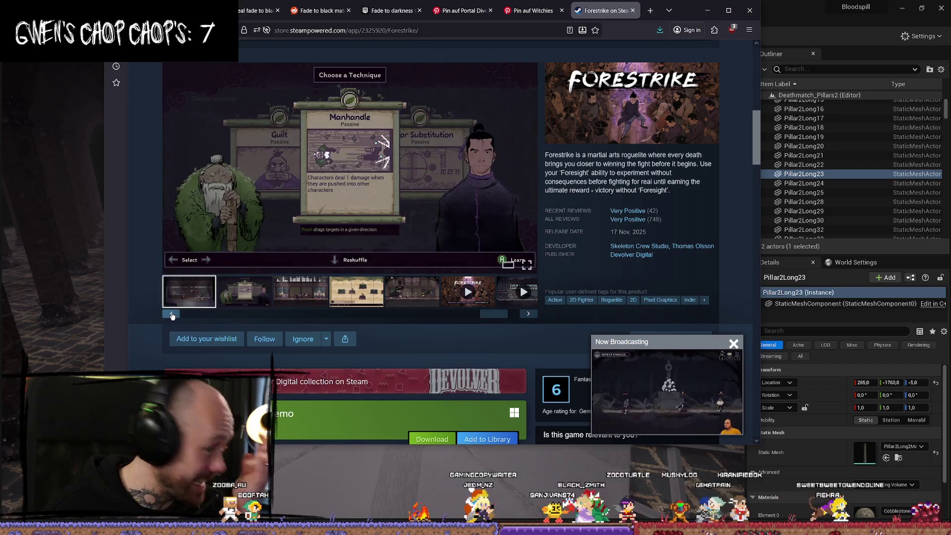
click(250, 297)
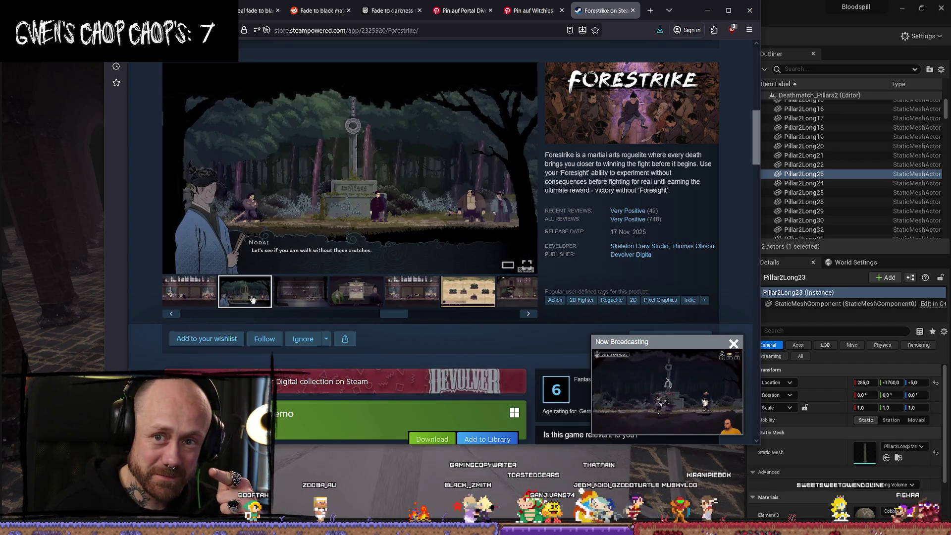
click(243, 292)
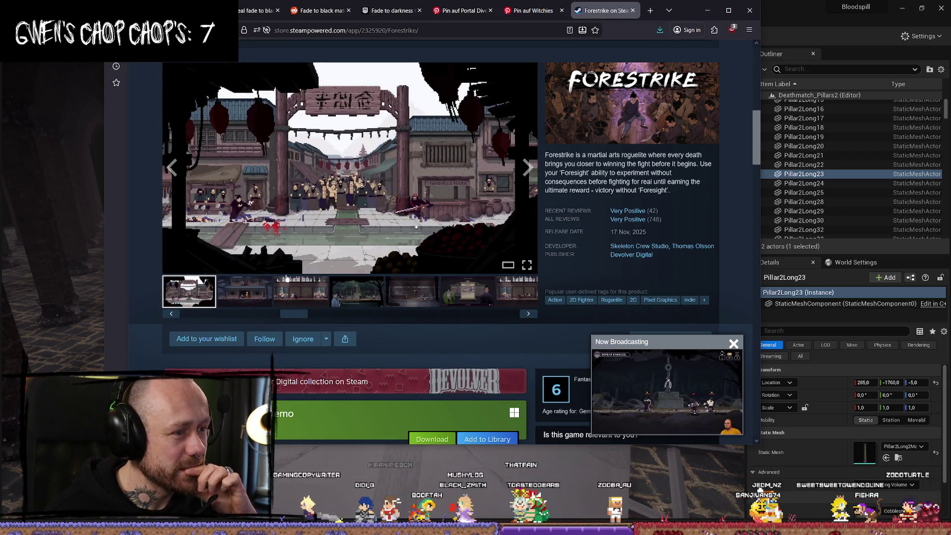
Look through the gameplay videos, then play the first Forestrike trailer from the start
click(171, 313)
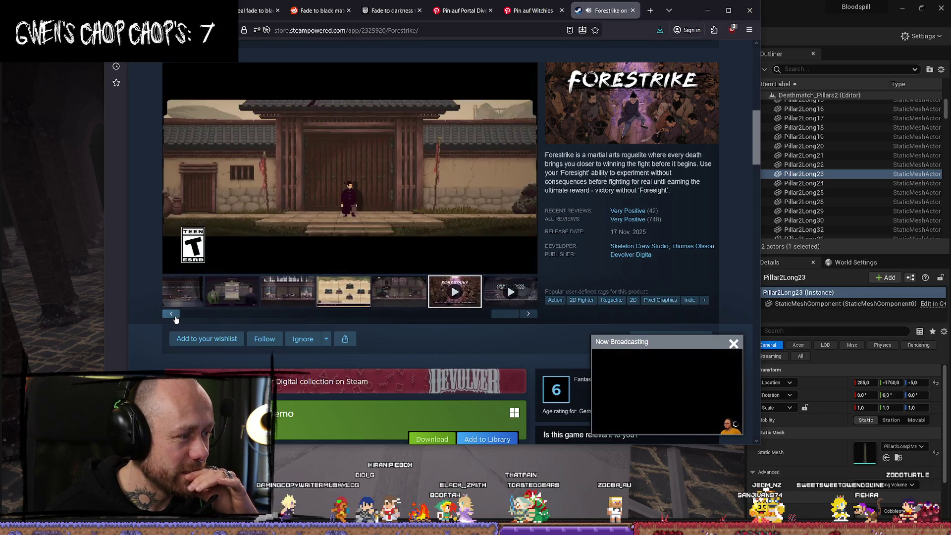
click(527, 314)
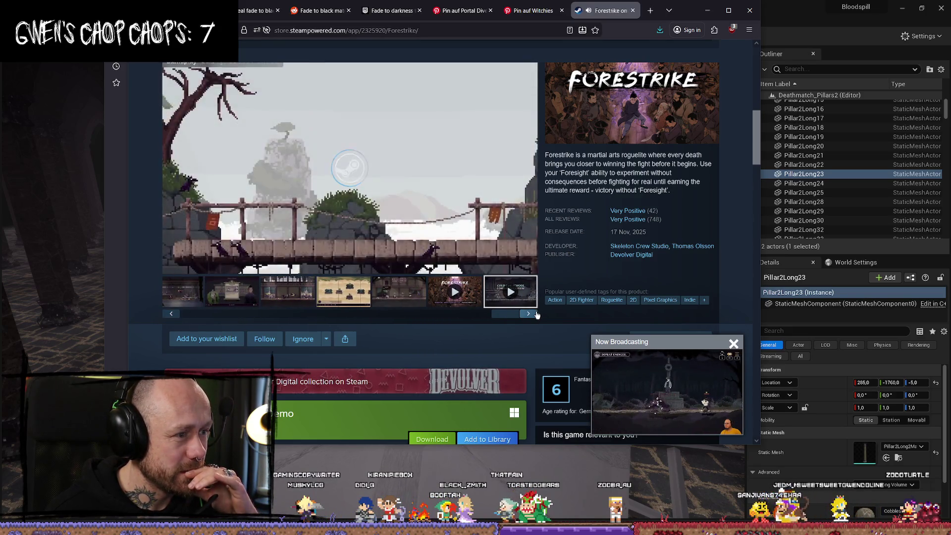
click(530, 316)
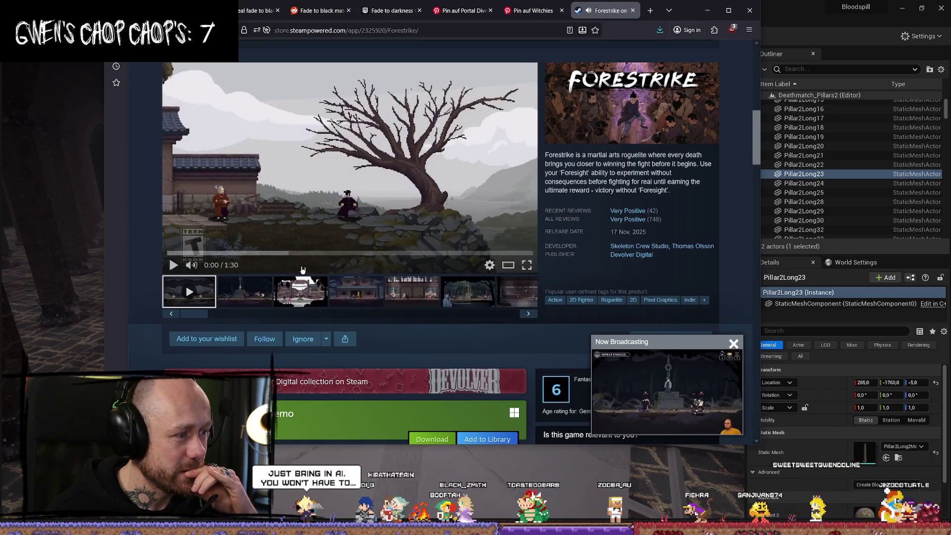
click(172, 263)
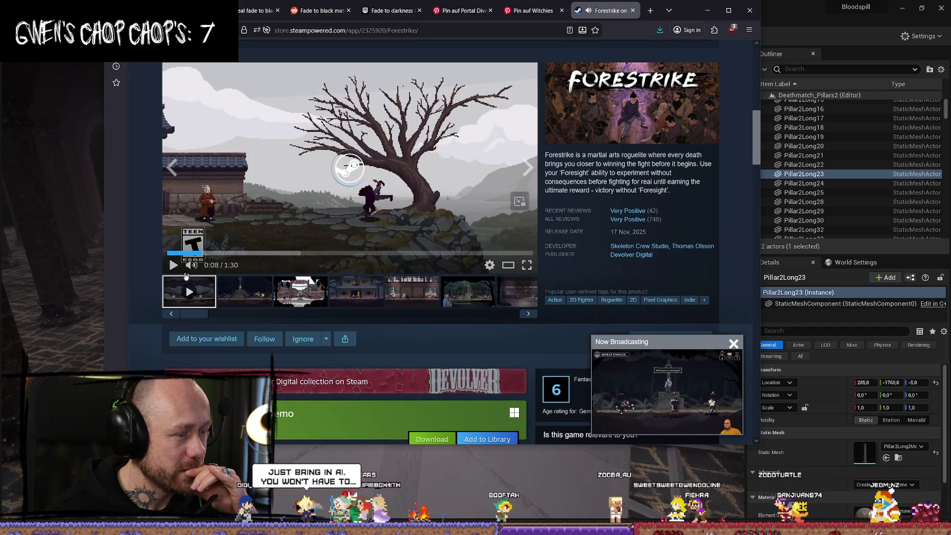
click(176, 253)
click(174, 266)
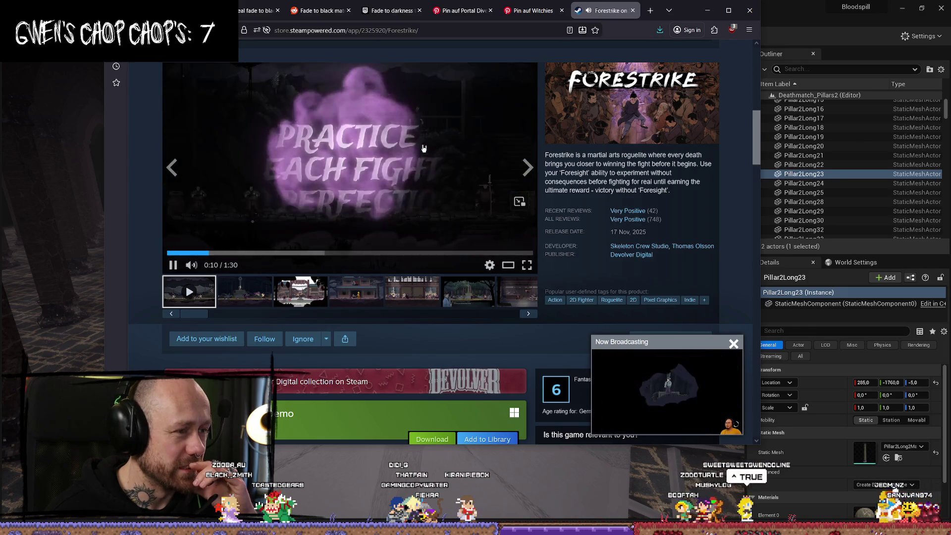
Lower the trailer volume, pause it at 0:34, and close the Forestrike store page
scroll(417, 199, down, 5)
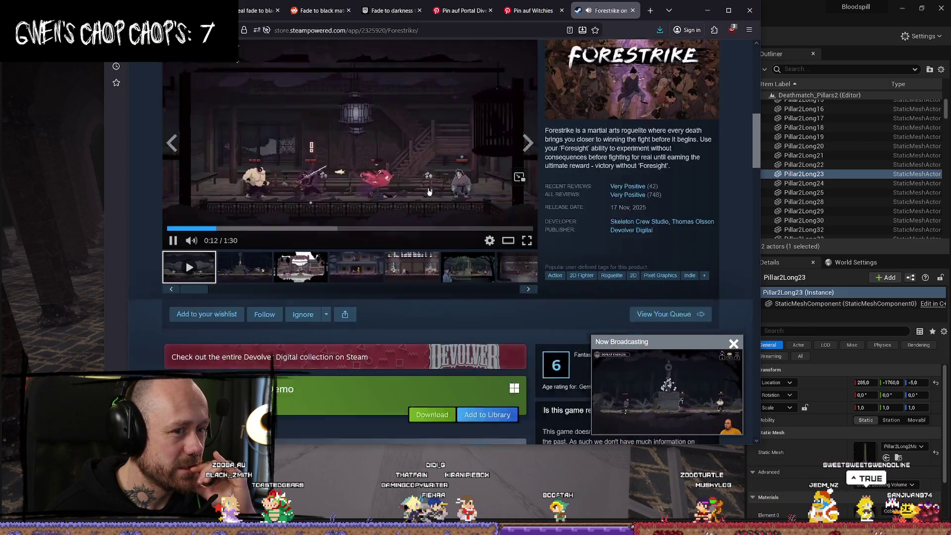
scroll(376, 170, up, 5)
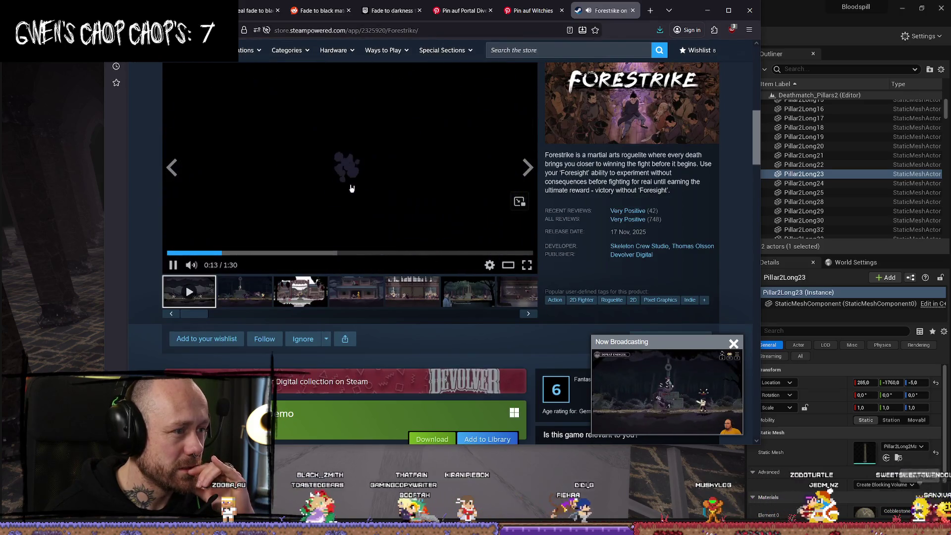
scroll(376, 171, down, 2)
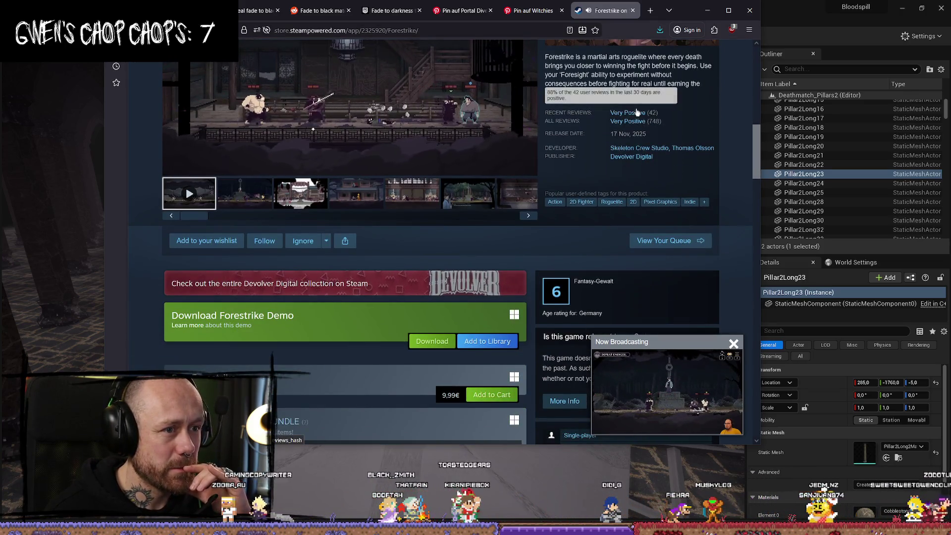
scroll(355, 196, up, 3)
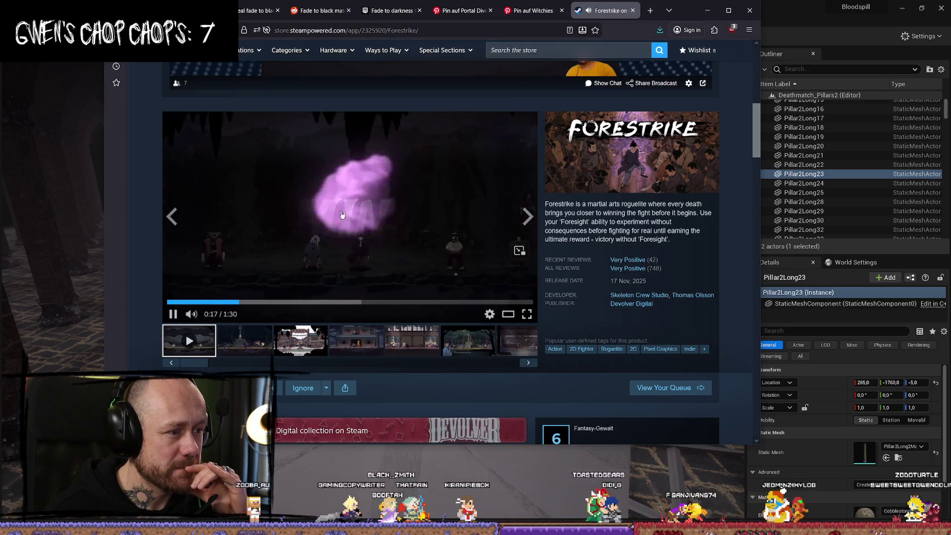
click(207, 314)
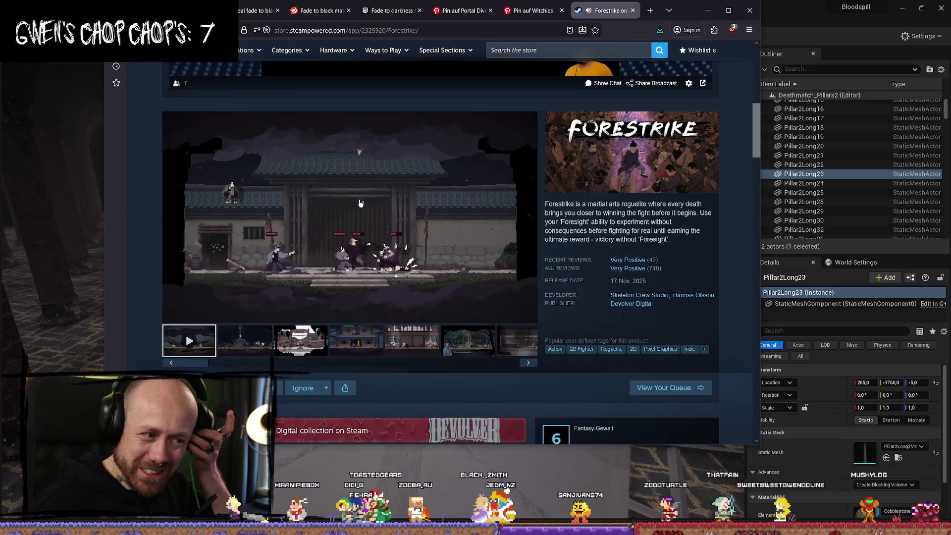
click(363, 212)
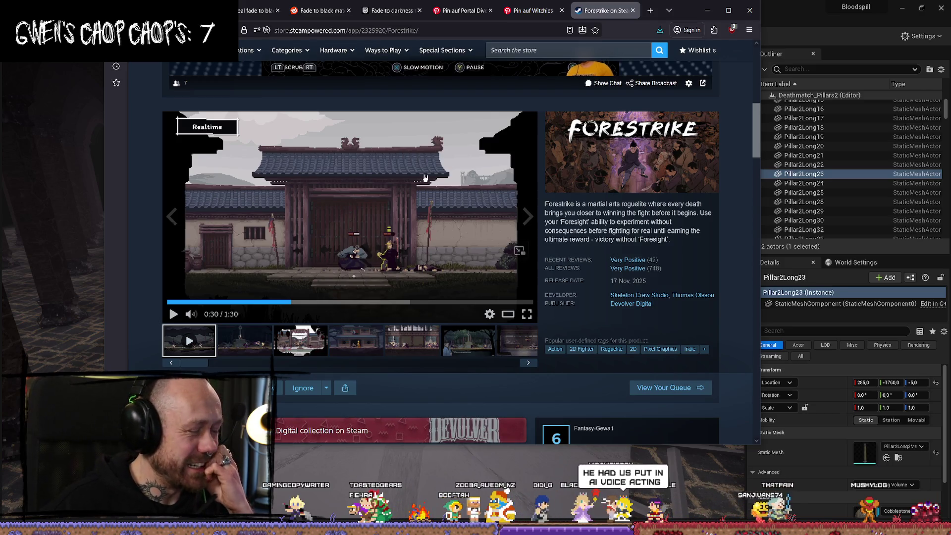
click(439, 139)
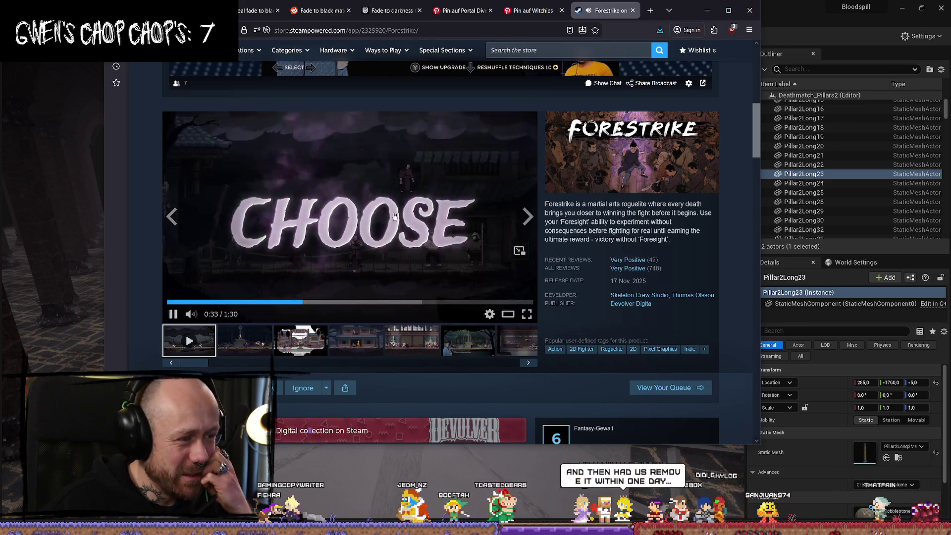
click(304, 187)
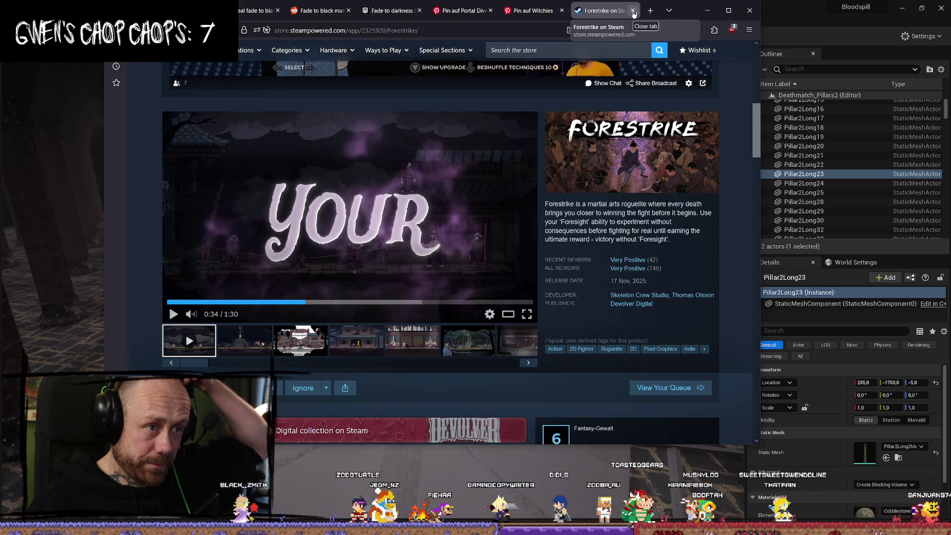
click(633, 14)
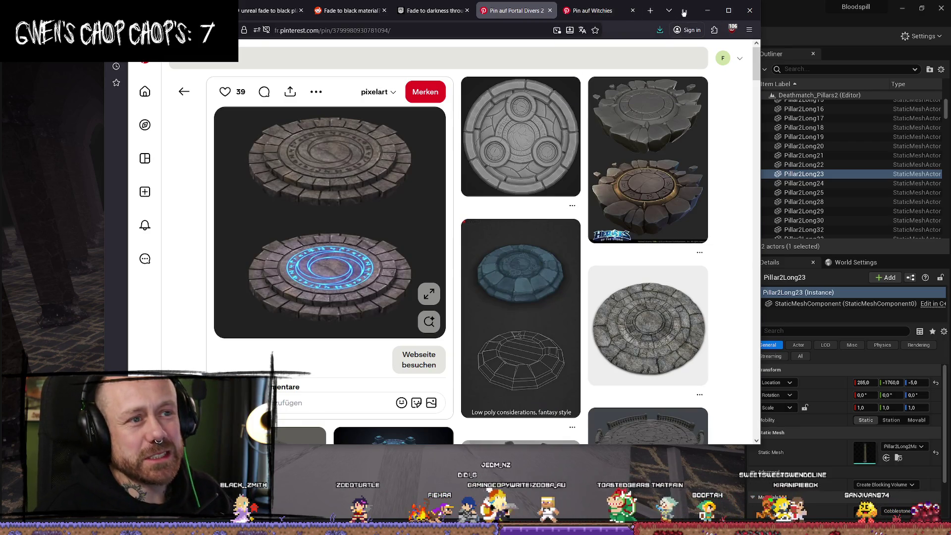
Minimize the browser showing the stone-platform pin to reveal the Unreal level
click(707, 11)
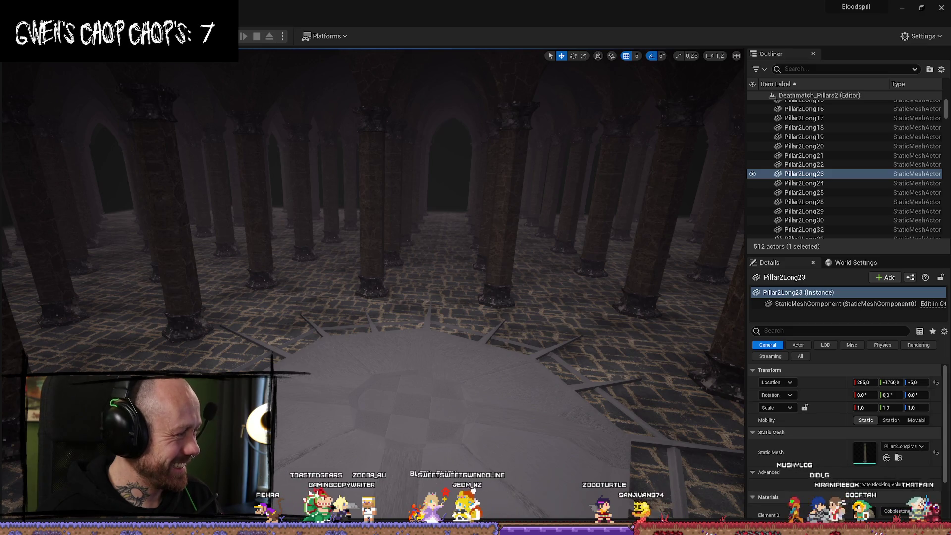
Fly through the Unreal pillar hall to view the spiked floor plate, then switch to Blender
mouse_move(464, 329)
right_down()
mouse_move(446, 337)
mouse_move(500, 328)
mouse_move(454, 332)
mouse_move(446, 346)
mouse_move(475, 308)
right_up()
scroll(478, 310, down, 2)
right_drag(477, 268, 478, 268)
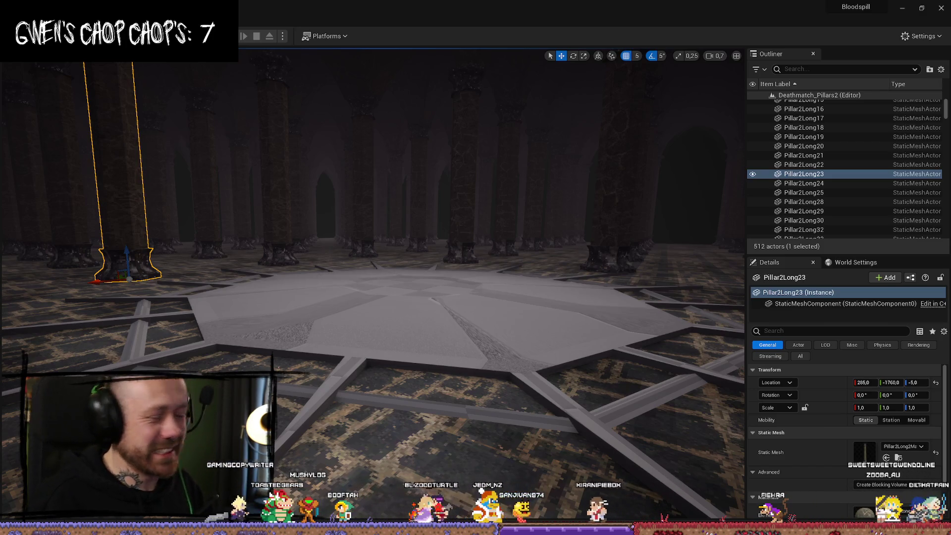
key(alt+Tab)
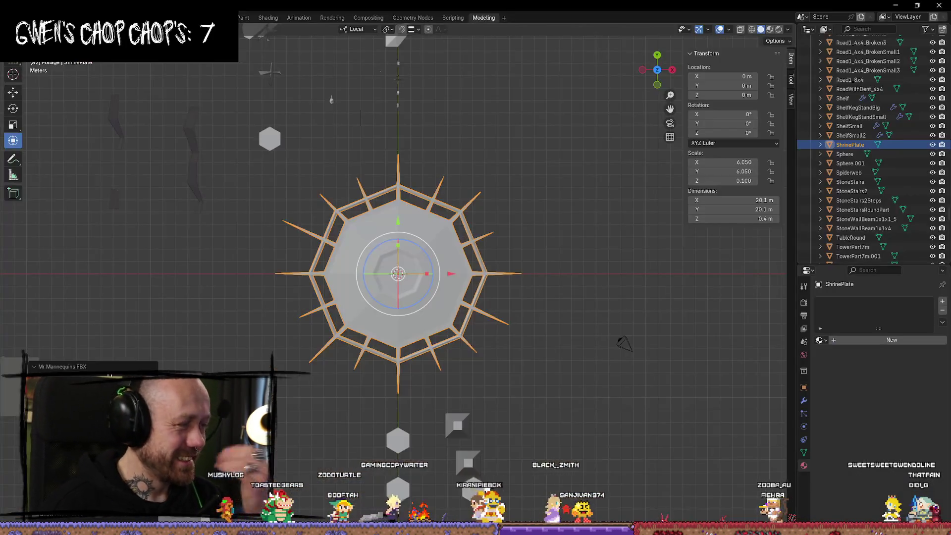
Orbit to an angled view of the ShrinePlate and enter Edit Mode with nothing selected
mouse_move(601, 292)
middle_down()
mouse_move(637, 276)
mouse_move(497, 259)
mouse_move(477, 238)
mouse_move(505, 295)
mouse_move(518, 272)
middle_up()
key(Tab)
scroll(518, 272, down, 5)
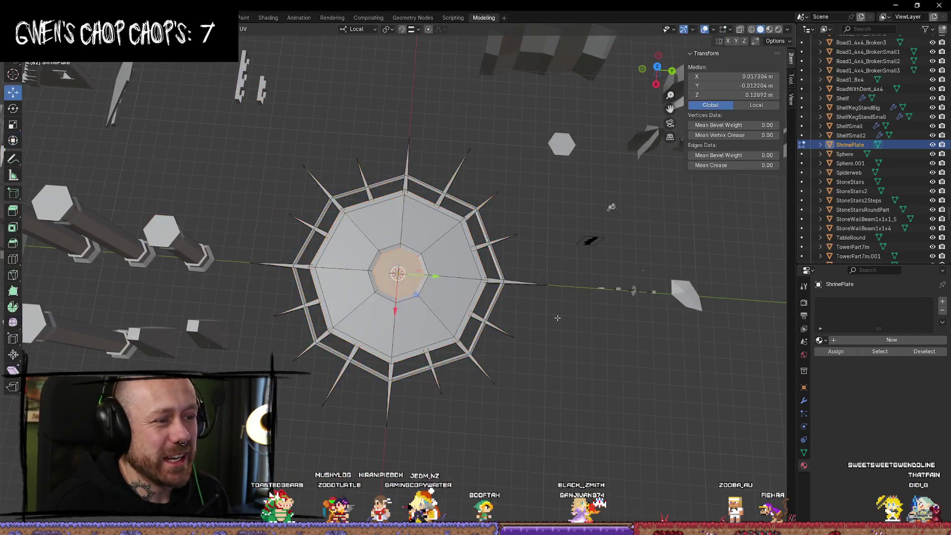
middle_drag(549, 316, 559, 337)
scroll(559, 336, up, 4)
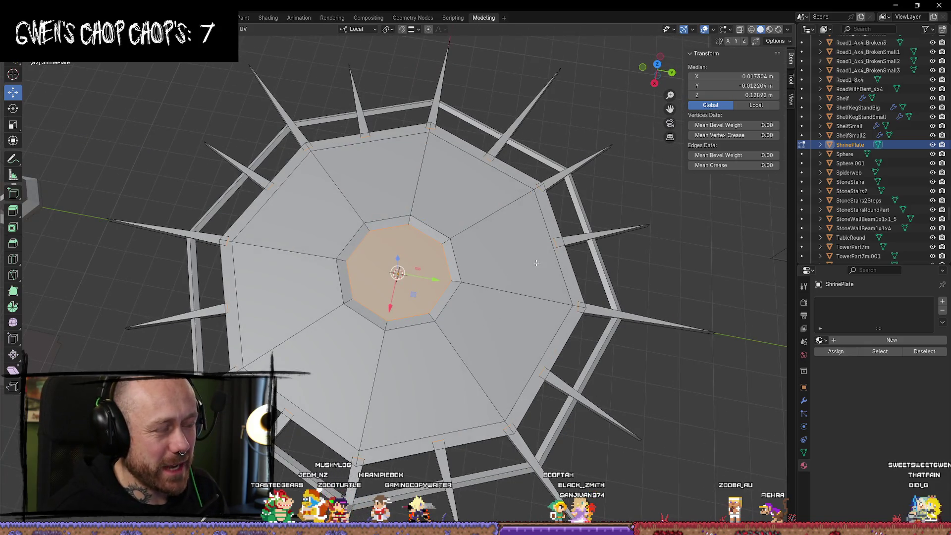
key(Tab)
scroll(540, 261, down, 4)
mouse_move(551, 259)
middle_down()
mouse_move(547, 227)
mouse_move(563, 244)
mouse_move(556, 238)
middle_up()
click(540, 199)
key(Tab)
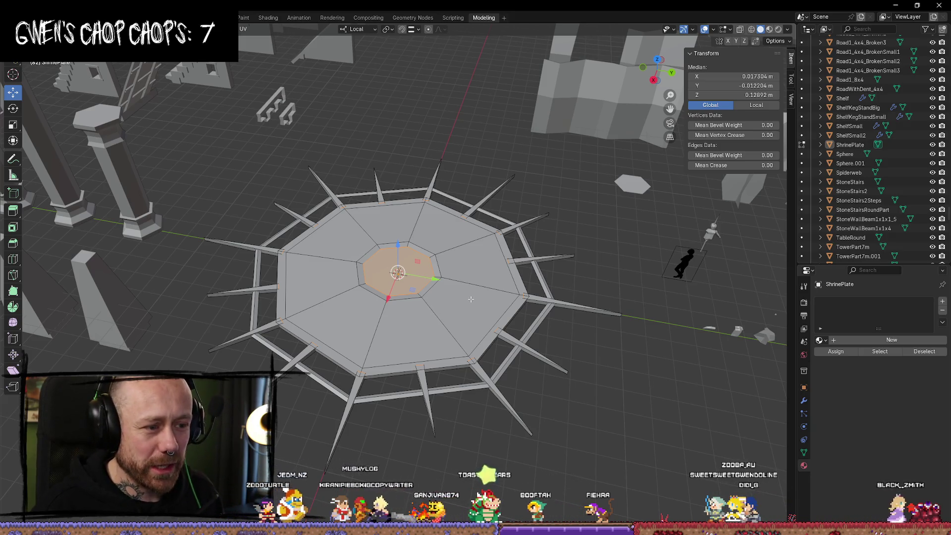
Mark the inner edge ring around the central octagon as a UV seam
right_click(427, 268)
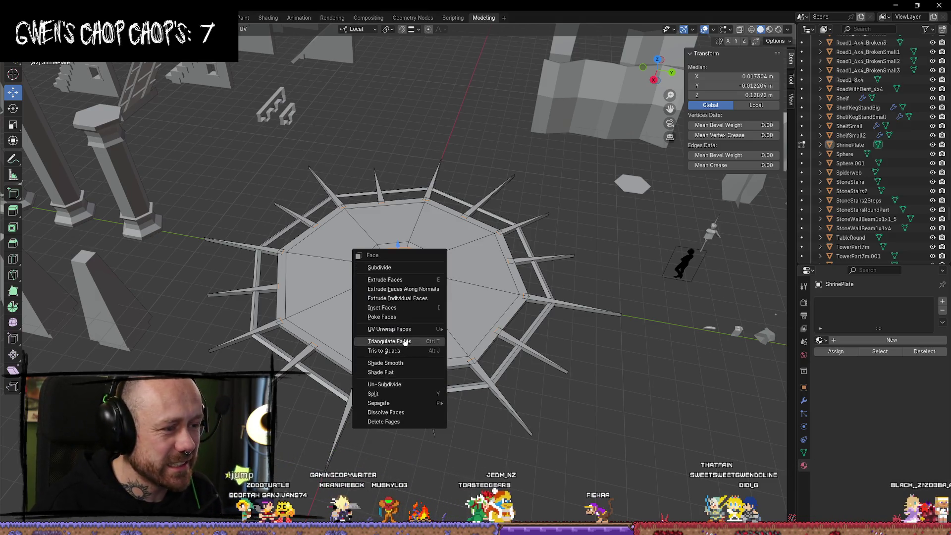
click(425, 341)
key(alt+a)
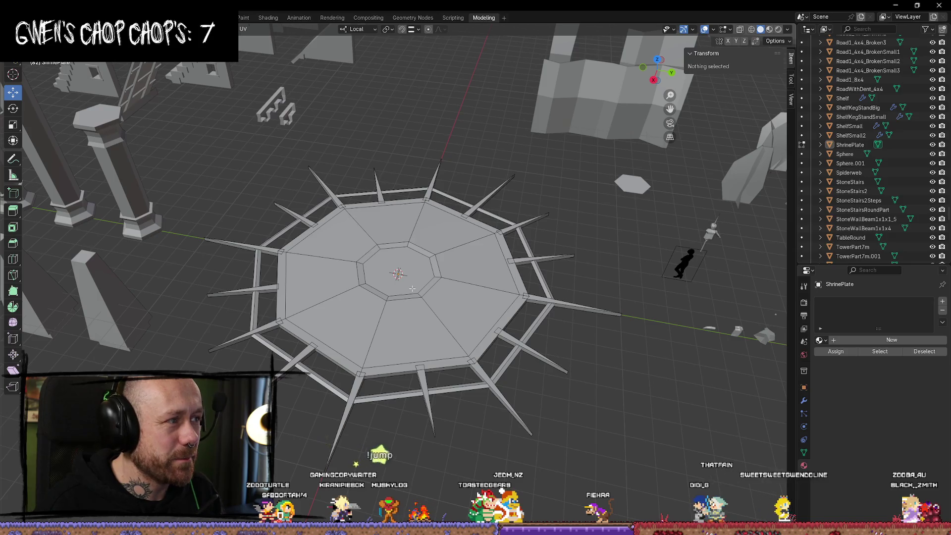
click(414, 289)
alt+click(424, 285)
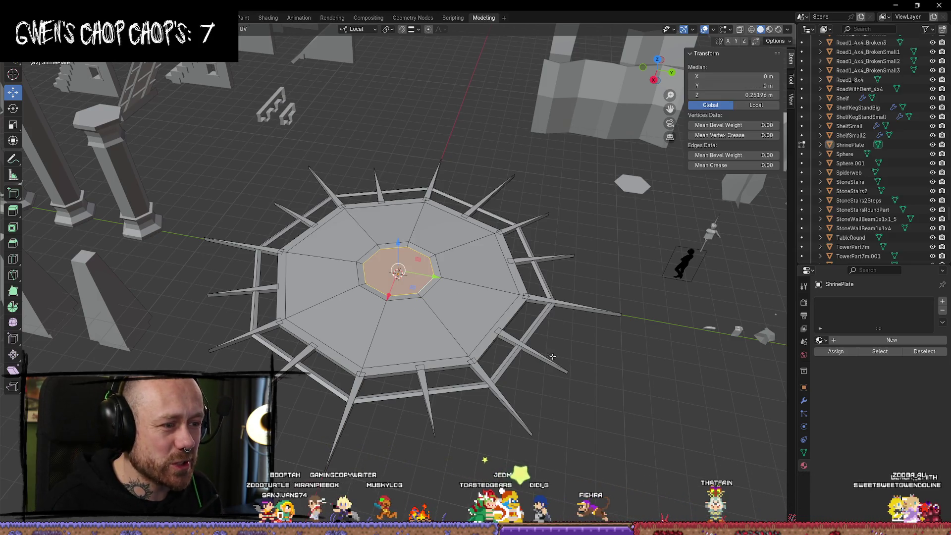
right_click(396, 294)
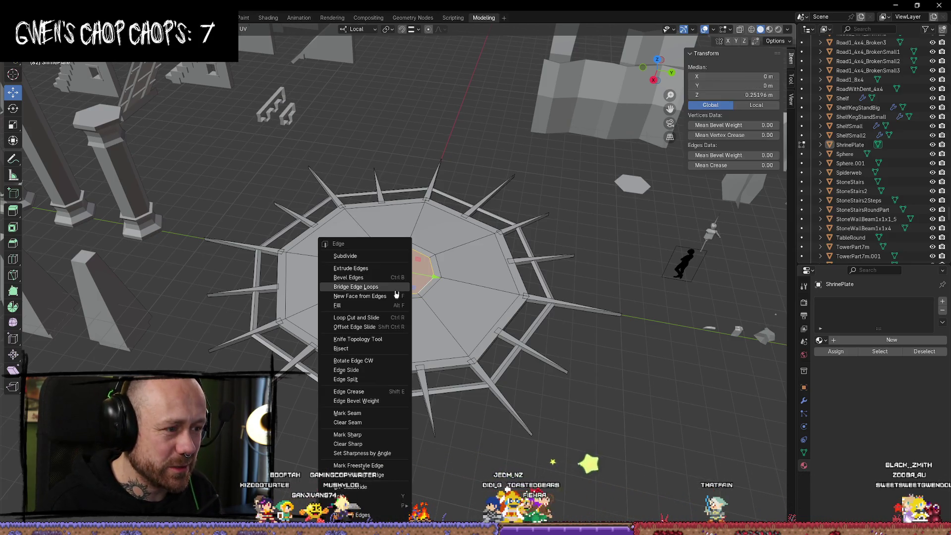
click(368, 413)
key(alt+a)
Mark the second edge ring as a seam and select the plate's outer edge loop
alt+click(436, 272)
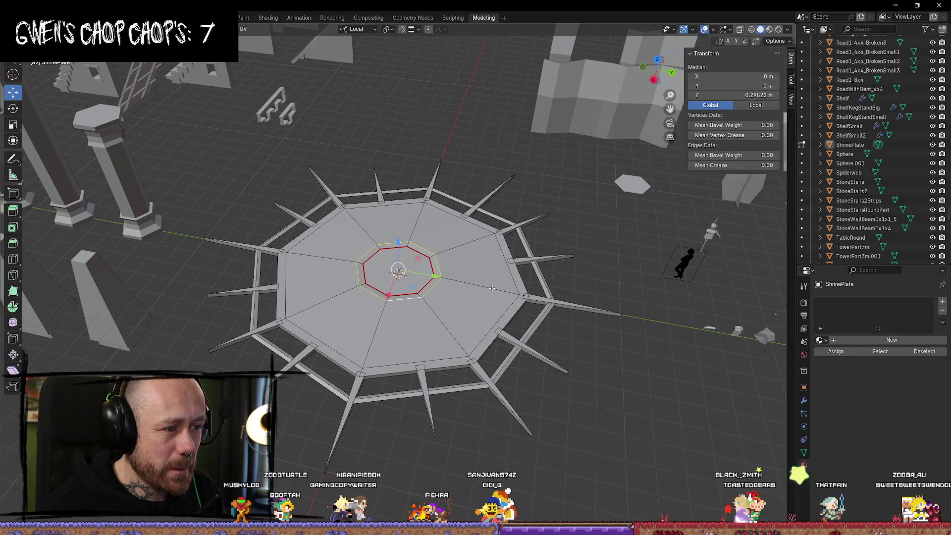
right_click(413, 302)
click(414, 300)
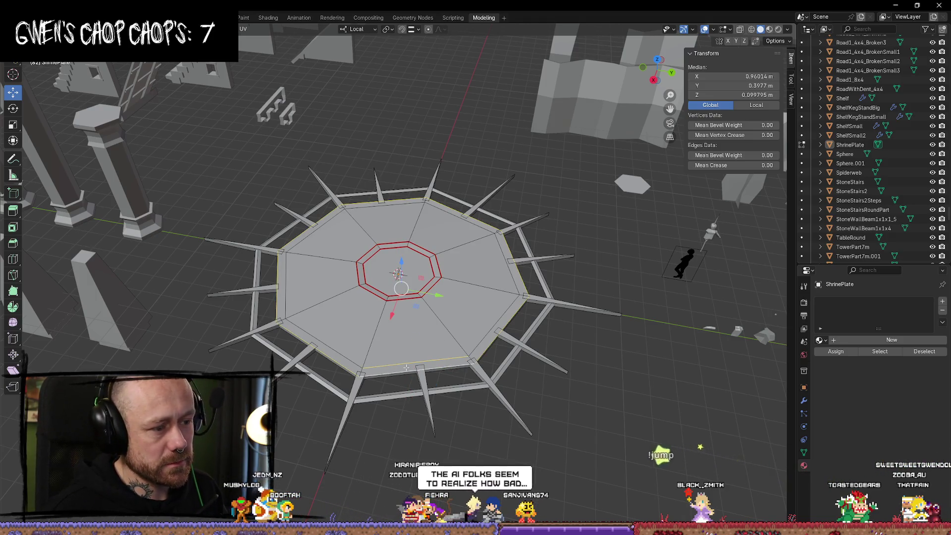
alt+click(487, 328)
mouse_move(611, 368)
middle_down()
mouse_move(609, 337)
mouse_move(607, 406)
mouse_move(607, 374)
middle_up()
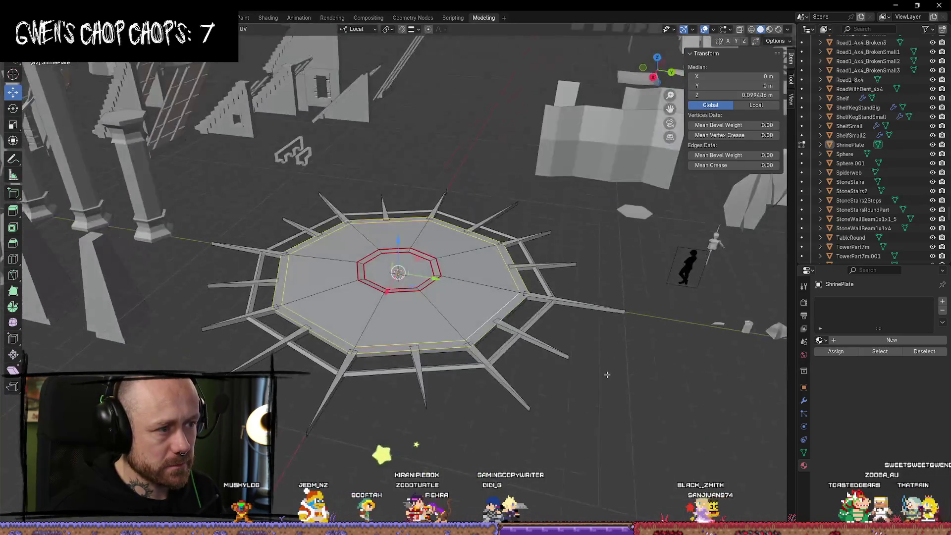
Mark the plate's outer rim and its radial edges as UV seams
key(ctrl+e)
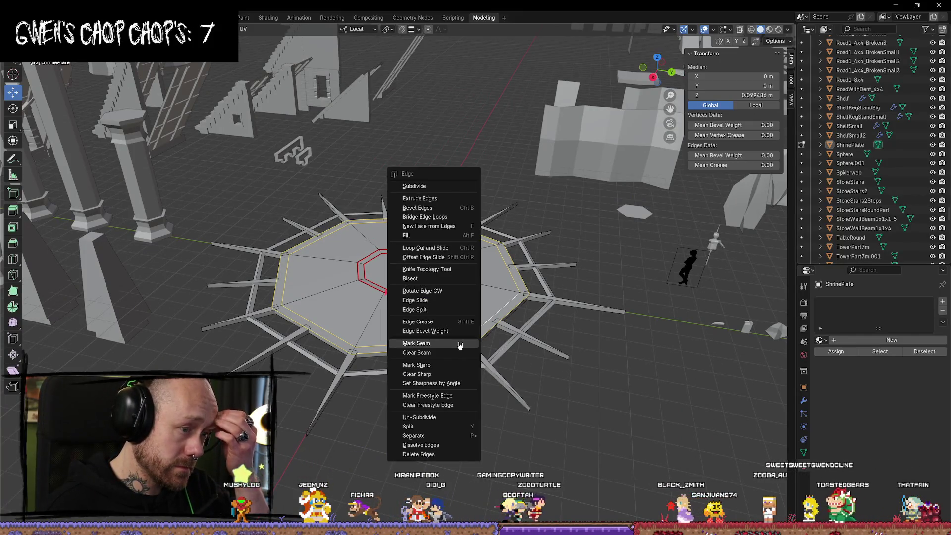
click(460, 345)
middle_drag(459, 346, 454, 336)
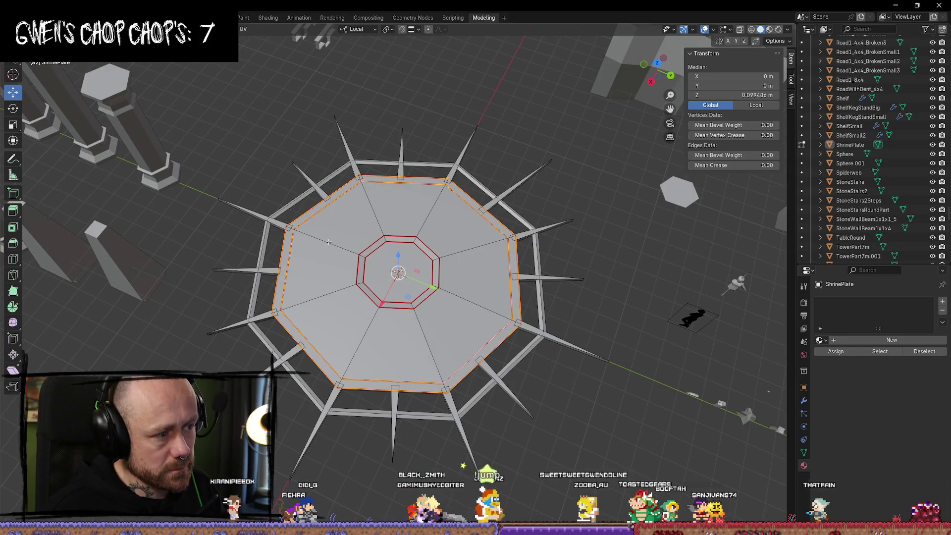
shift+click(329, 242)
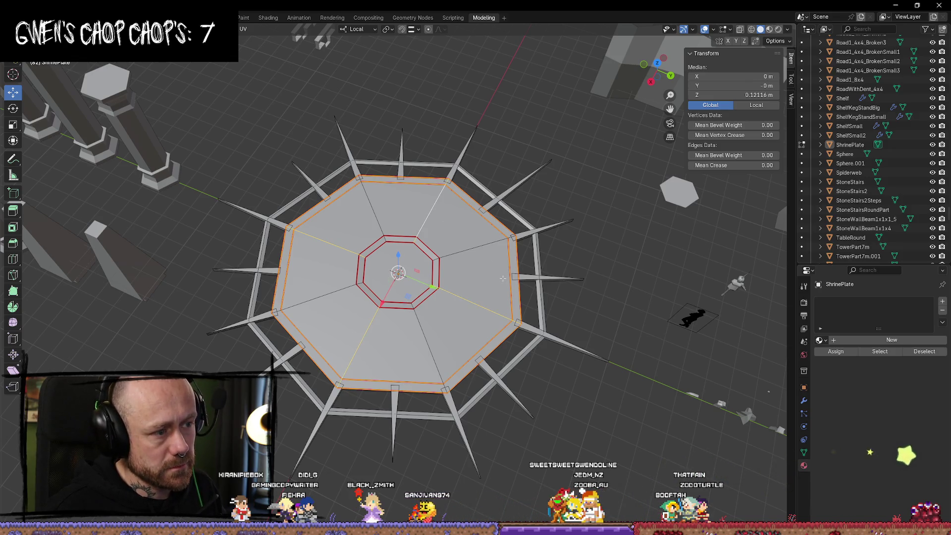
mouse_move(477, 306)
middle_down()
mouse_move(496, 248)
mouse_move(500, 297)
mouse_move(526, 240)
mouse_move(519, 258)
mouse_move(495, 268)
mouse_move(432, 274)
mouse_move(443, 258)
mouse_move(459, 268)
middle_up()
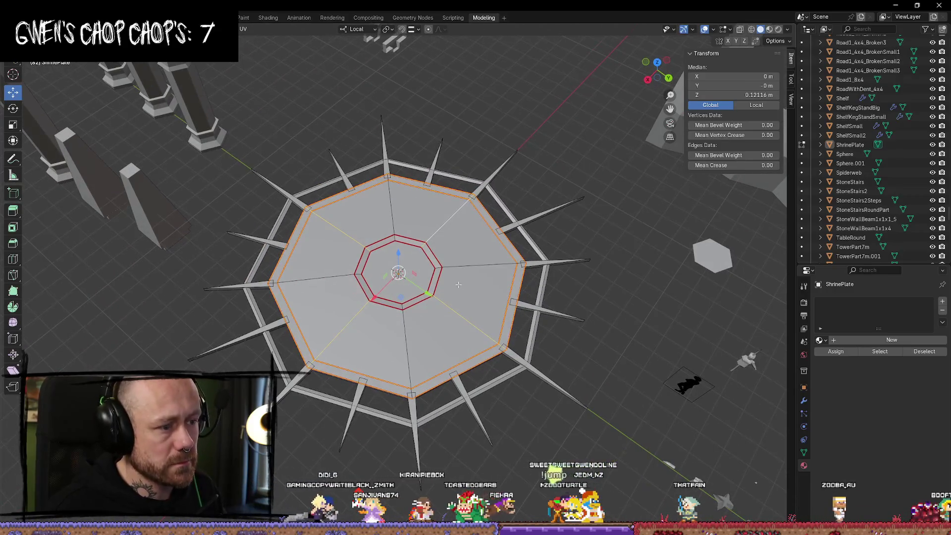
key(ctrl+e)
click(448, 270)
Clear the selection and orbit around the plate to inspect the new seams
click(435, 393)
mouse_move(436, 394)
middle_down()
mouse_move(464, 406)
mouse_move(500, 180)
mouse_move(396, 297)
mouse_move(446, 371)
mouse_move(390, 395)
middle_up()
key(alt+a)
middle_drag(404, 363, 380, 388)
mouse_move(421, 302)
middle_down()
mouse_move(426, 317)
mouse_move(410, 265)
mouse_move(284, 218)
mouse_move(319, 203)
mouse_move(330, 169)
middle_up()
key(Tab)
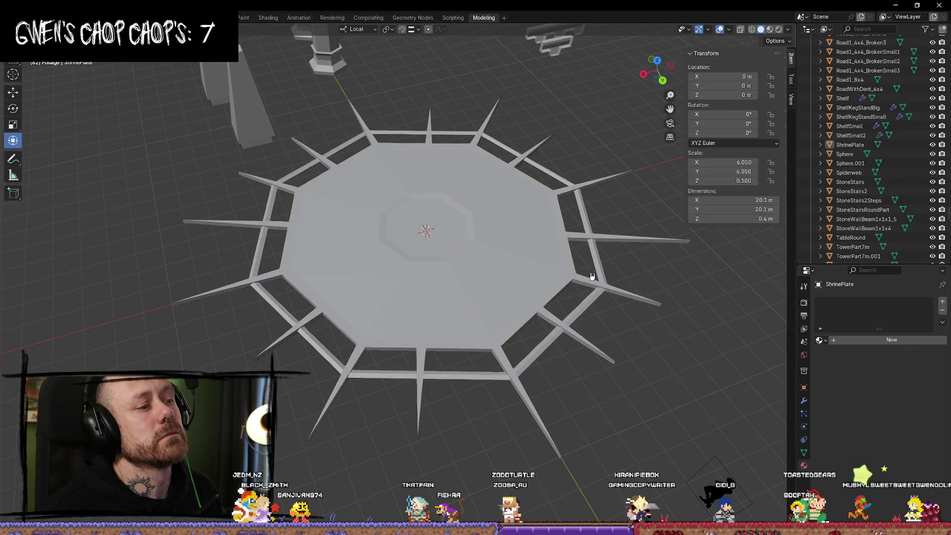
key(Tab)
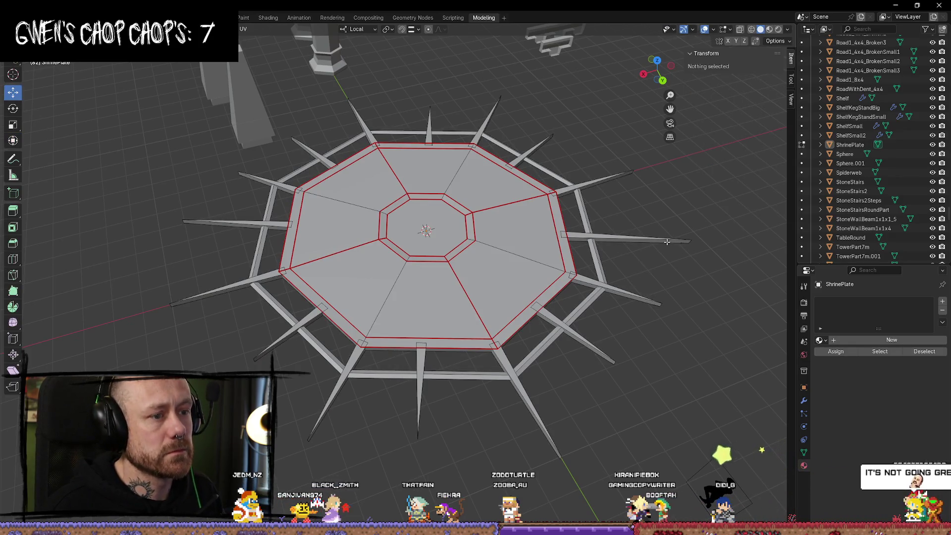
mouse_move(613, 337)
middle_down()
mouse_move(447, 261)
mouse_move(183, 240)
mouse_move(266, 212)
mouse_move(396, 191)
mouse_move(191, 309)
middle_up()
Mark the outer frame ring as a seam and switch to wireframe shading
click(438, 250)
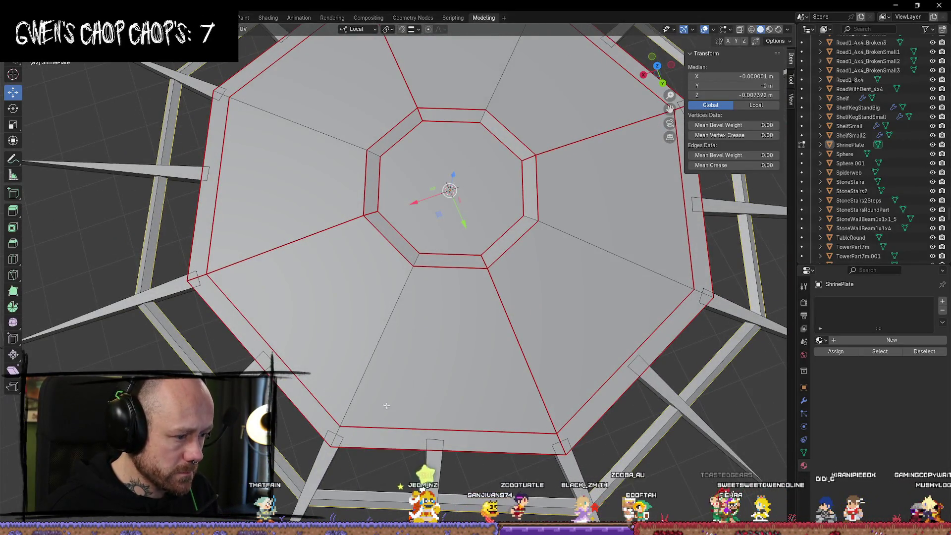
scroll(656, 384, down, 3)
key(ctrl+e)
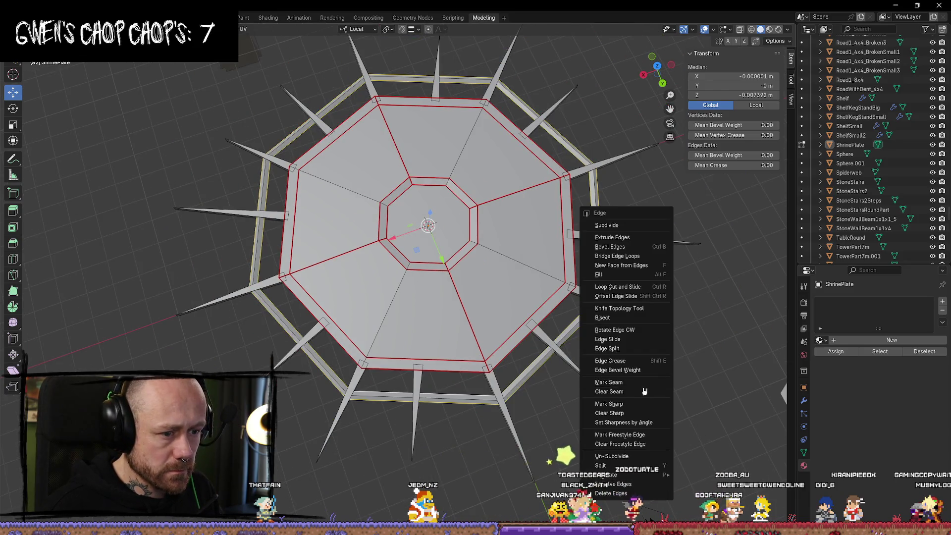
click(645, 385)
key(z)
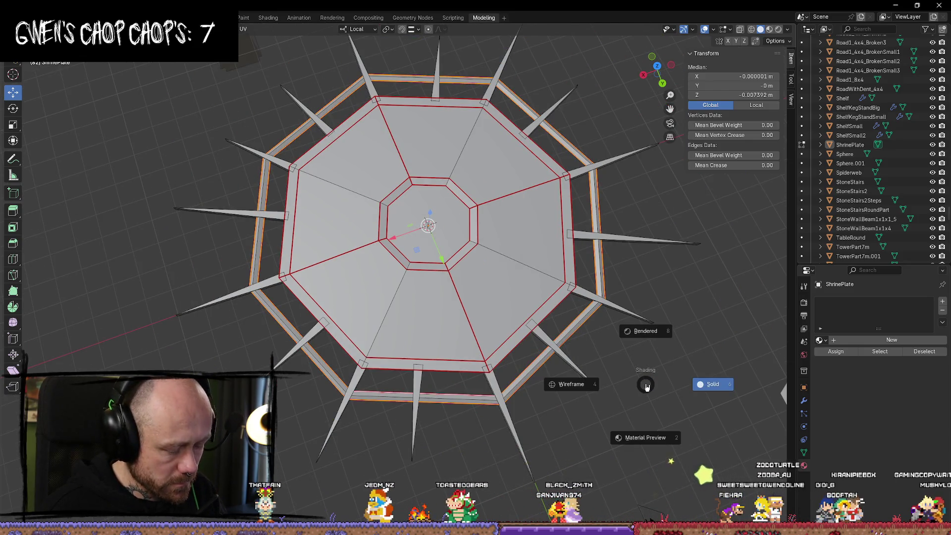
click(538, 384)
Orbit closely around the plate's octagon and corners to locate the stray geometry
click(612, 432)
middle_drag(612, 433, 585, 426)
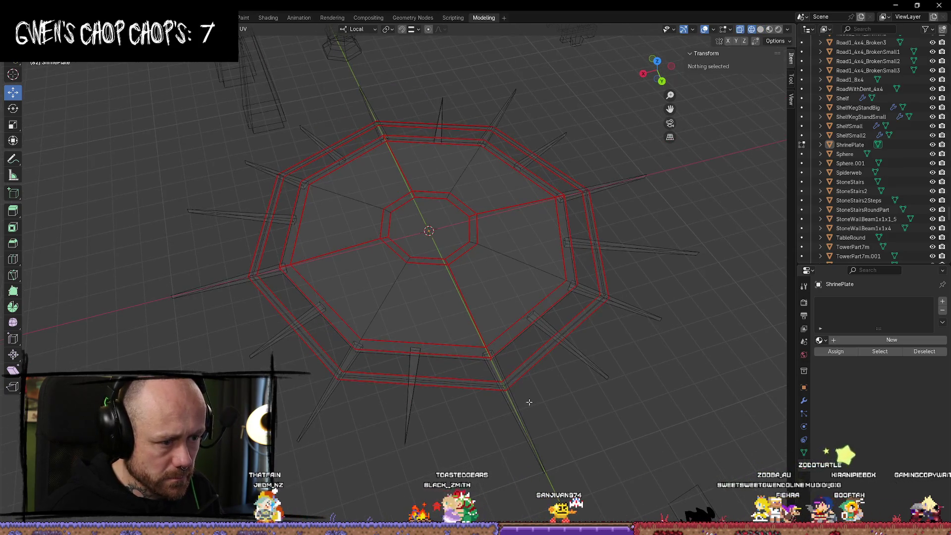
scroll(529, 402, up, 3)
click(281, 472)
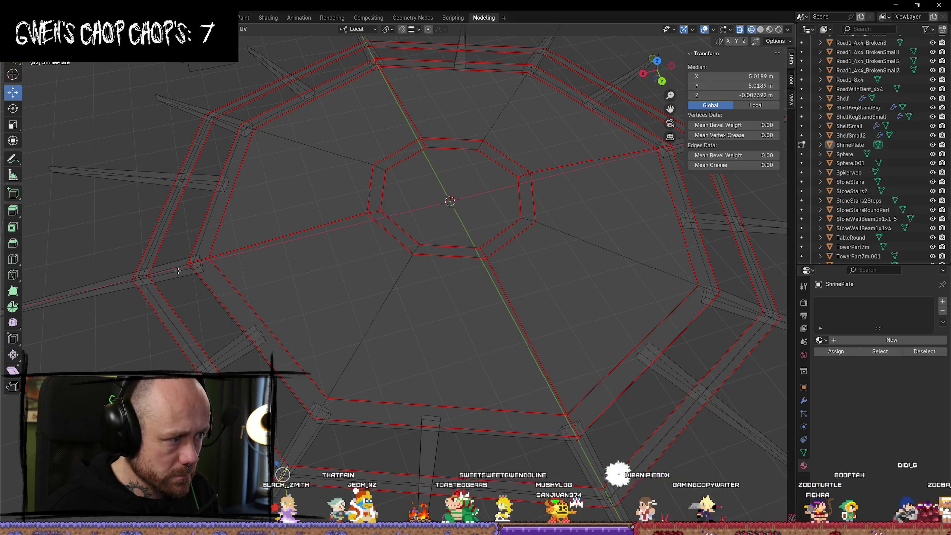
scroll(279, 276, down, 3)
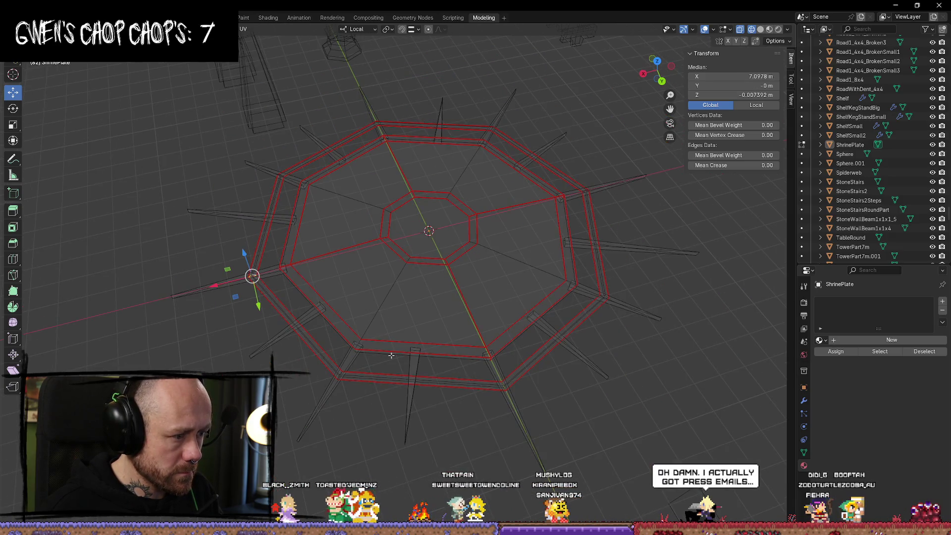
scroll(392, 355, up, 3)
middle_drag(391, 355, 647, 404)
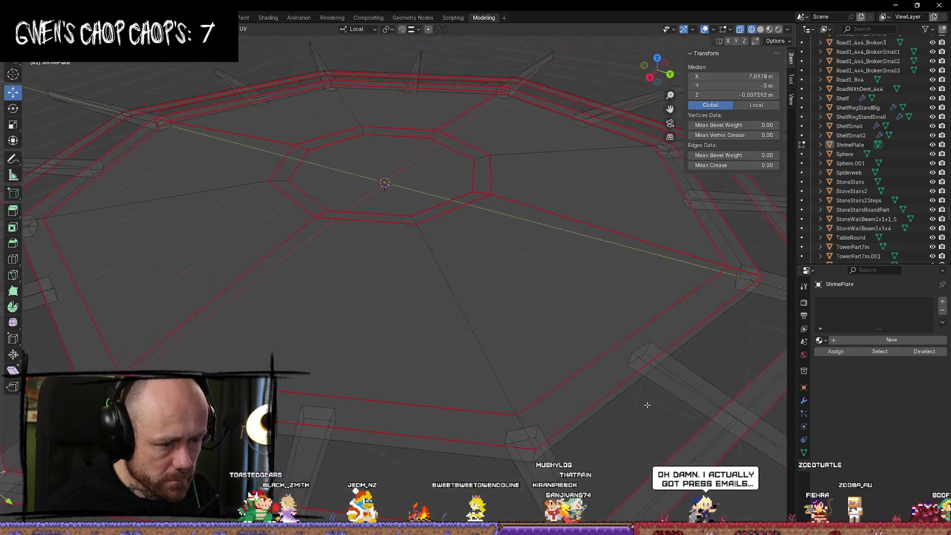
scroll(535, 325, up, 3)
mouse_move(493, 231)
middle_down()
mouse_move(407, 106)
mouse_move(396, 114)
mouse_move(418, 330)
middle_up()
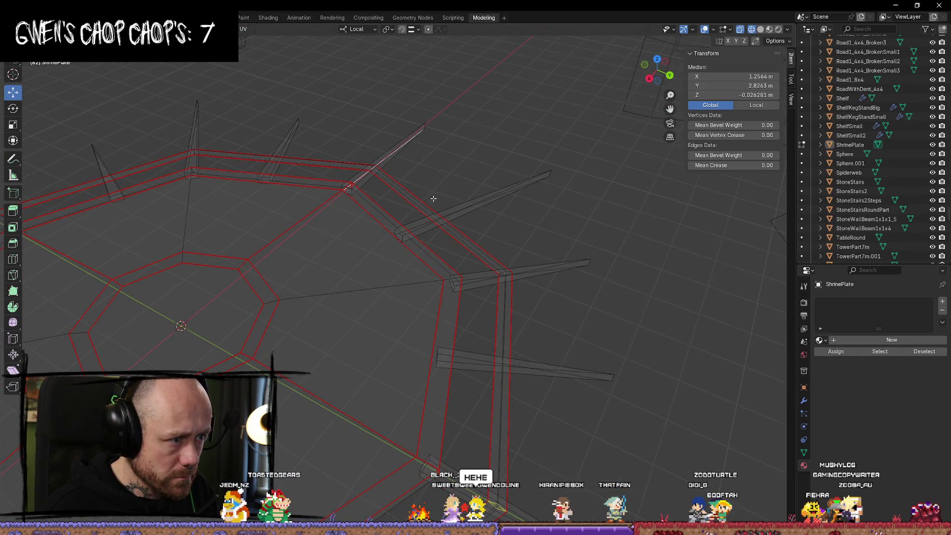
mouse_move(479, 199)
middle_down()
mouse_move(428, 166)
mouse_move(410, 233)
mouse_move(459, 218)
mouse_move(333, 163)
mouse_move(356, 191)
mouse_move(349, 198)
middle_up()
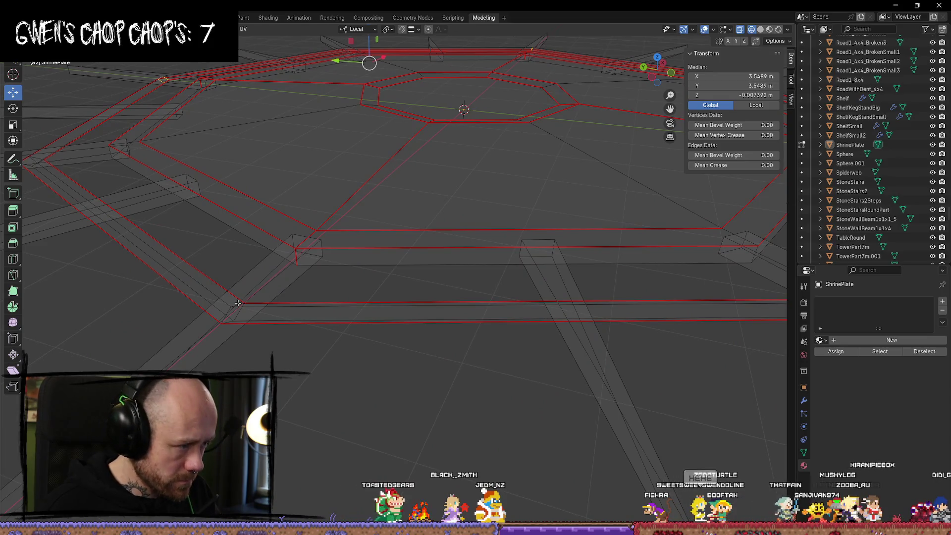
scroll(532, 252, down, 5)
mouse_move(534, 268)
middle_down()
mouse_move(481, 258)
mouse_move(484, 277)
middle_up()
scroll(533, 361, up, 5)
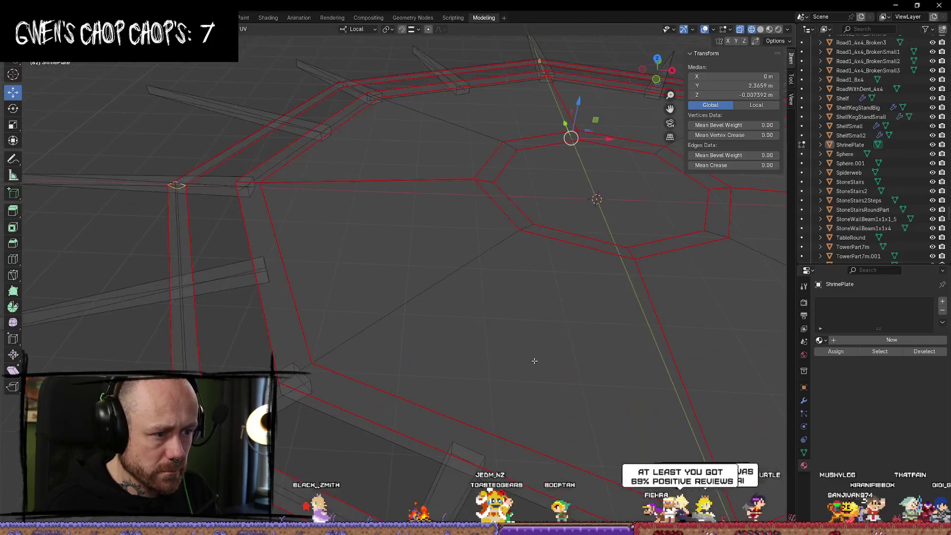
scroll(408, 206, up, 3)
mouse_move(409, 206)
middle_down()
mouse_move(458, 265)
mouse_move(586, 272)
mouse_move(460, 253)
middle_up()
Delete the stray geometry at the plate's corner and return to Object Mode
click(466, 224)
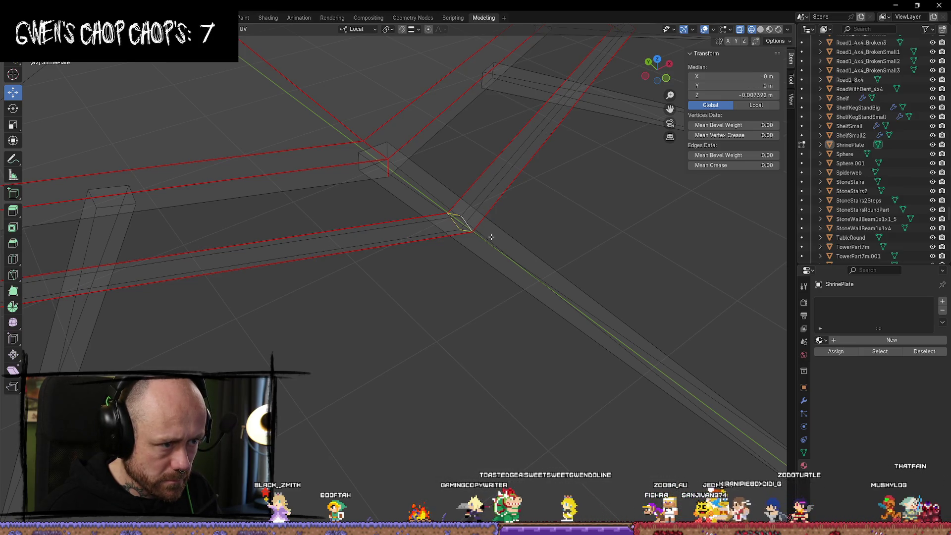
right_click(465, 222)
click(468, 222)
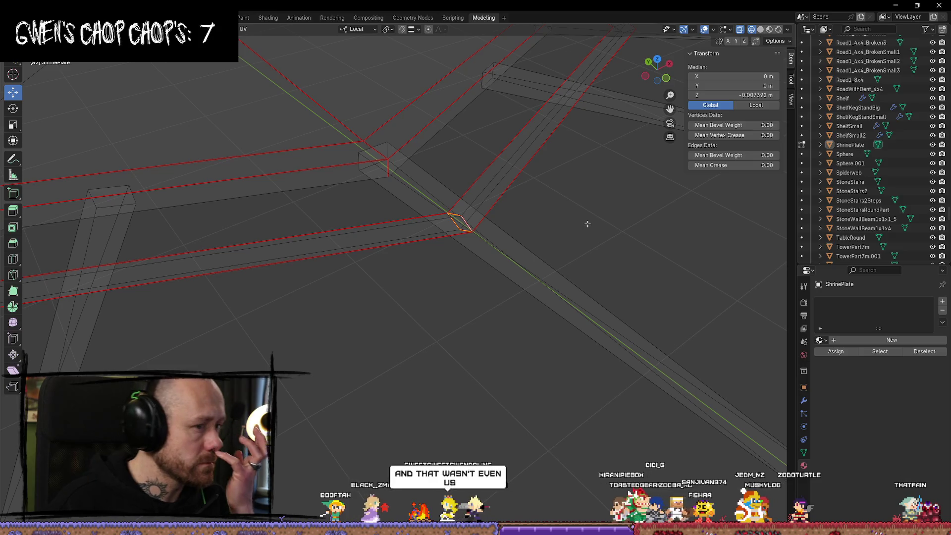
scroll(587, 223, down, 5)
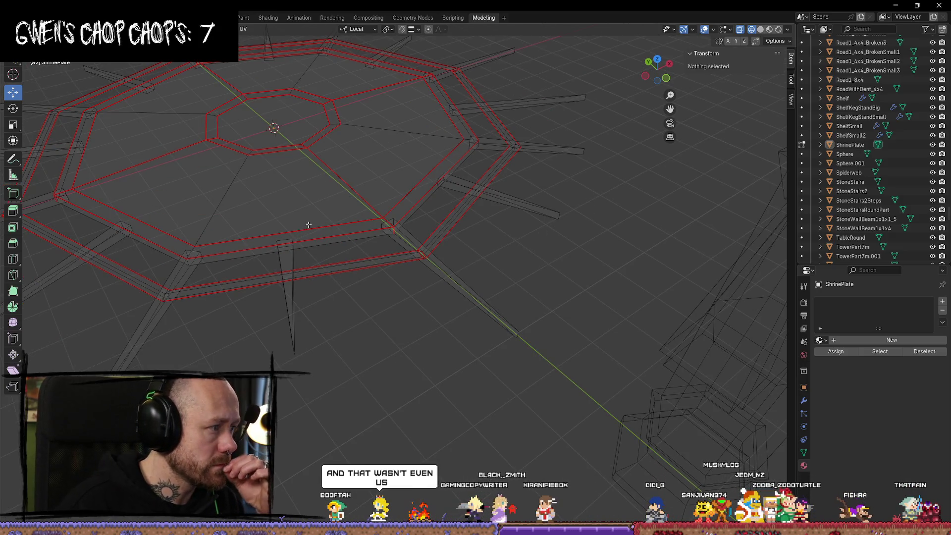
mouse_move(308, 226)
middle_down()
mouse_move(288, 248)
mouse_move(367, 248)
mouse_move(397, 231)
middle_up()
key(Tab)
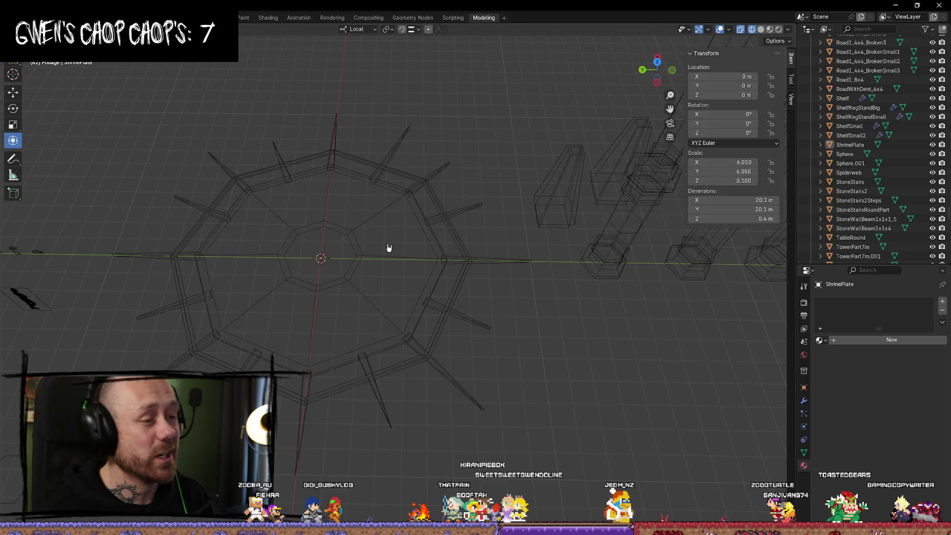
Reselect the ShrinePlate, re-enter Edit Mode and clear the selection from a top-down view
mouse_move(379, 256)
middle_down()
mouse_move(440, 310)
mouse_move(454, 356)
mouse_move(465, 342)
mouse_move(472, 350)
mouse_move(465, 342)
mouse_move(503, 302)
mouse_move(497, 314)
mouse_move(465, 323)
mouse_move(569, 322)
middle_up()
click(471, 350)
key(Tab)
scroll(405, 314, up, 5)
scroll(430, 277, down, 6)
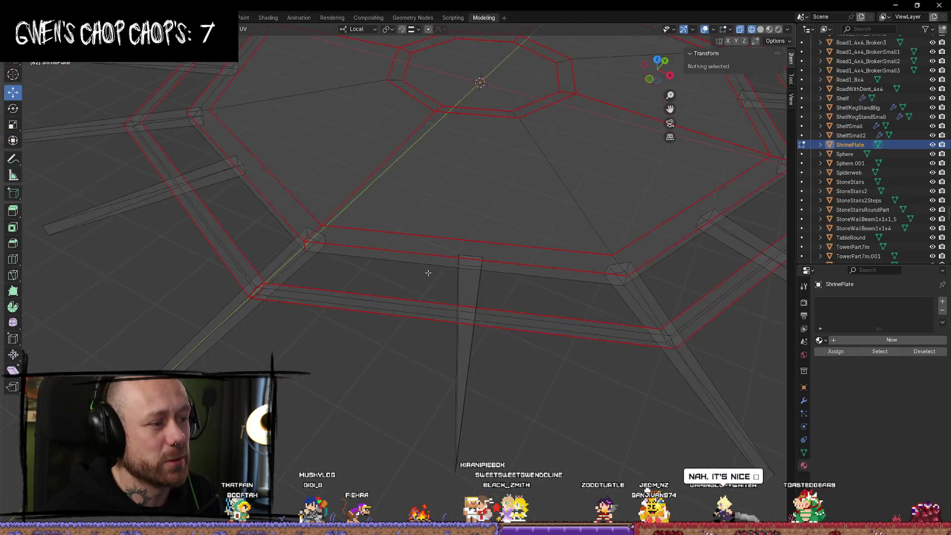
mouse_move(435, 272)
middle_down()
mouse_move(366, 218)
mouse_move(327, 232)
mouse_move(317, 250)
mouse_move(373, 263)
mouse_move(385, 251)
middle_up()
mouse_move(500, 213)
middle_down()
mouse_move(547, 296)
mouse_move(497, 319)
mouse_move(496, 333)
mouse_move(510, 282)
mouse_move(462, 263)
mouse_move(435, 274)
mouse_move(418, 265)
mouse_move(409, 302)
mouse_move(432, 296)
middle_up()
scroll(466, 277, down, 5)
scroll(471, 291, up, 4)
key(a)
key(alt+a)
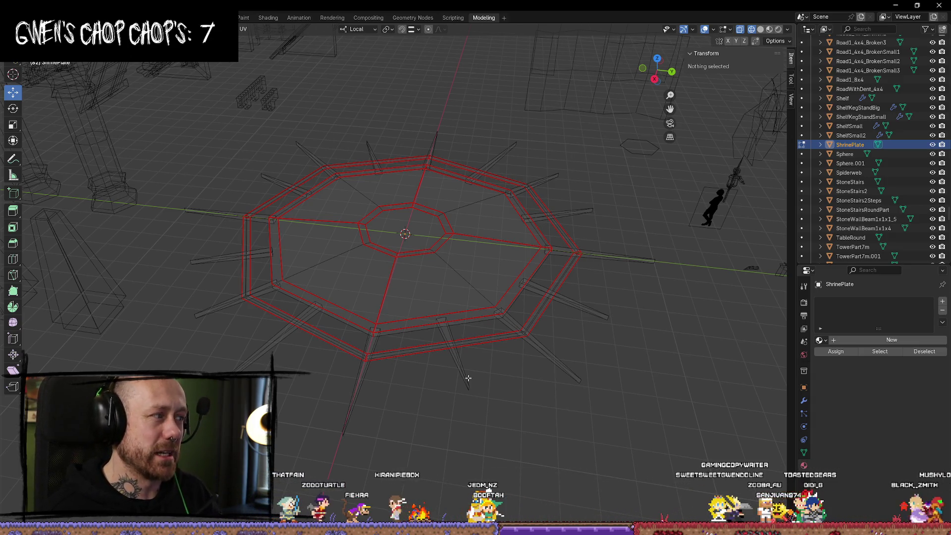
middle_drag(471, 385, 479, 414)
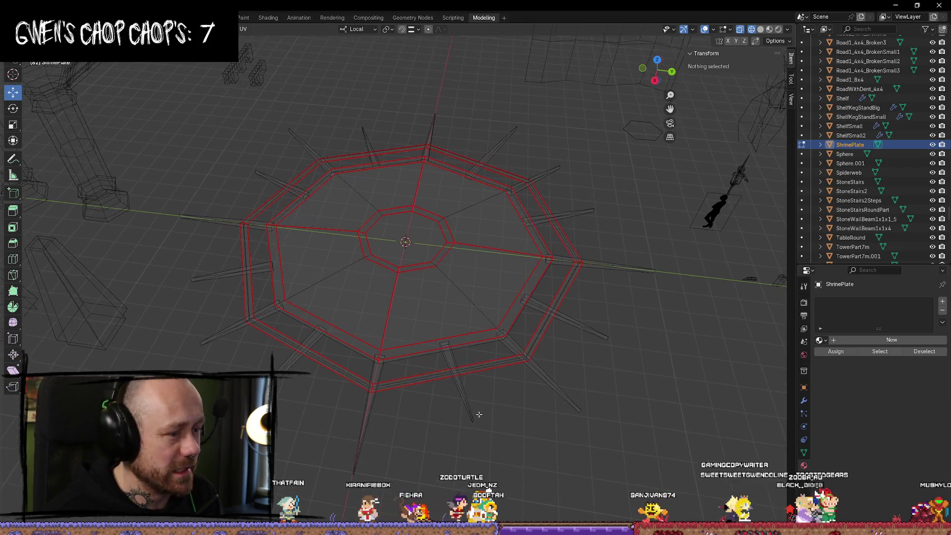
Pick the spikes around the ShrinePlate rim one by one using L linked selection
key(l)
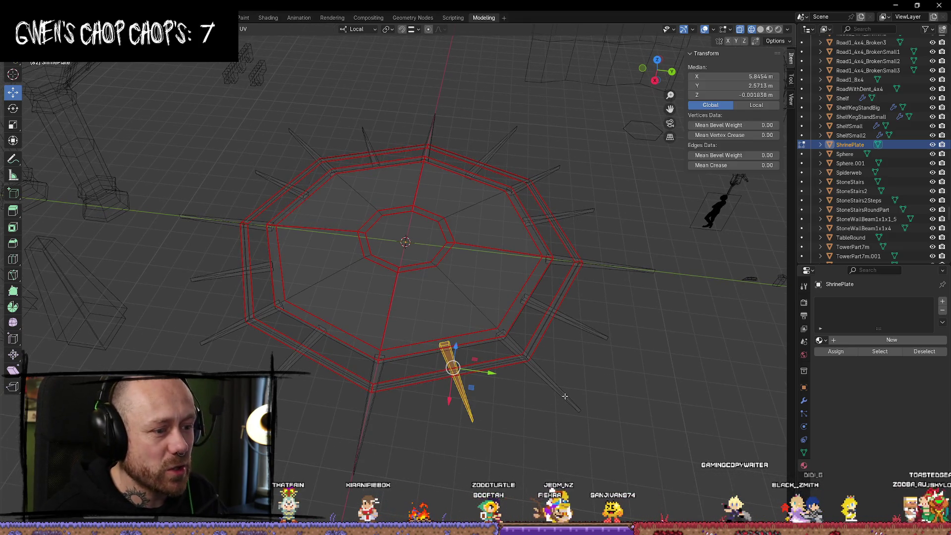
key(l)
key(l)
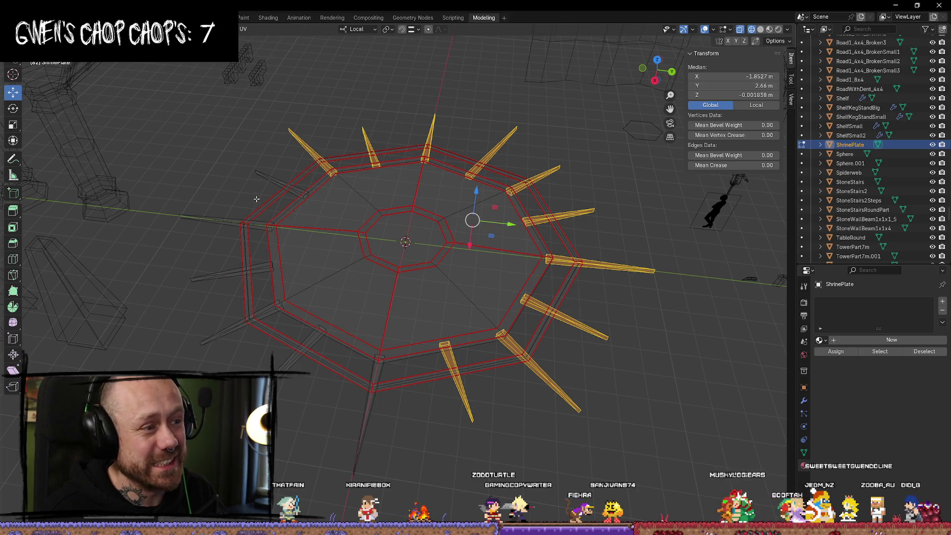
key(l)
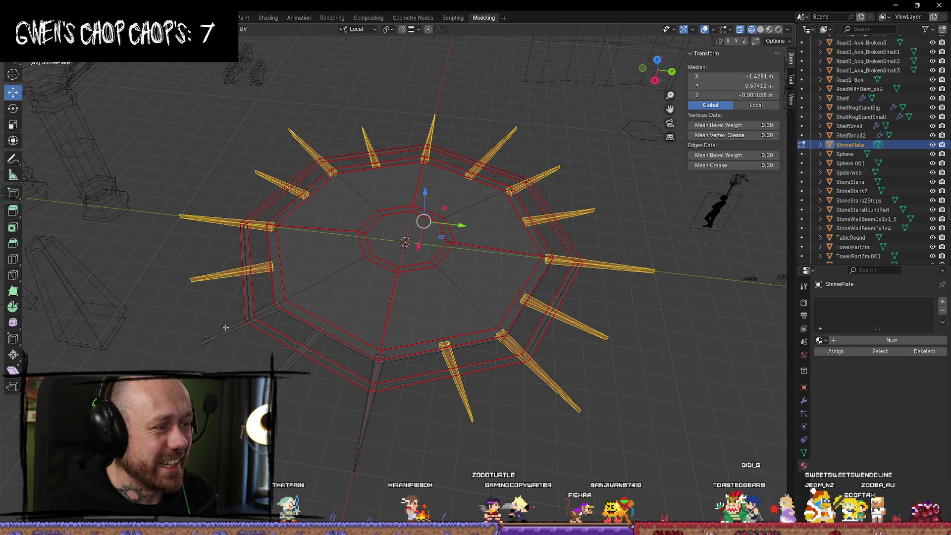
key(l)
key(l)
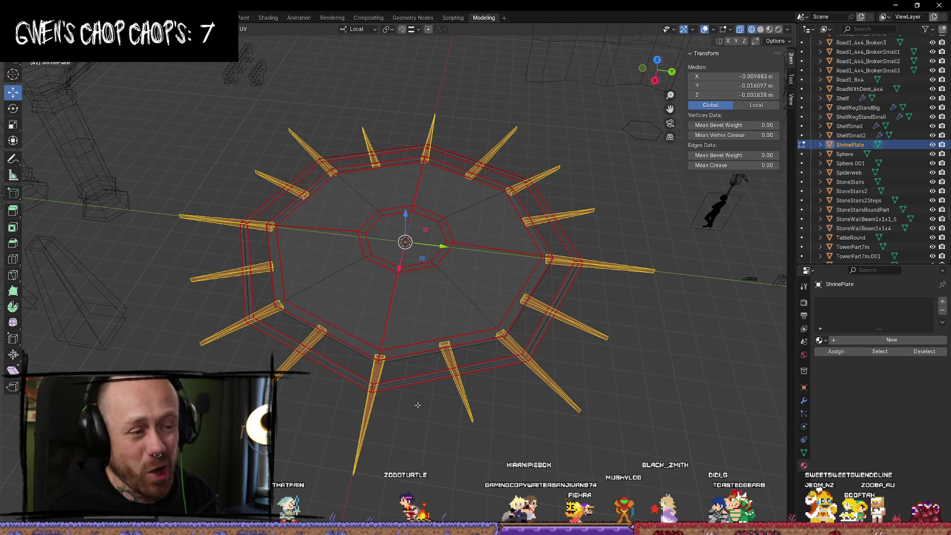
middle_drag(418, 405, 541, 412)
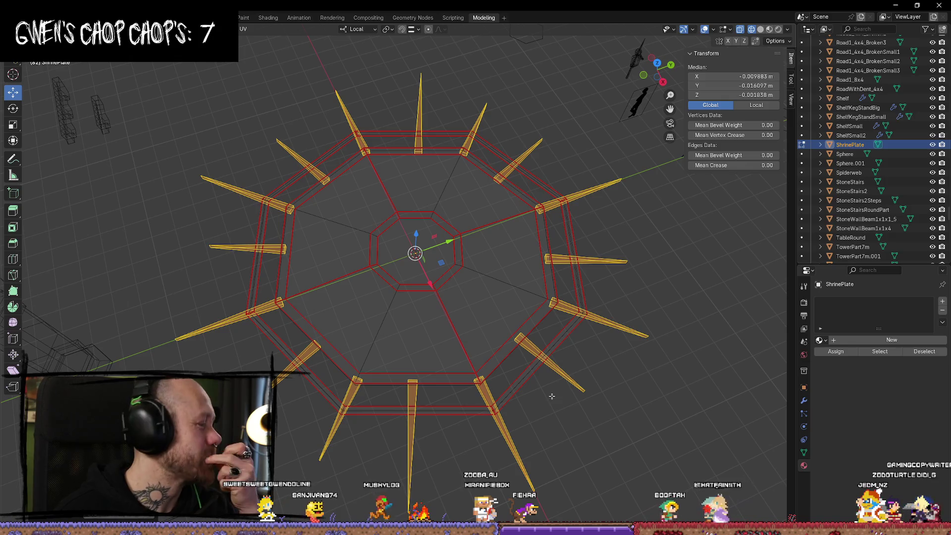
mouse_move(605, 373)
middle_down()
mouse_move(539, 236)
mouse_move(562, 262)
middle_up()
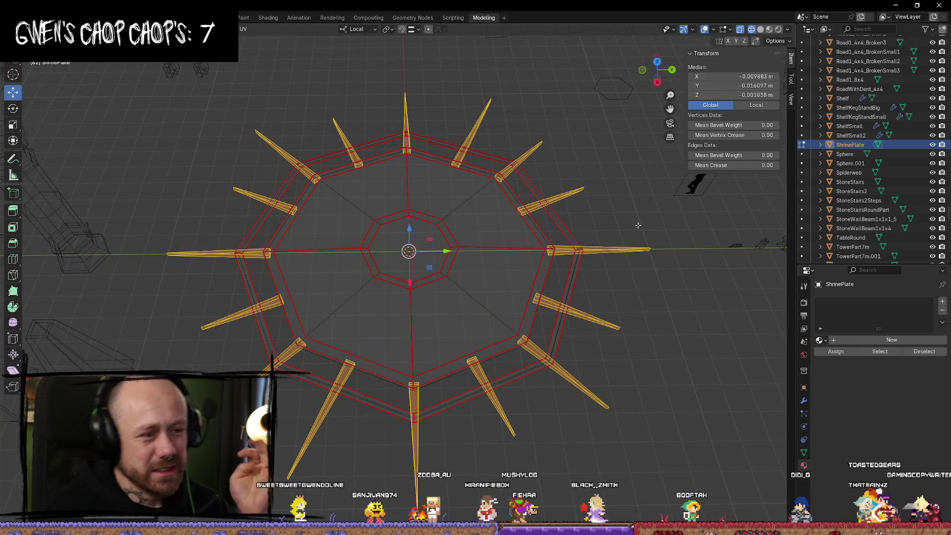
key(ctrl+e)
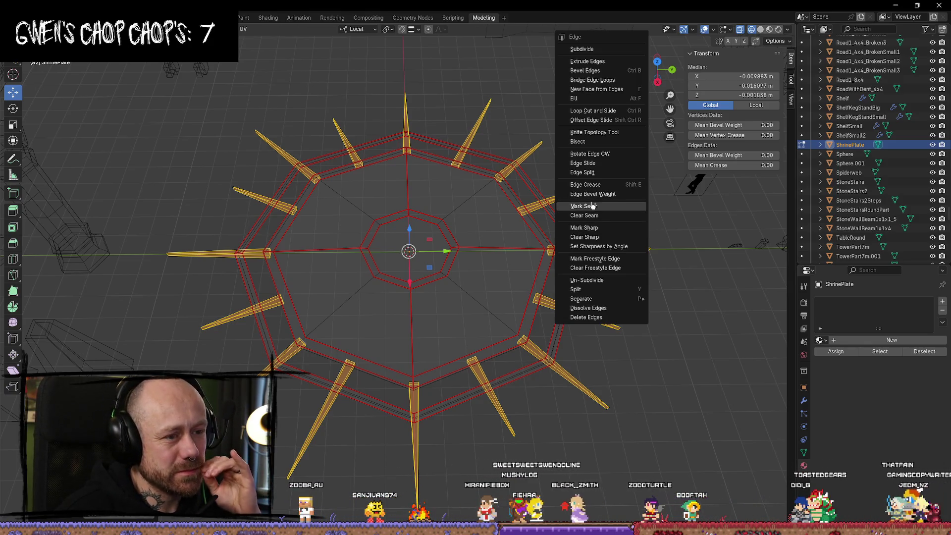
Mark the selected spikes' edges as UV seams
click(597, 208)
click(584, 193)
scroll(585, 198, down, 3)
mouse_move(584, 208)
middle_down()
mouse_move(573, 260)
mouse_move(486, 203)
mouse_move(478, 223)
mouse_move(469, 218)
mouse_move(450, 378)
mouse_move(447, 348)
middle_up()
scroll(574, 261, up, 3)
Select the plate's faces and mark their boundary as UV seams
alt+click(465, 353)
click(455, 359)
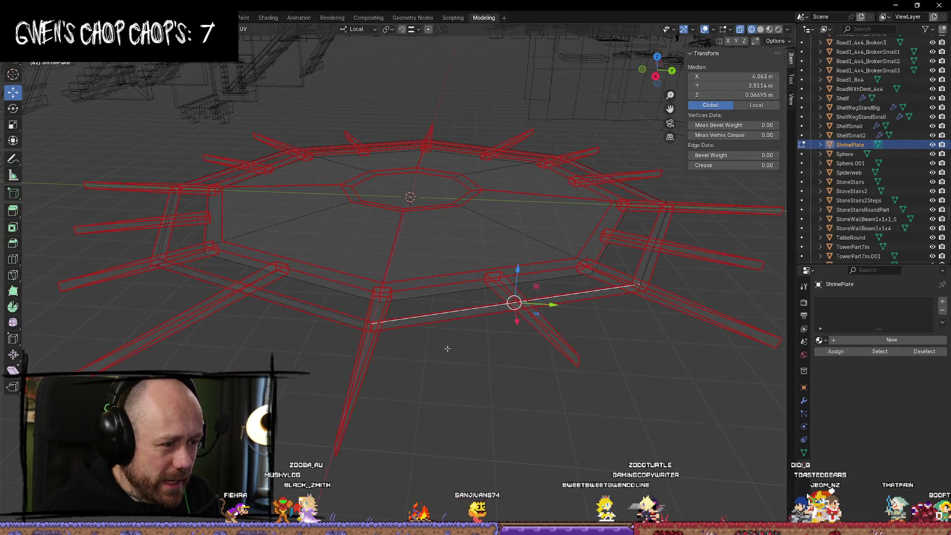
alt+click(425, 296)
mouse_move(425, 296)
middle_down()
mouse_move(501, 365)
mouse_move(507, 203)
middle_up()
key(ctrl+e)
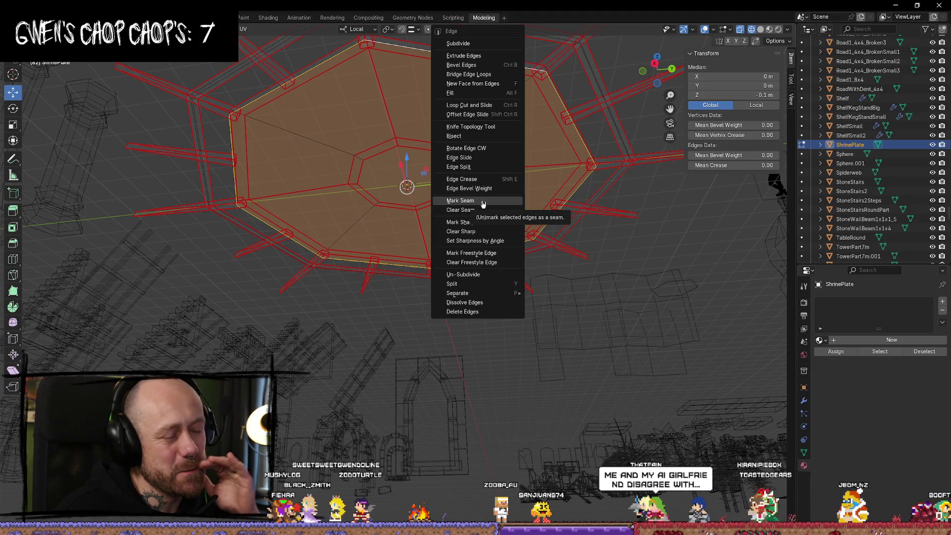
click(482, 201)
click(467, 396)
Select the ShrinePlate and switch to the UV Editing workspace with the numbered checker grid
mouse_move(466, 371)
middle_down()
mouse_move(516, 381)
mouse_move(492, 378)
middle_up()
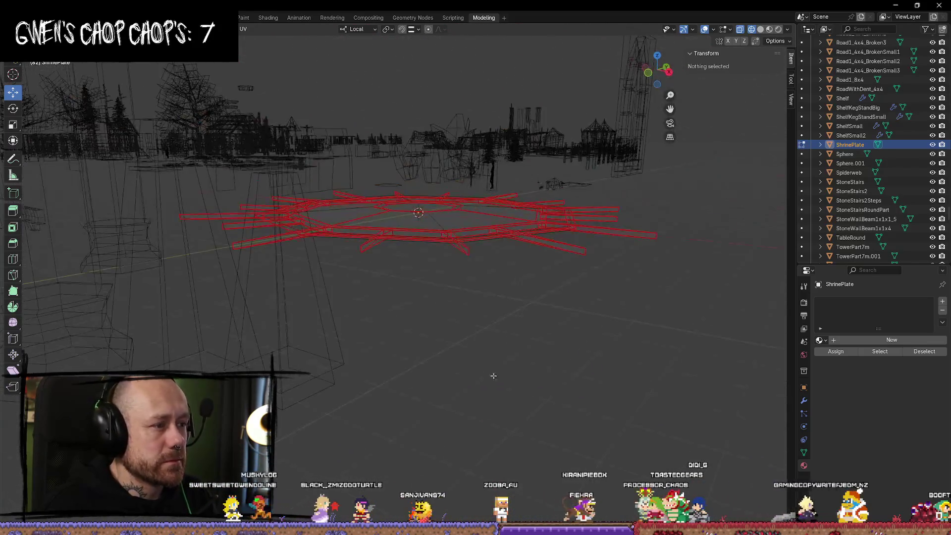
scroll(403, 323, up, 8)
scroll(412, 318, down, 8)
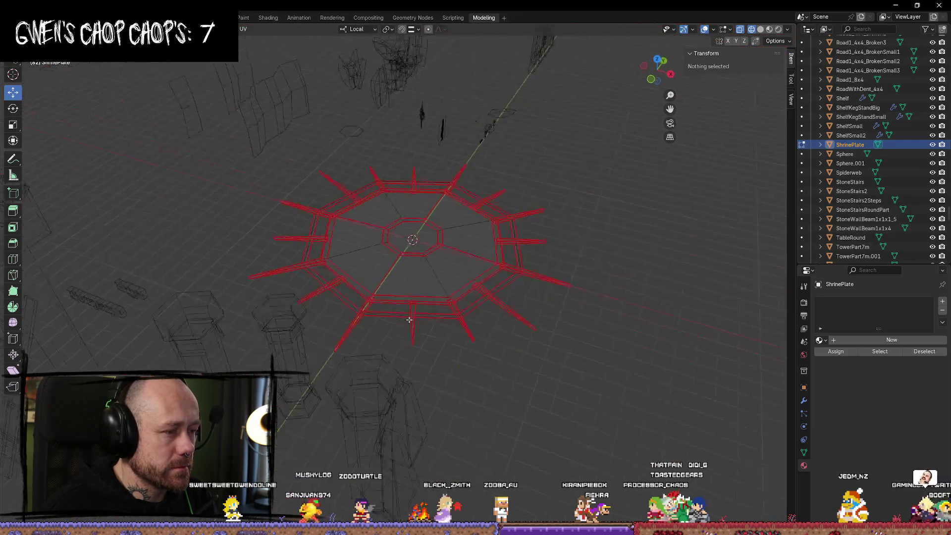
click(426, 316)
middle_drag(426, 317, 475, 333)
click(430, 314)
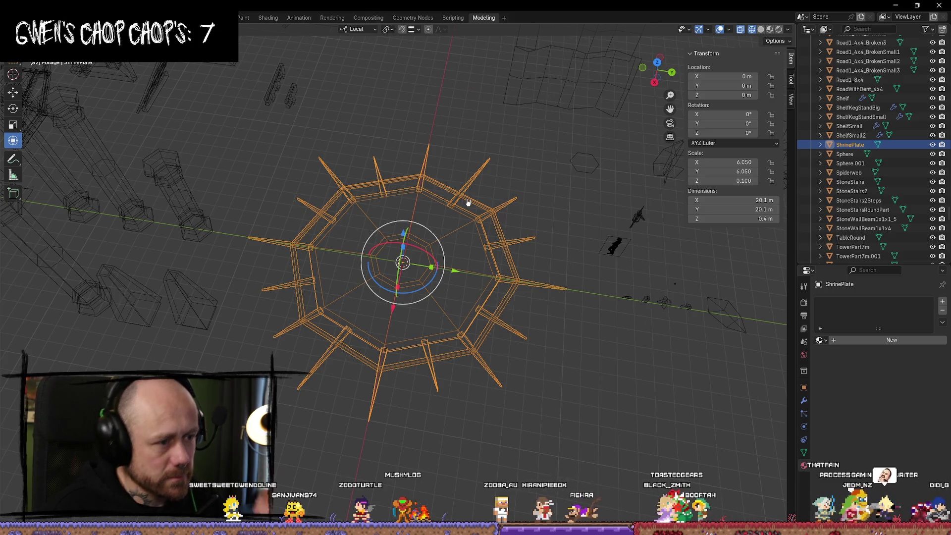
click(484, 222)
click(484, 237)
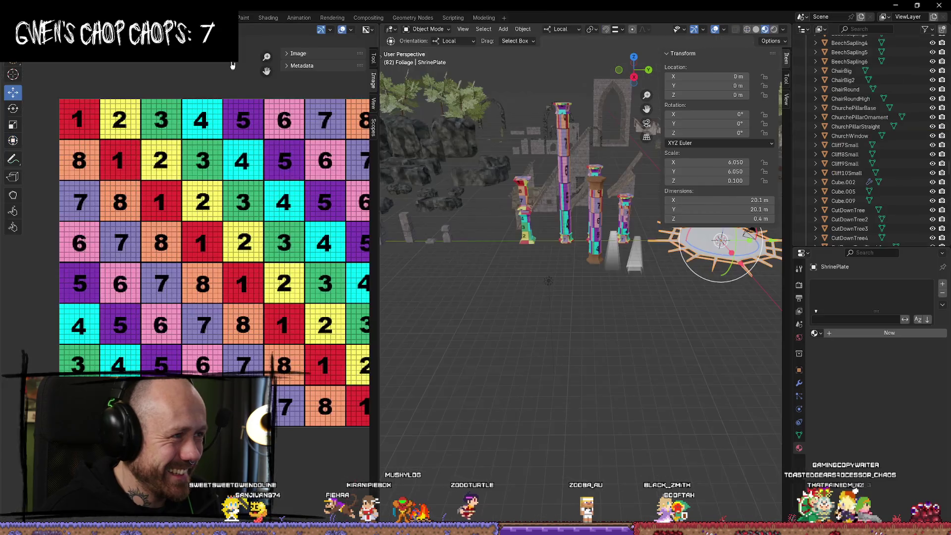
click(198, 17)
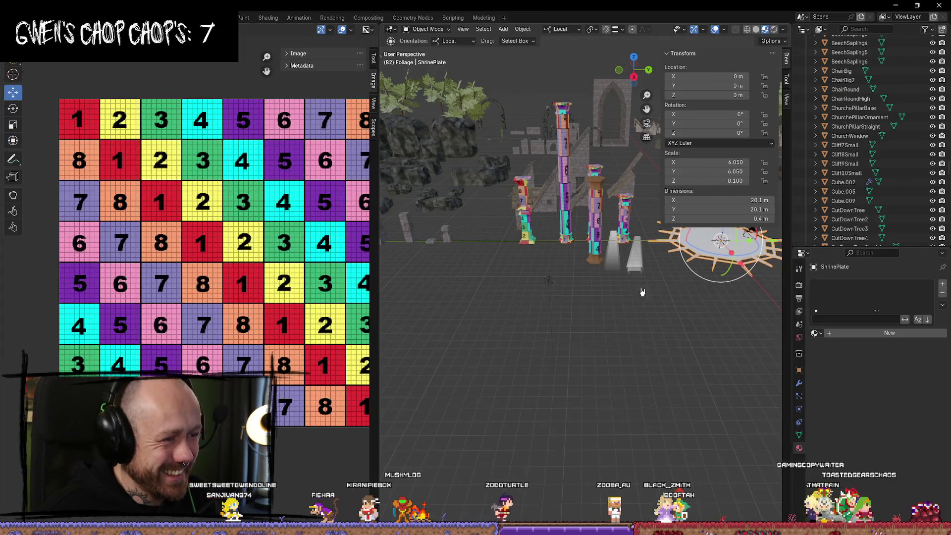
Select all faces of the ShrinePlate and unwrap them with the Angle Based method
key(KP_Decimal)
key(Tab)
key(a)
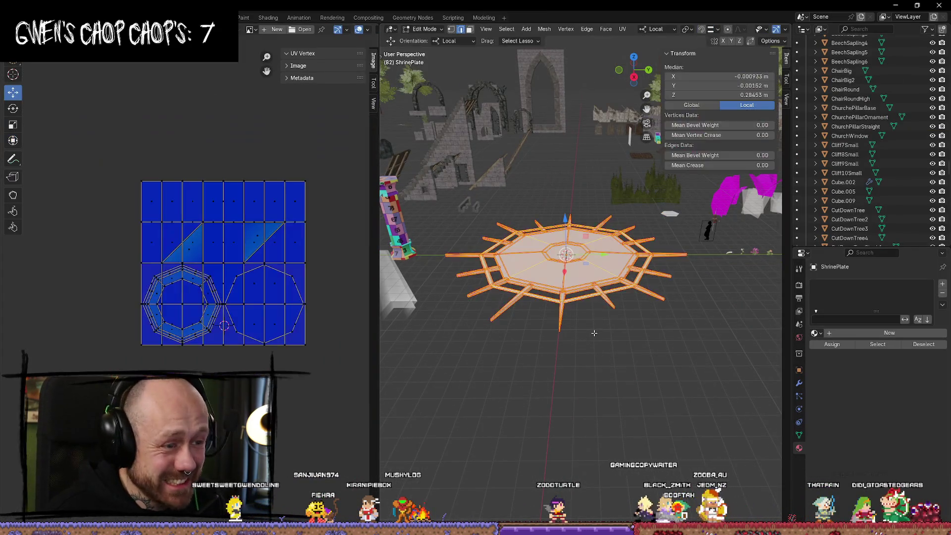
key(u)
mouse_move(580, 316)
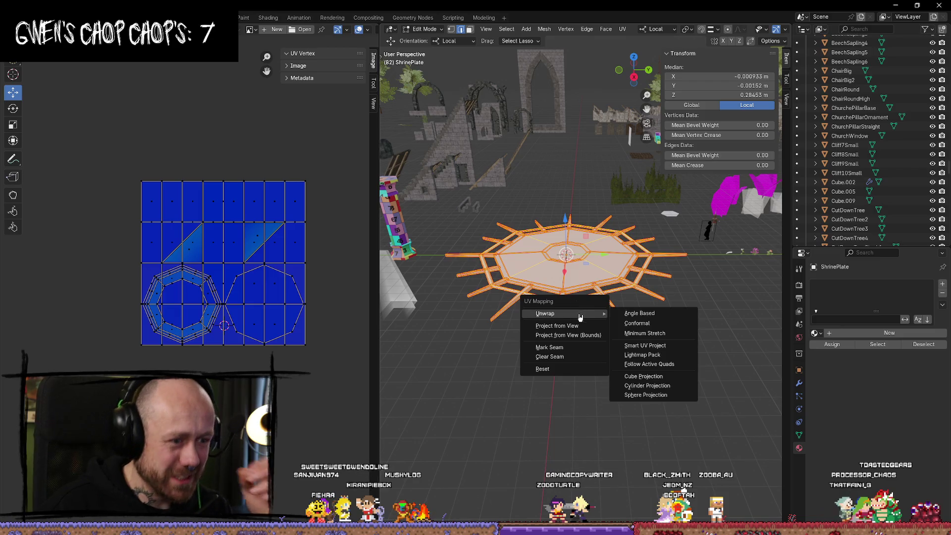
click(641, 313)
scroll(317, 252, up, 2)
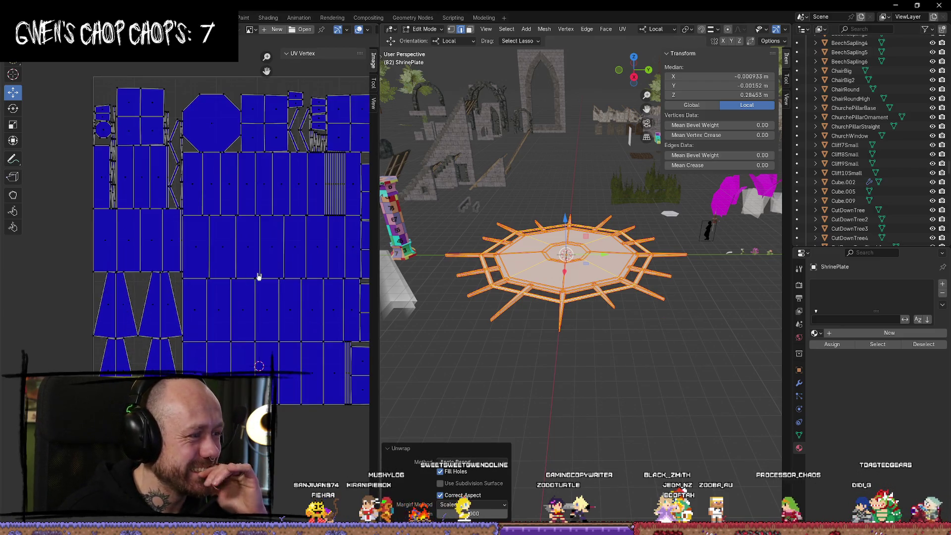
scroll(280, 218, up, 2)
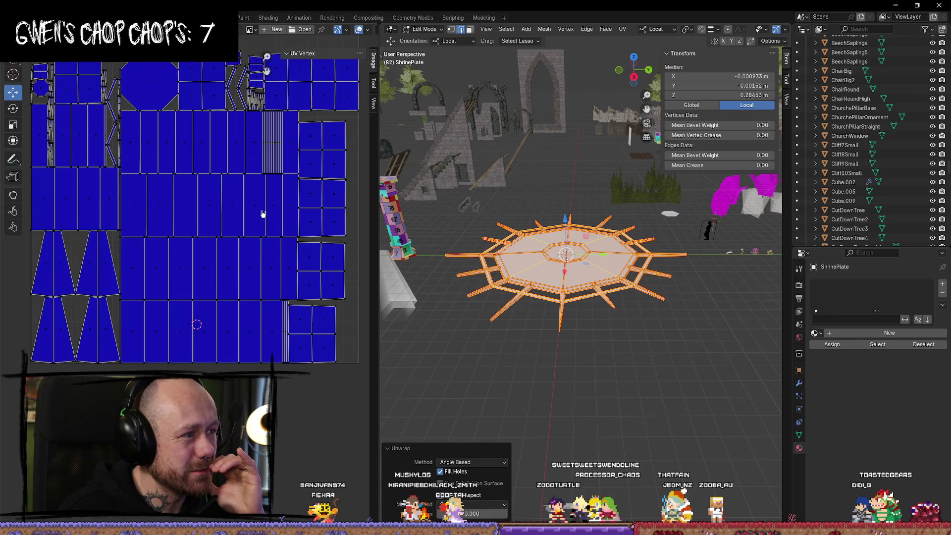
Return to Object Mode and reselect the ShrinePlate object
key(Tab)
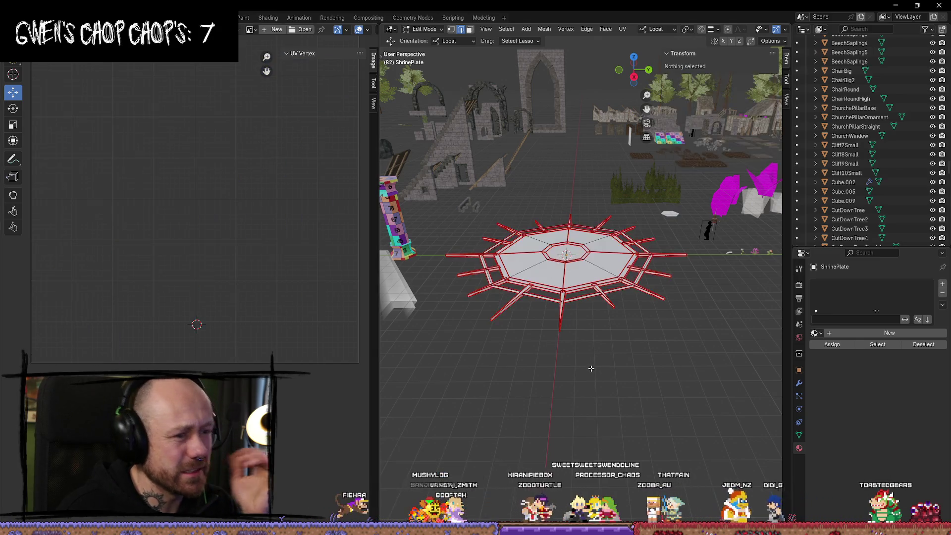
click(587, 302)
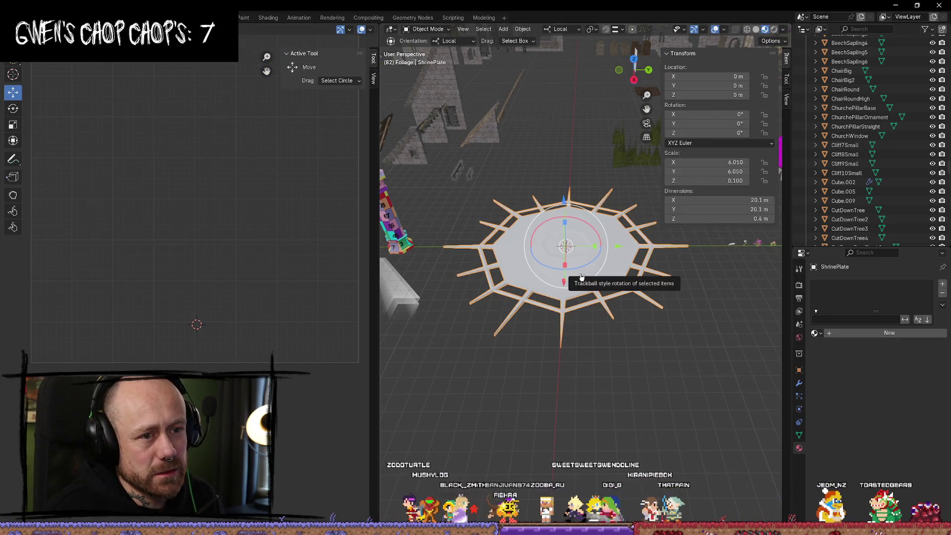
key(shift+a)
mouse_move(582, 276)
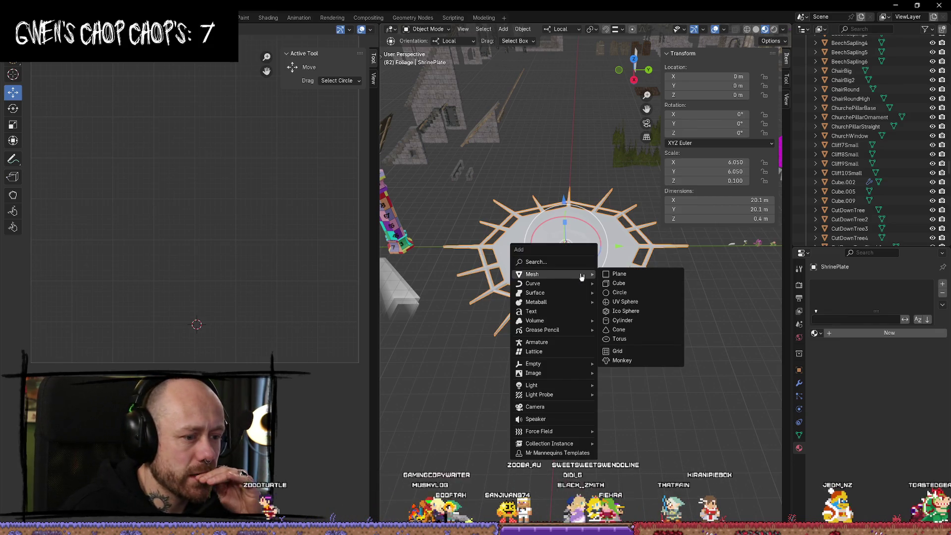
key(Escape)
key(alt+a)
click(620, 256)
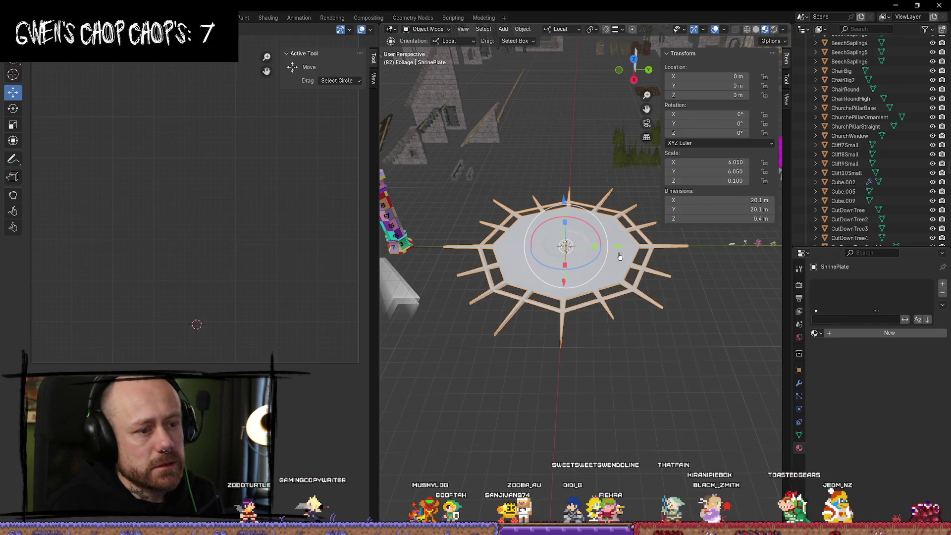
Apply the ShrinePlate's scale so it reads 1.000, keeping the plate selected
key(ctrl+a)
click(602, 272)
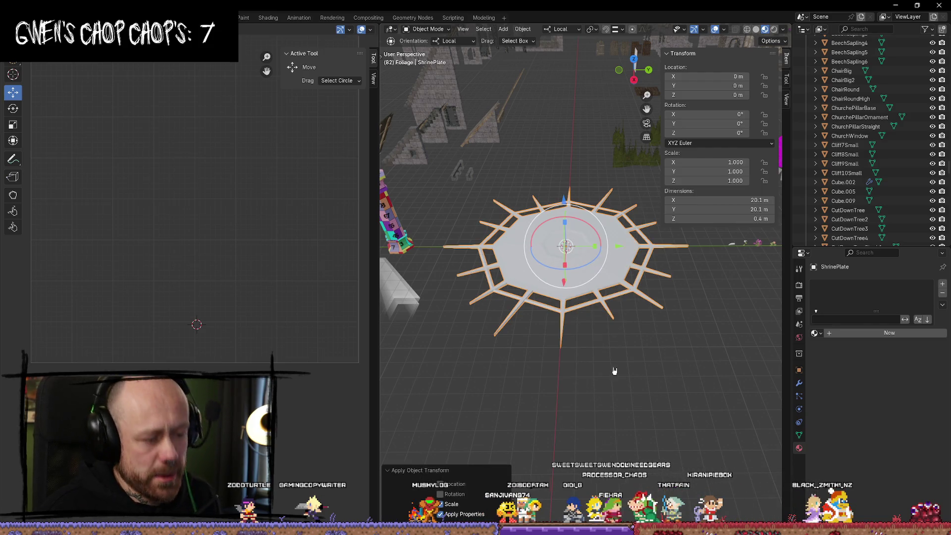
key(alt+a)
click(603, 291)
key(ctrl+a)
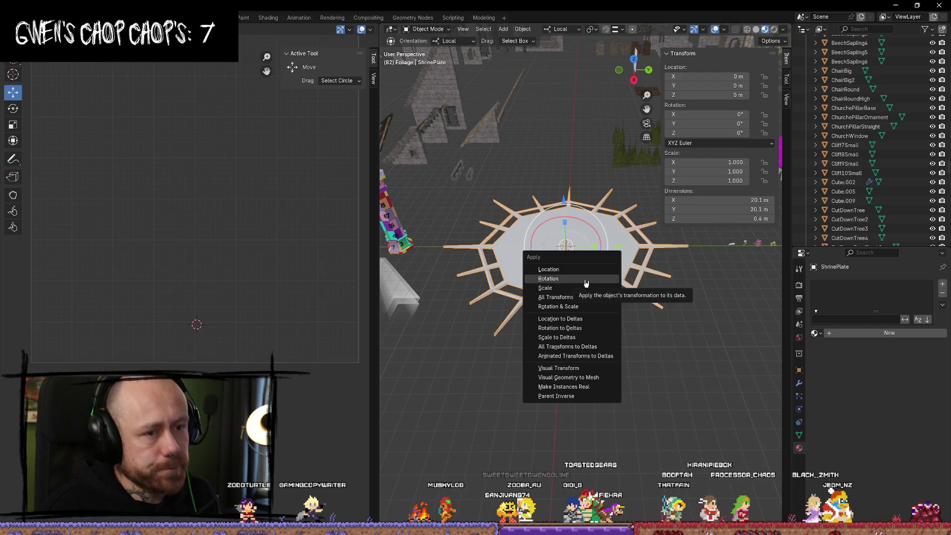
click(586, 280)
key(alt+a)
click(569, 276)
Re-unwrap the plate's UVs Angle Based into fresh octagon, rim and spike islands
key(Tab)
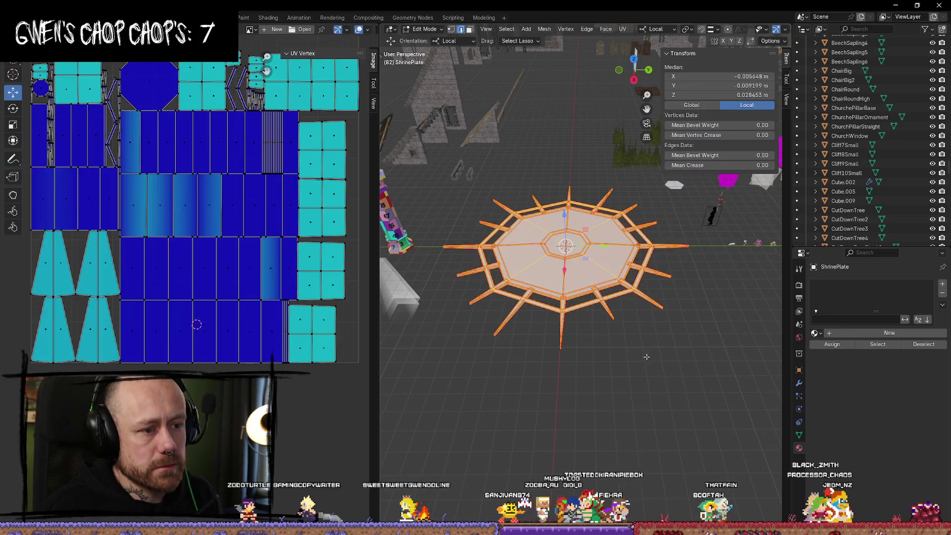
key(u)
mouse_move(619, 357)
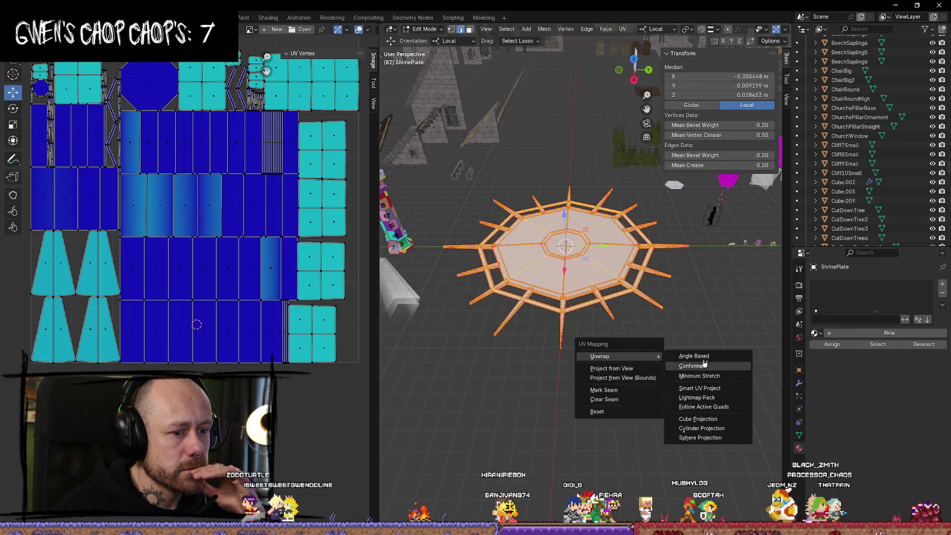
click(703, 366)
scroll(270, 198, down, 3)
scroll(270, 198, up, 3)
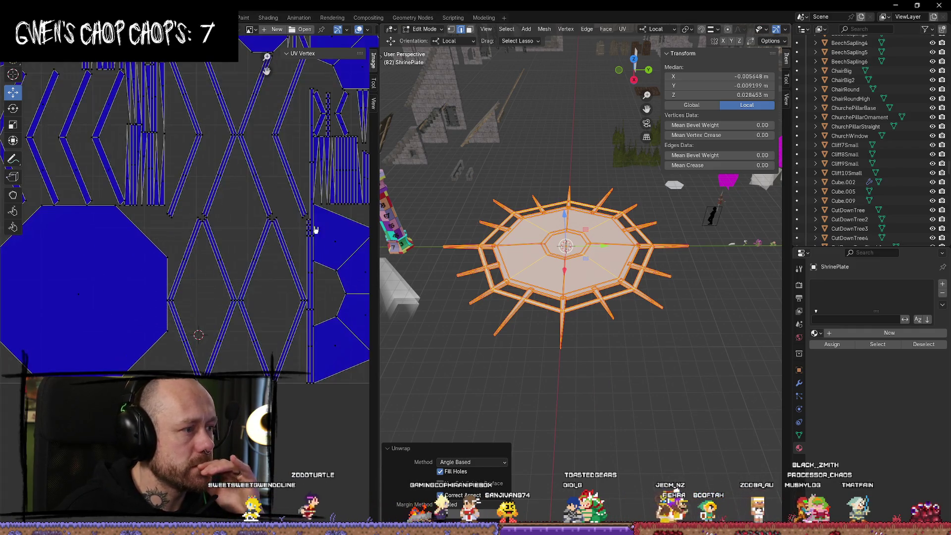
scroll(270, 198, down, 3)
scroll(270, 270, up, 4)
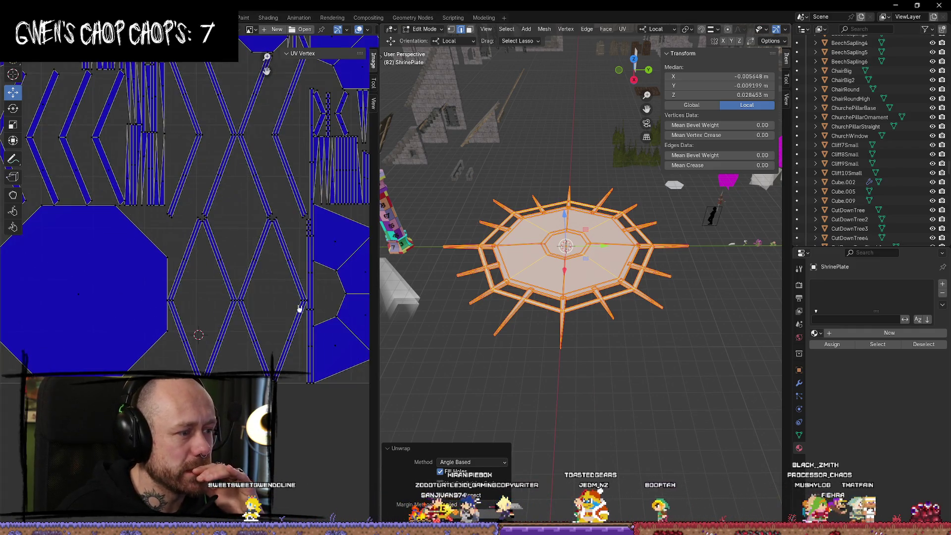
scroll(246, 301, down, 2)
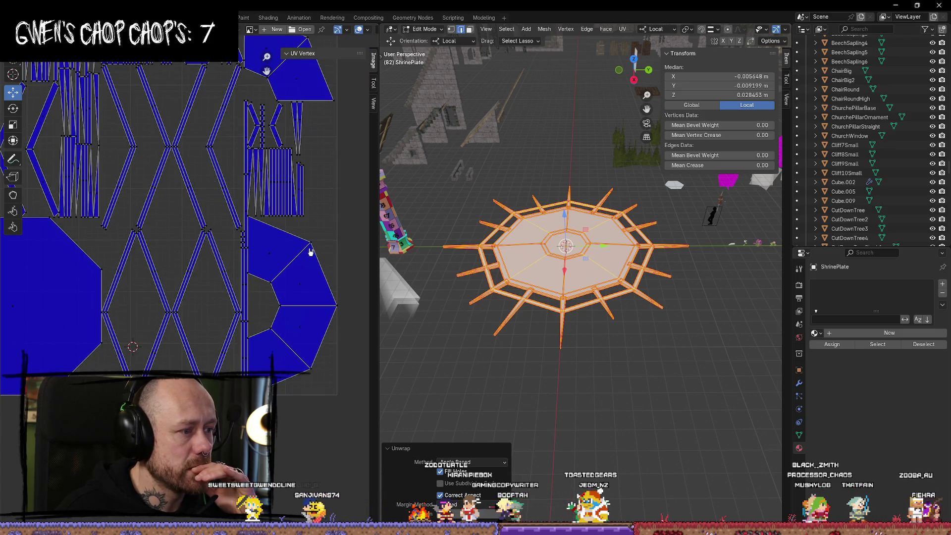
Nudge one rim segment face of the octagon UV island outside the UV square
click(271, 285)
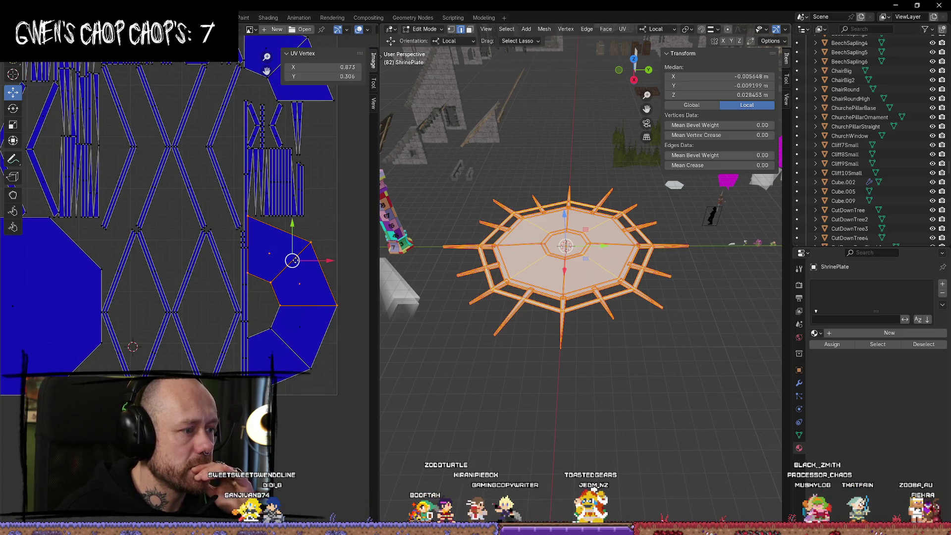
drag(293, 261, 297, 252)
scroll(297, 253, down, 5)
scroll(238, 246, up, 2)
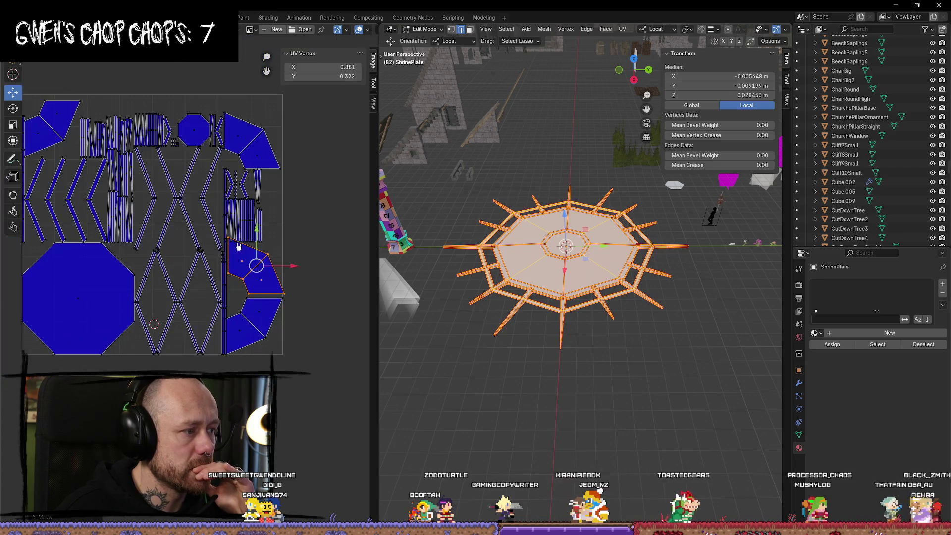
scroll(238, 246, up, 2)
middle_drag(202, 244, 344, 230)
scroll(256, 273, down, 1)
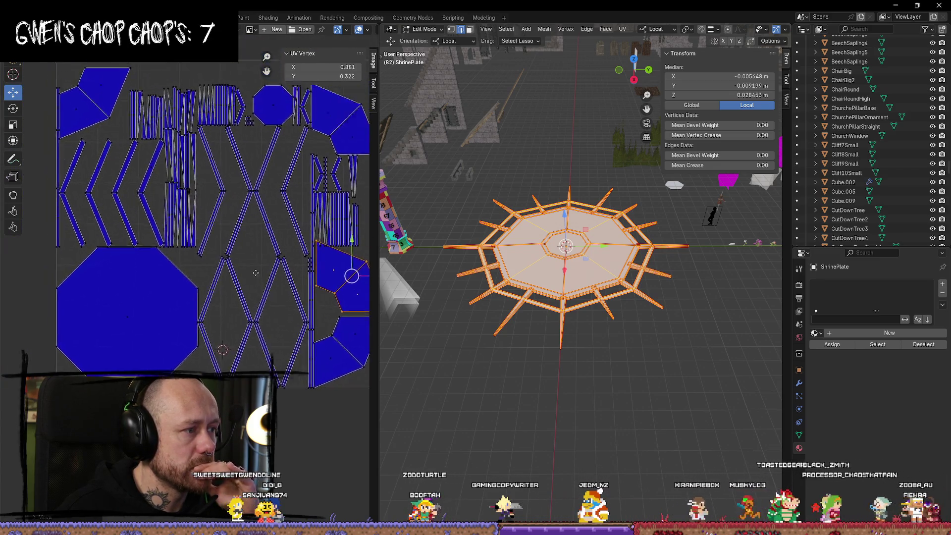
scroll(242, 270, up, 1)
scroll(232, 267, down, 1)
middle_drag(233, 267, 217, 263)
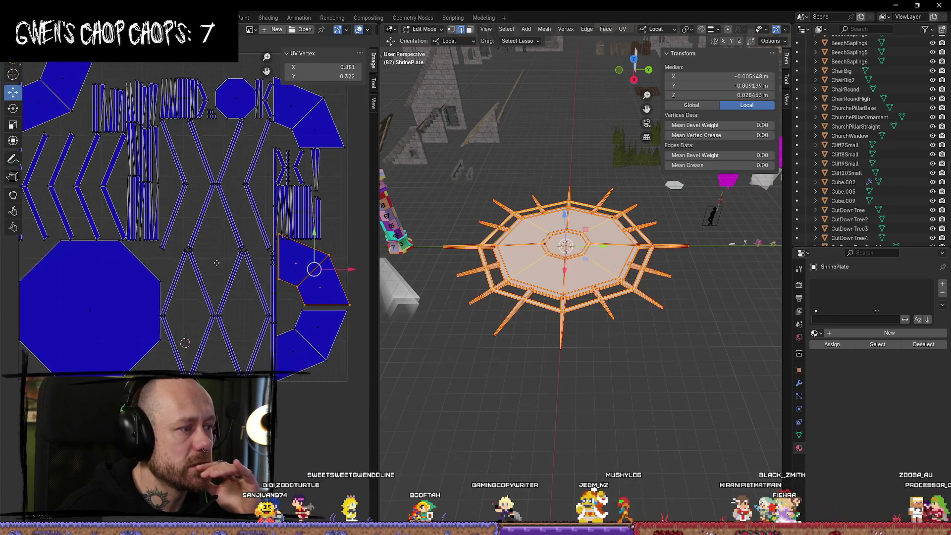
scroll(192, 284, down, 2)
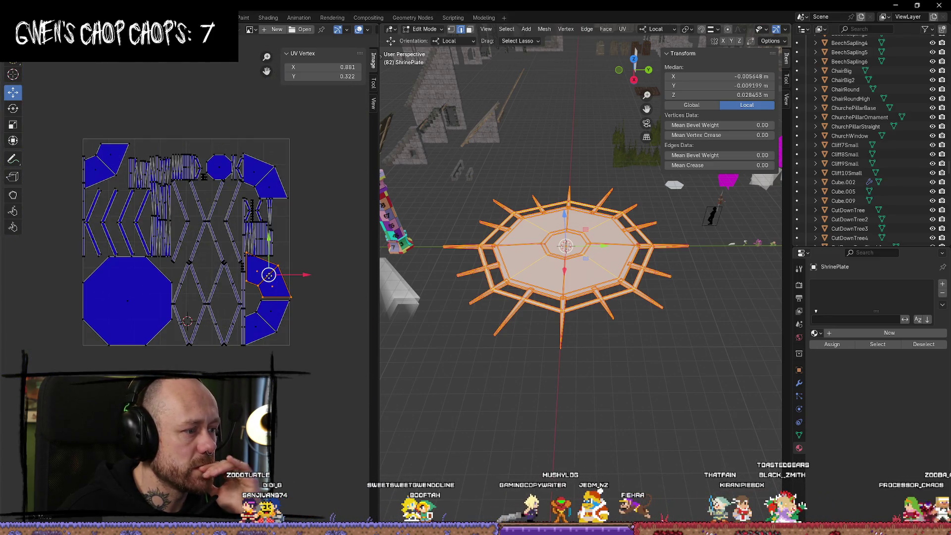
middle_drag(287, 265, 291, 229)
Drag four outer faces off the octagon UV island to sit beside the layout
drag(231, 266, 306, 213)
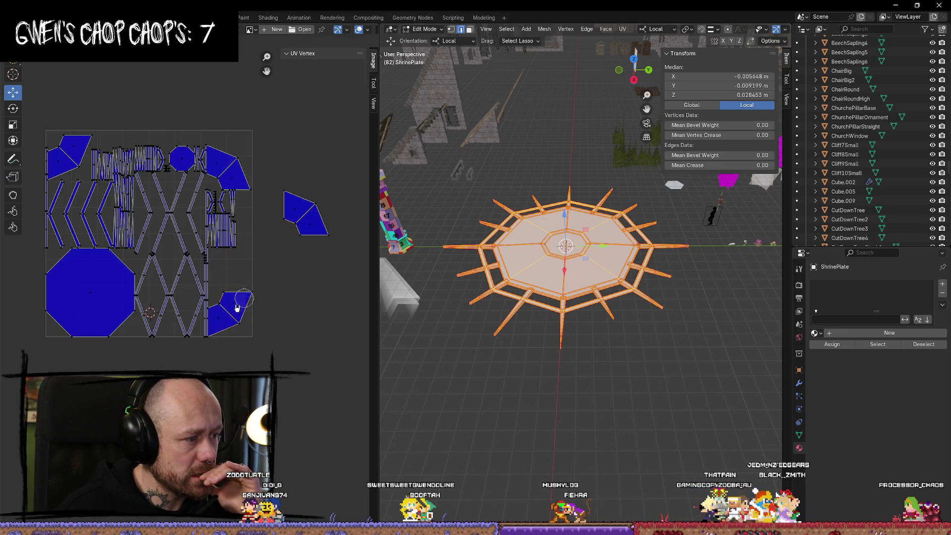
drag(218, 312, 298, 268)
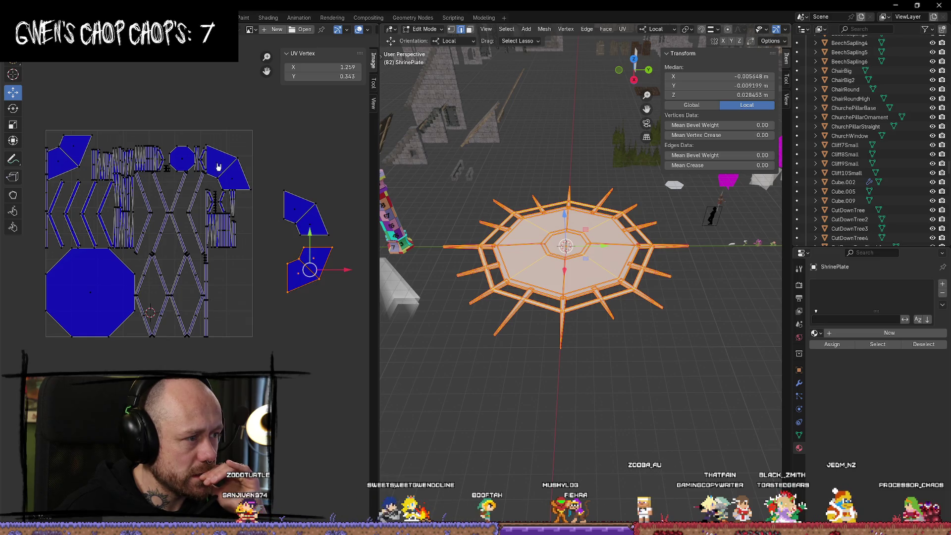
drag(222, 167, 306, 143)
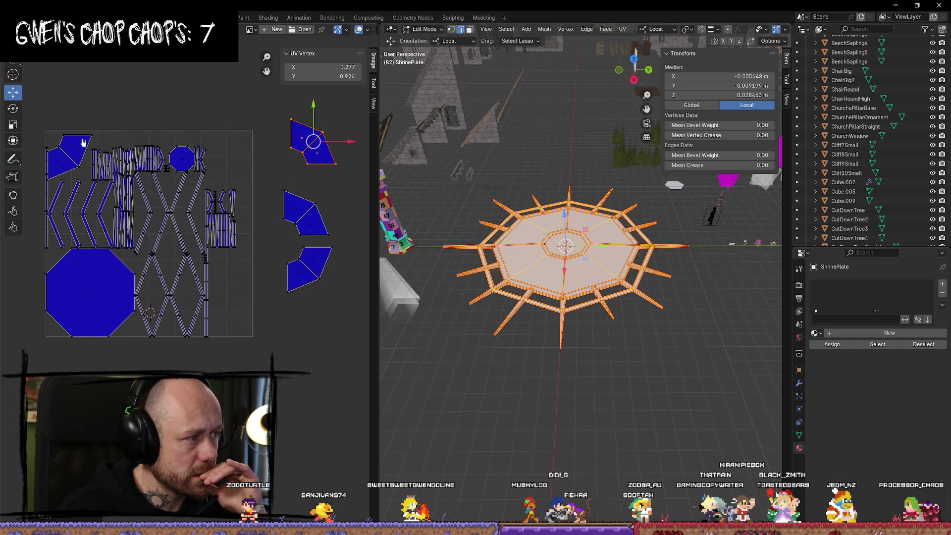
mouse_move(83, 142)
mouse_down()
mouse_move(173, 93)
mouse_move(259, 89)
mouse_up()
middle_drag(333, 222, 253, 290)
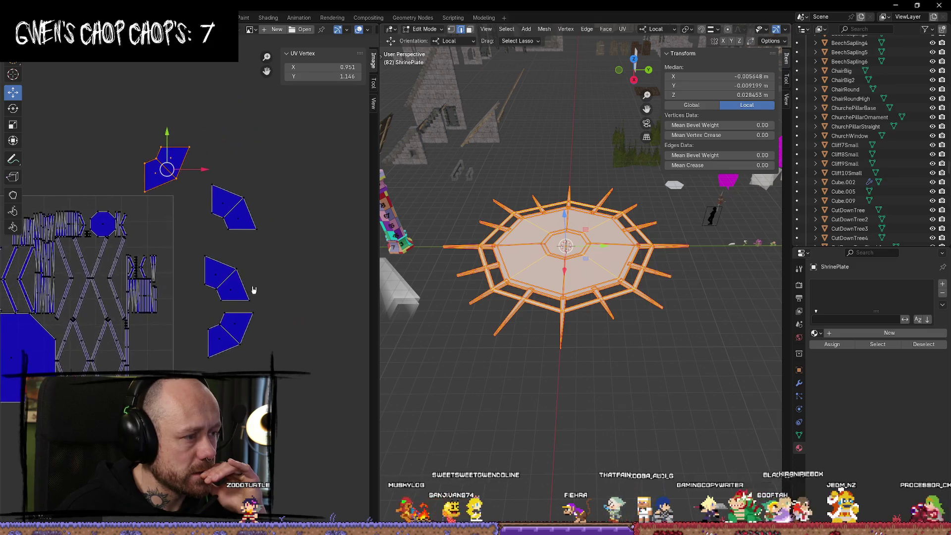
Rotate the top-left UV face, clear the selection and view the plate more top-down
key(r)
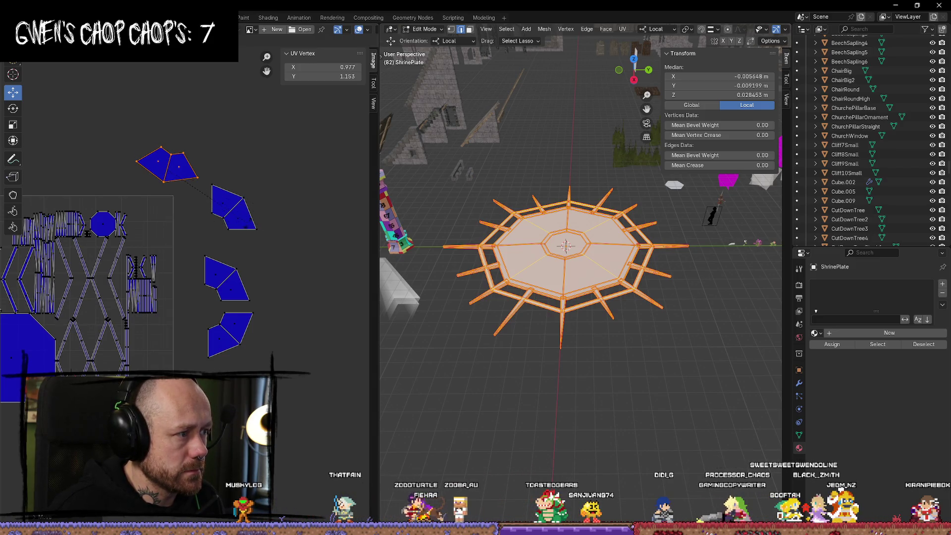
click(308, 197)
scroll(195, 192, up, 5)
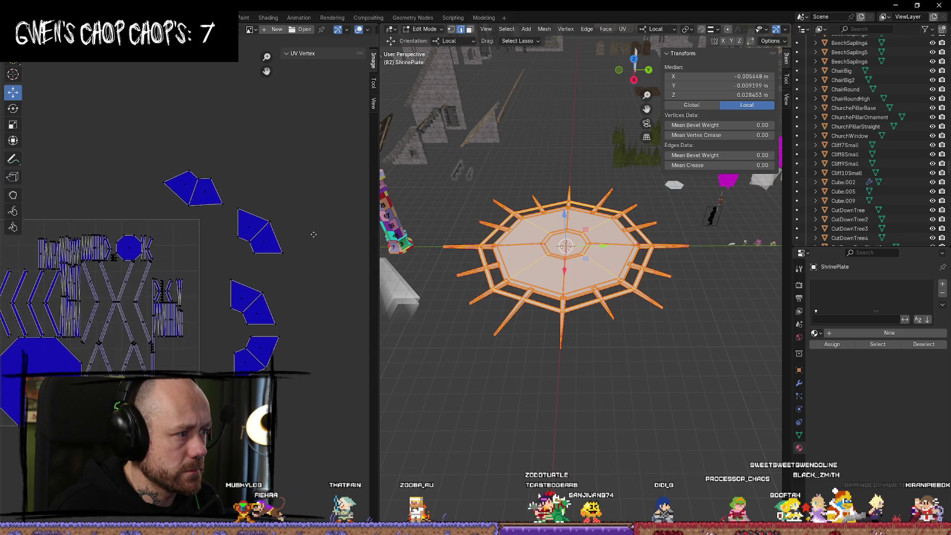
scroll(236, 200, down, 5)
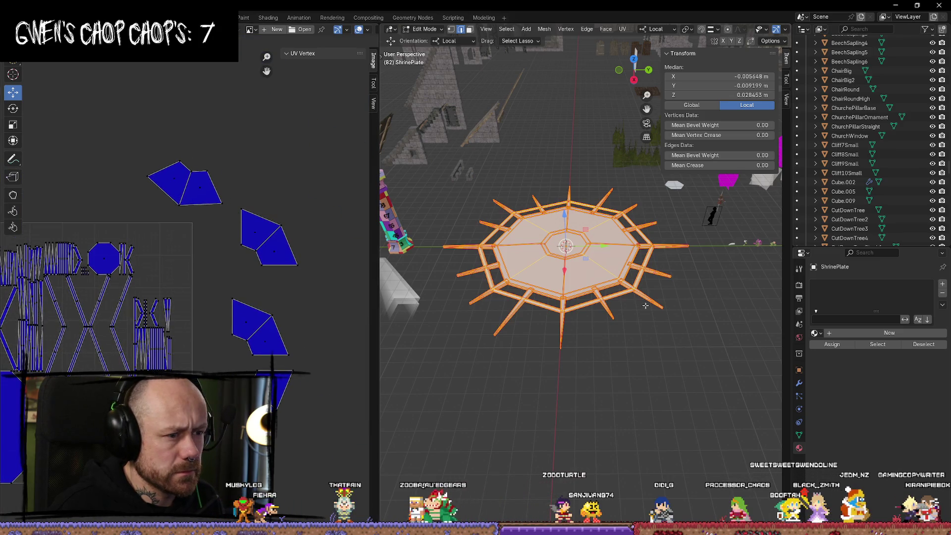
middle_drag(668, 362, 668, 377)
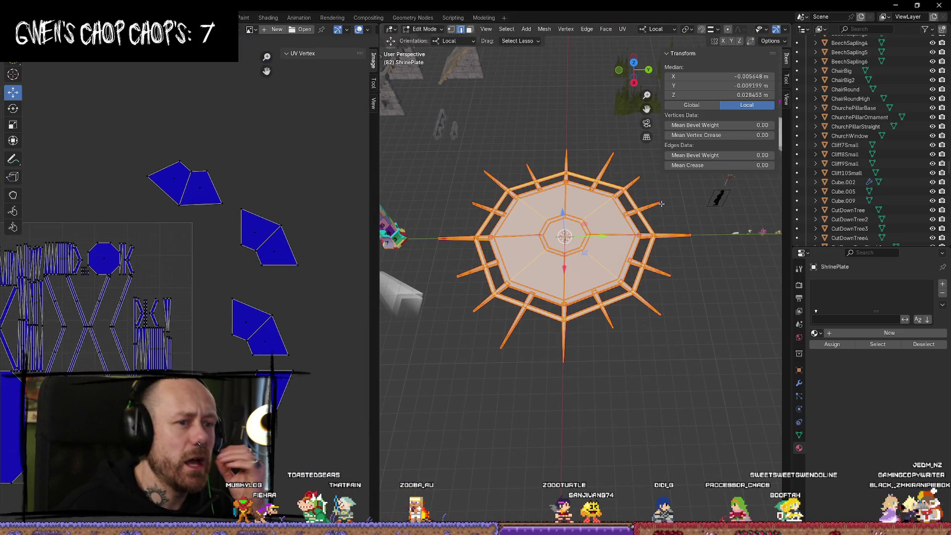
click(816, 333)
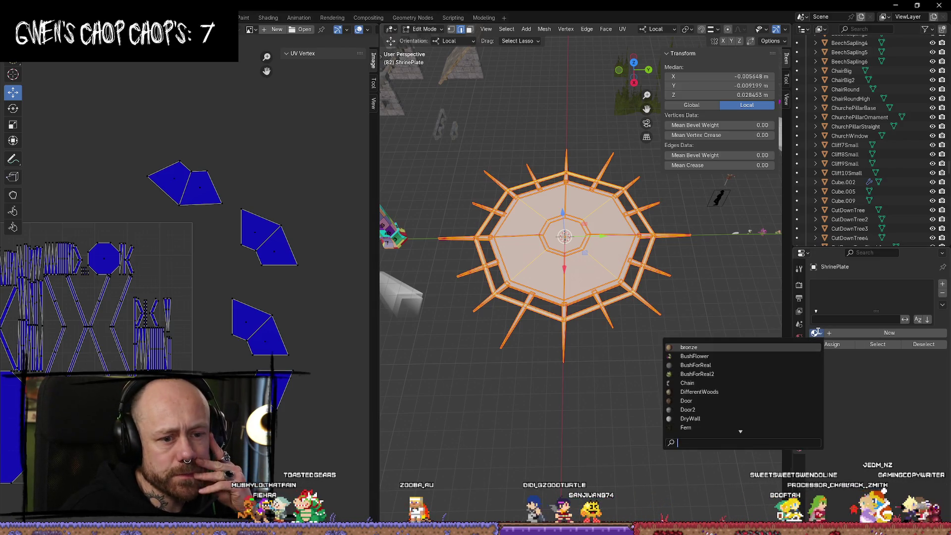
Assign the UVMapper checker material to the ShrinePlate
scroll(713, 421, down, 10)
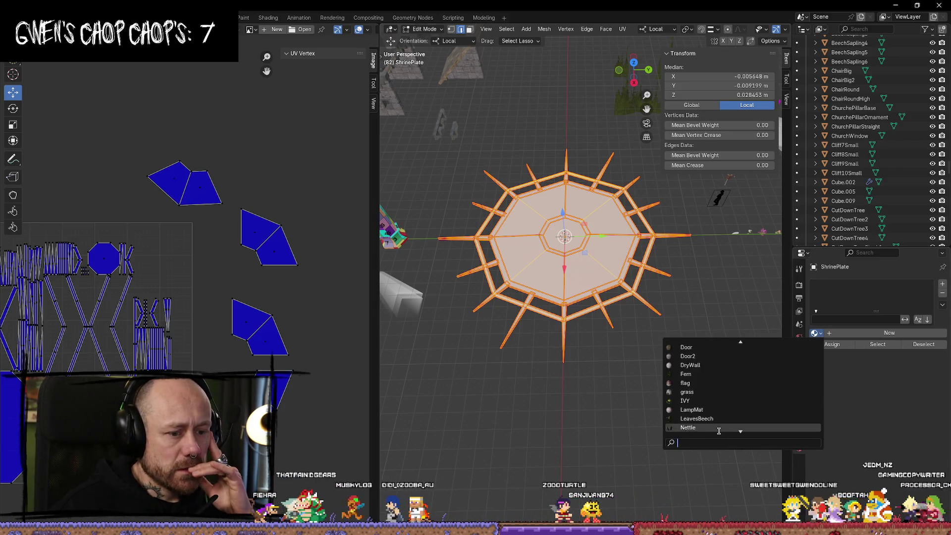
scroll(708, 401, down, 10)
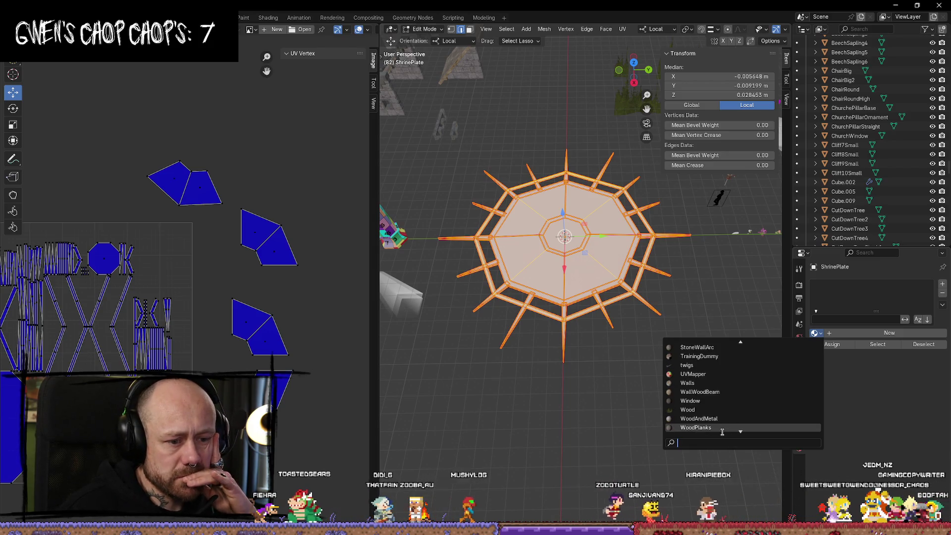
click(692, 374)
scroll(610, 252, up, 3)
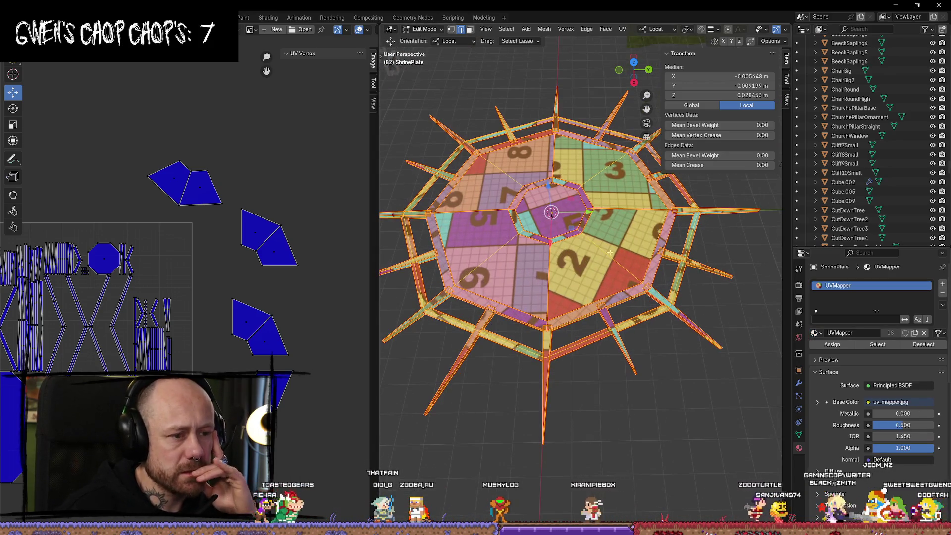
scroll(256, 177, up, 1)
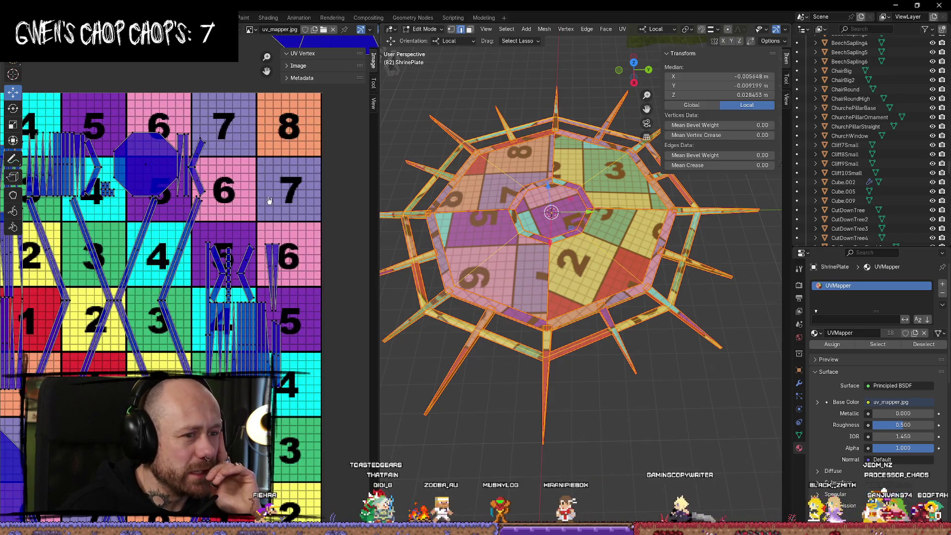
scroll(223, 198, down, 3)
scroll(198, 213, up, 2)
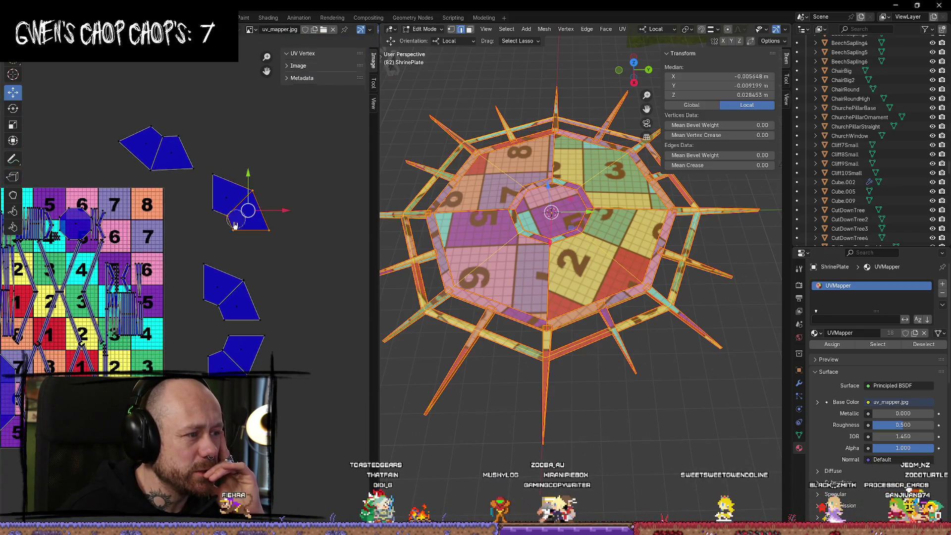
Shift one UV island to the right and pick out the top-left island
click(235, 225)
drag(256, 208, 356, 212)
click(214, 131)
click(141, 145)
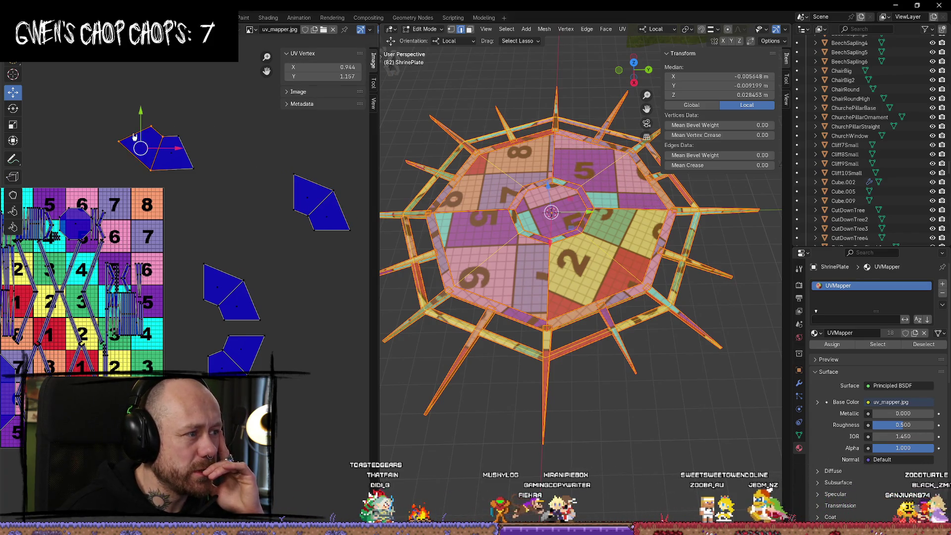
click(234, 150)
click(146, 141)
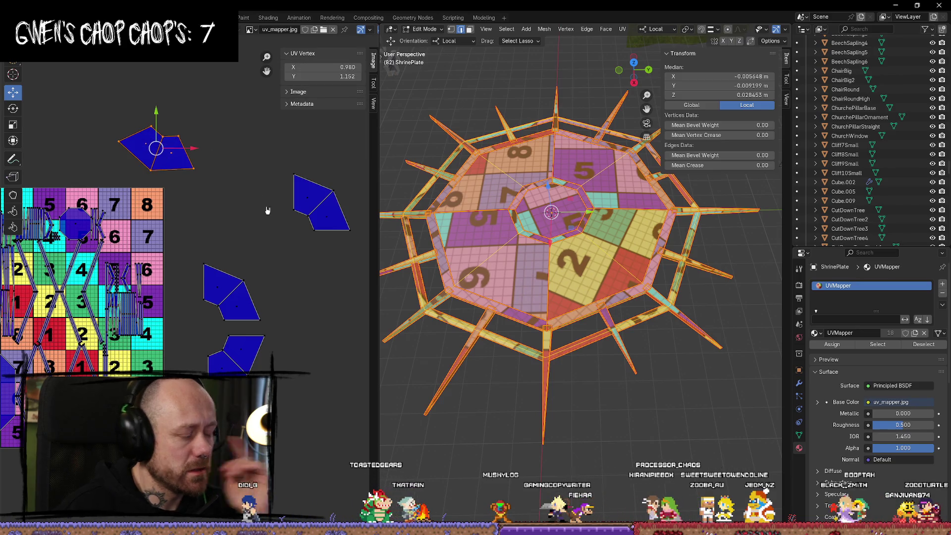
Rotate the top-left island and fit it edge-to-edge beside its neighbour
key(r)
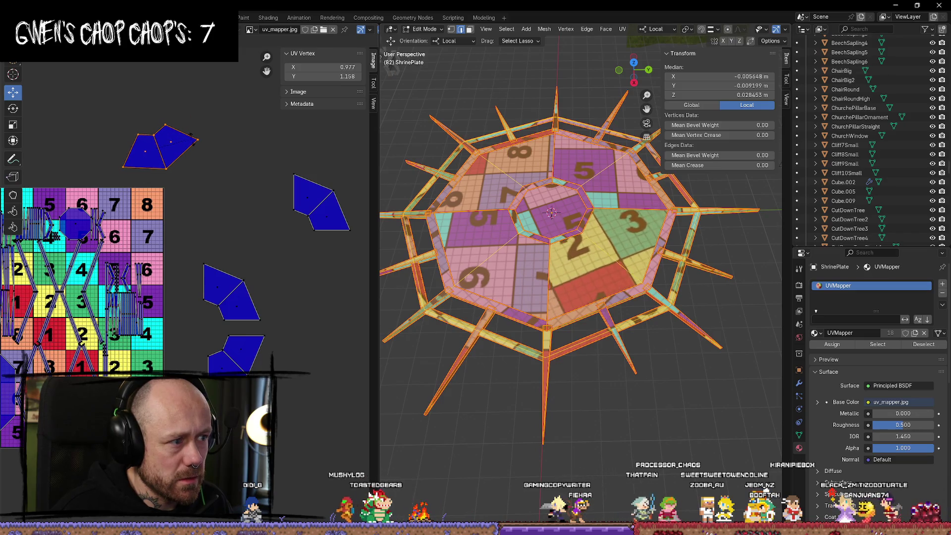
click(185, 133)
drag(160, 147, 315, 258)
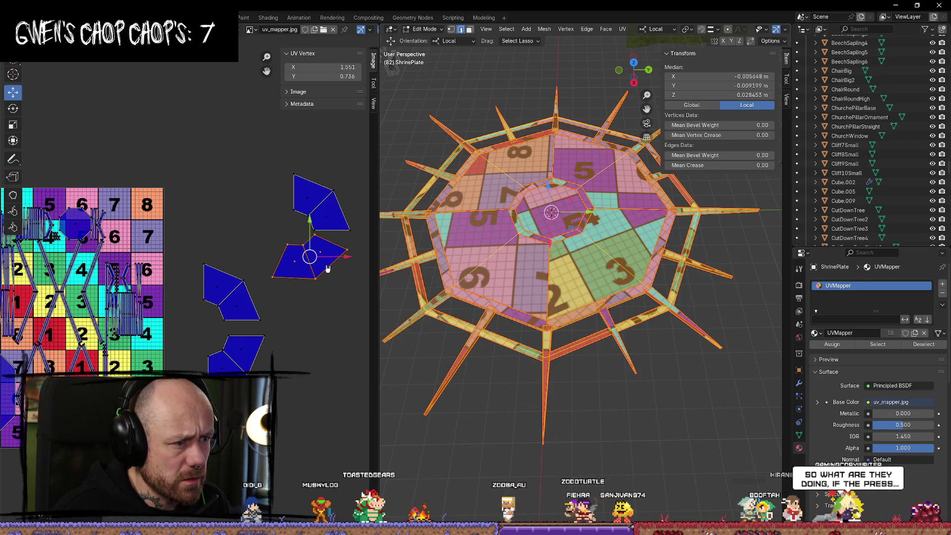
key(r)
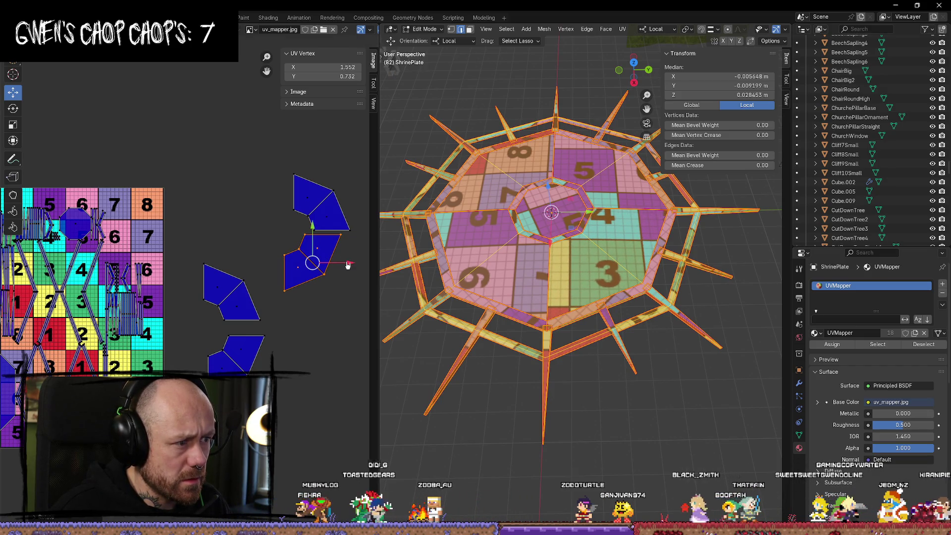
click(355, 265)
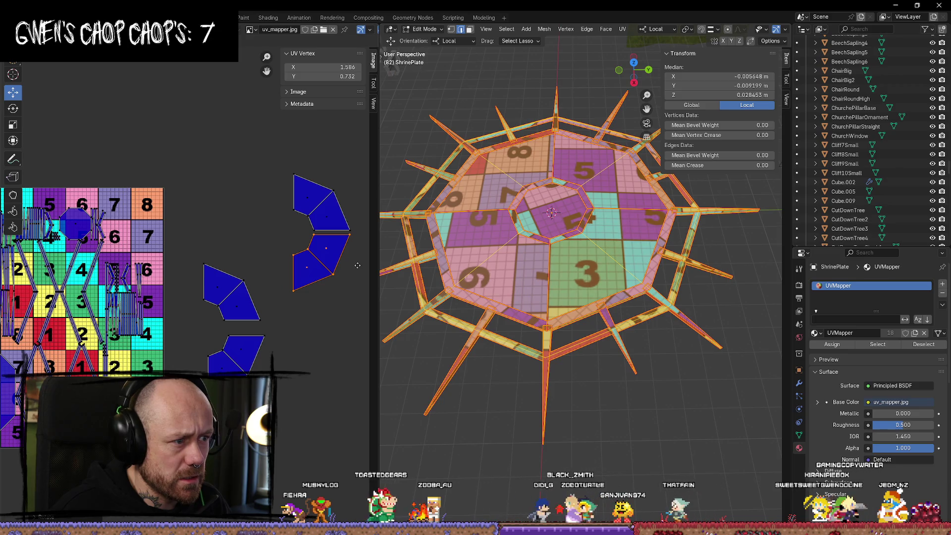
drag(321, 232, 320, 225)
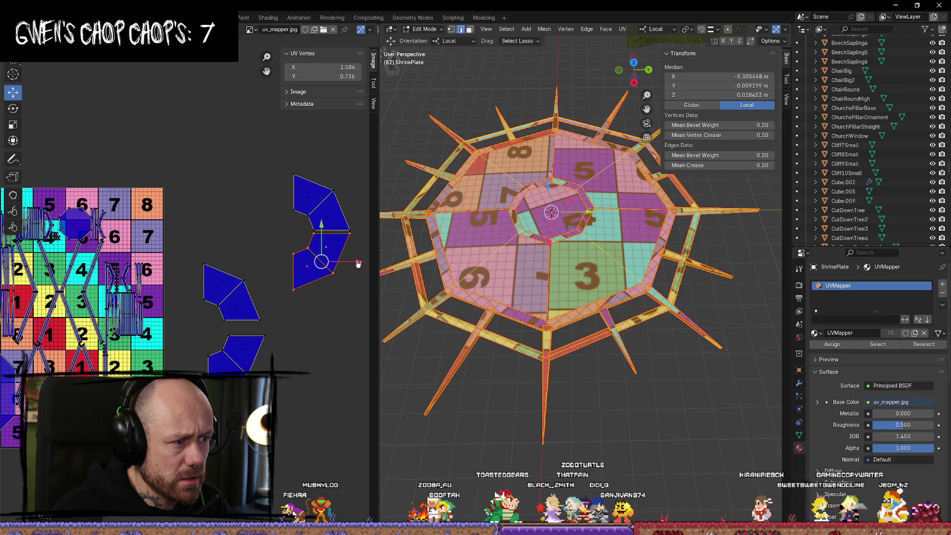
click(244, 306)
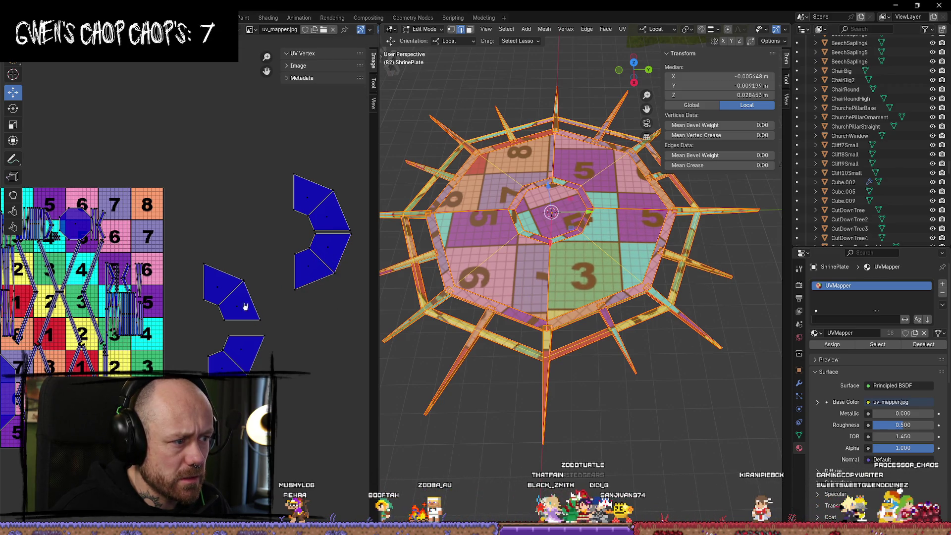
Rotate the next island onto the curved strip, then begin rotating the lower island
click(224, 290)
key(r)
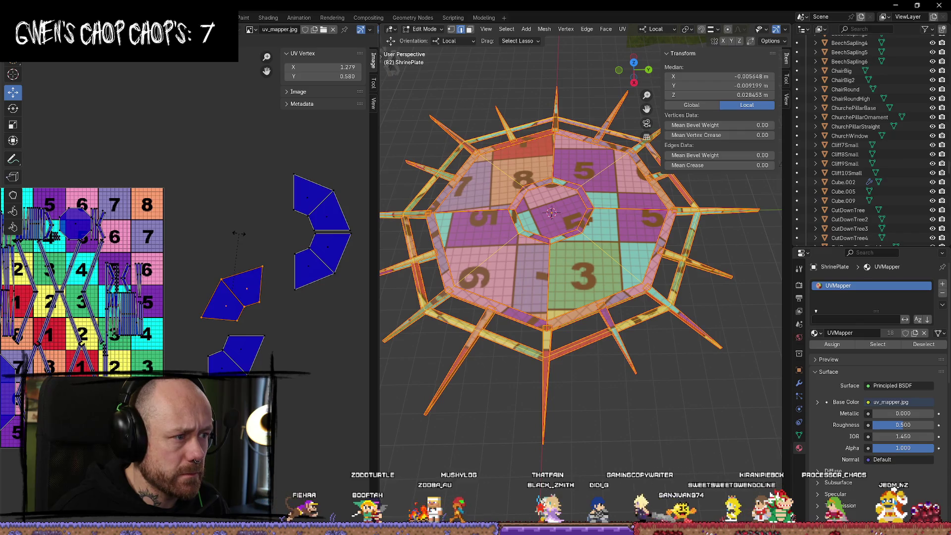
key(g)
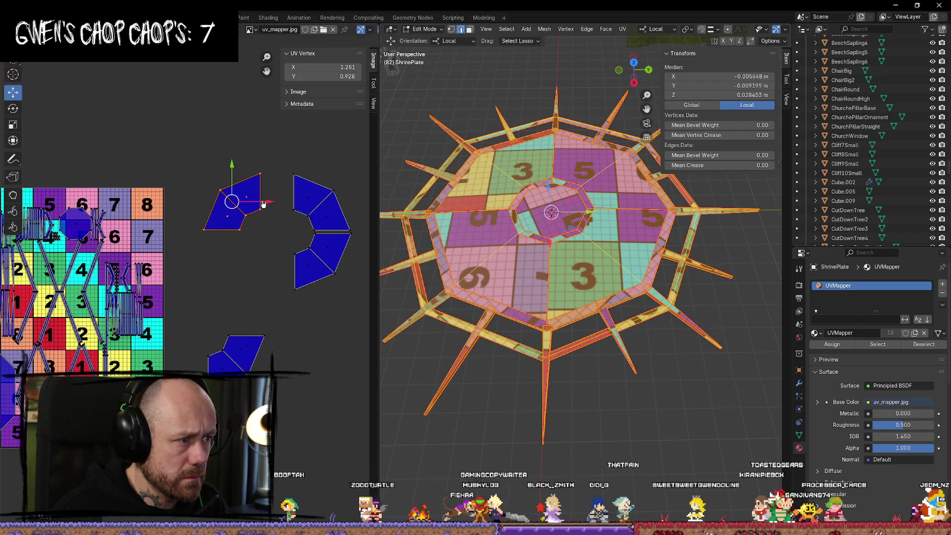
click(297, 204)
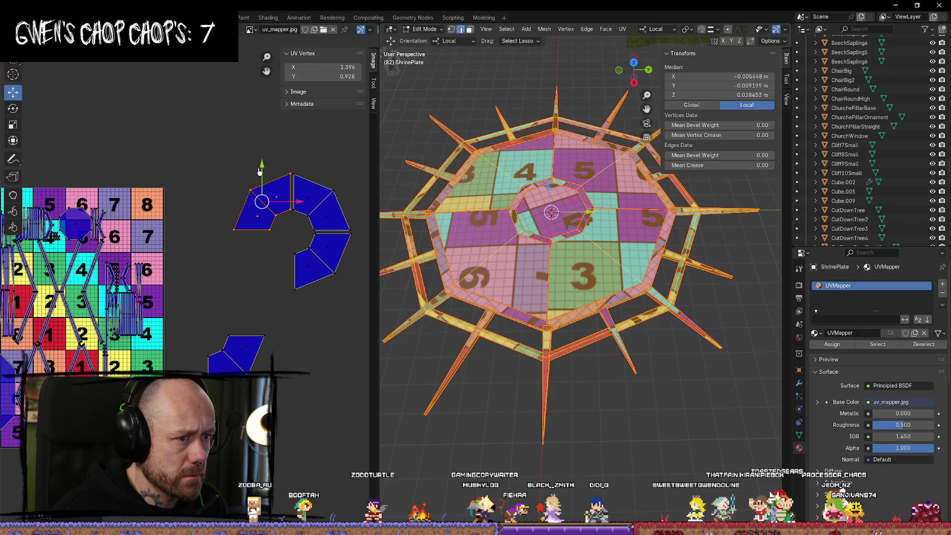
click(251, 291)
click(267, 336)
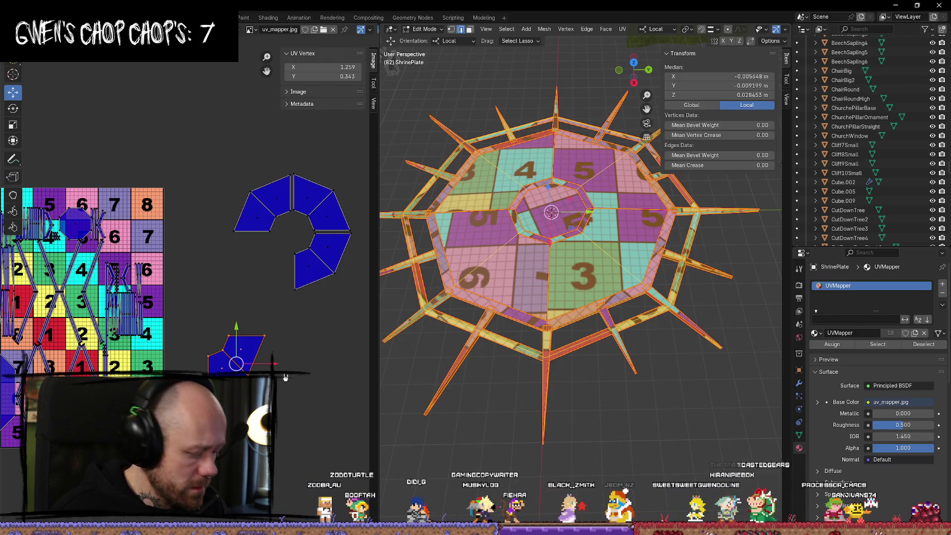
key(r)
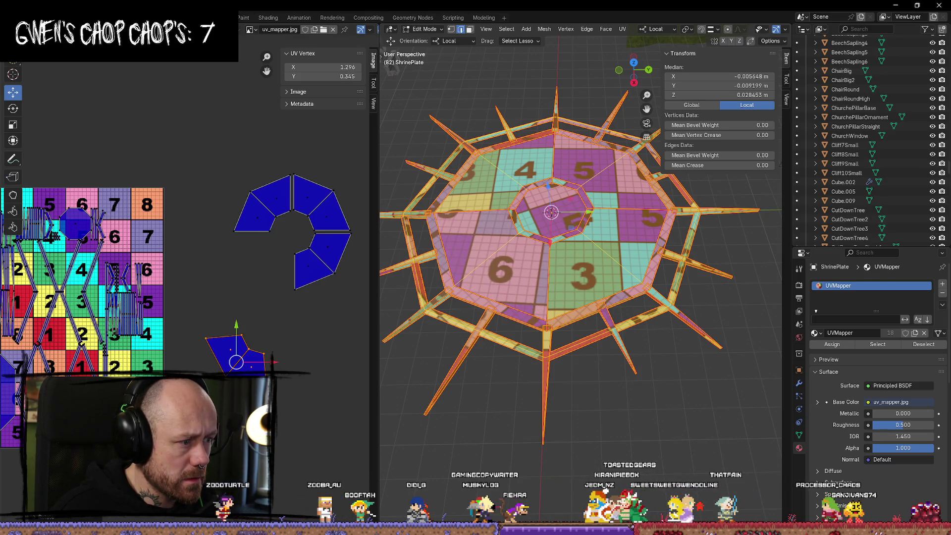
scroll(192, 289, down, 2)
Switch the viewport to Top view and unwrap the plate's UVs again
scroll(540, 241, down, 5)
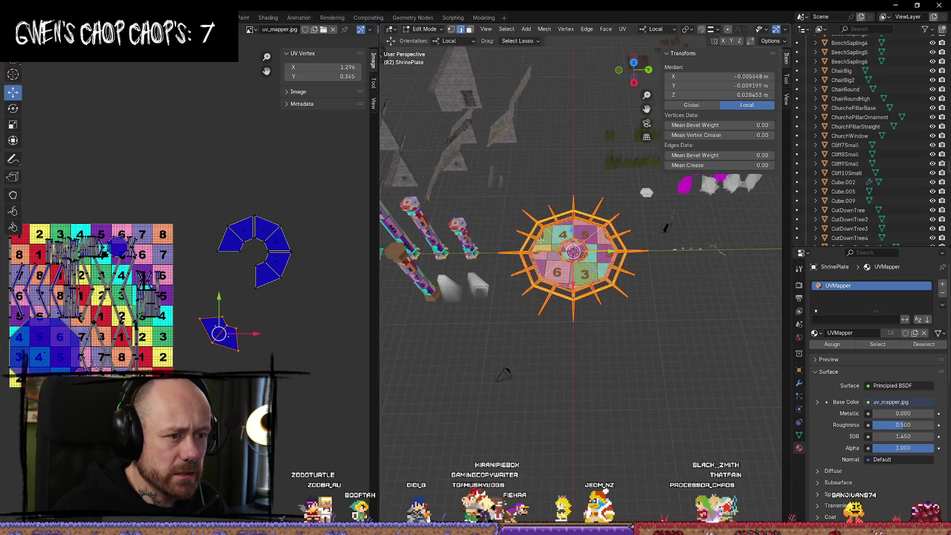
scroll(541, 240, down, 1)
click(634, 68)
scroll(647, 272, up, 3)
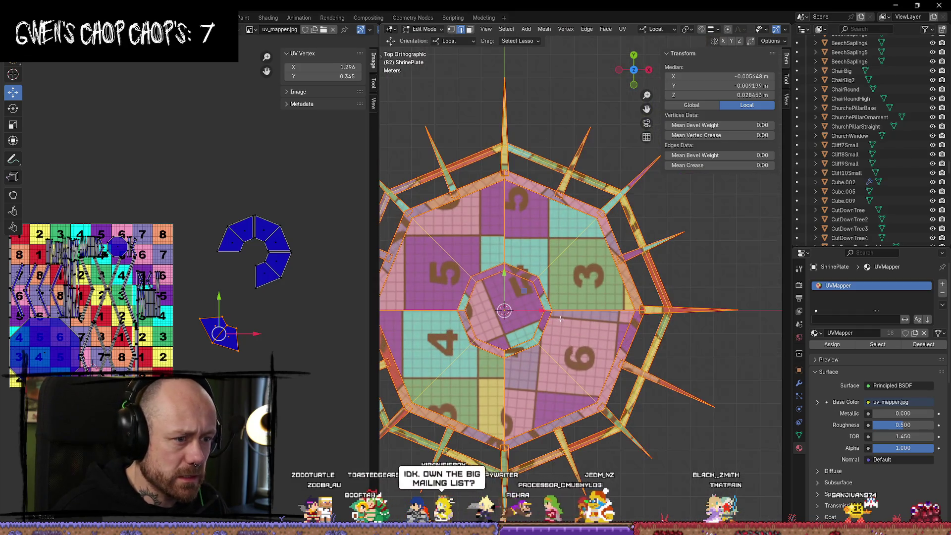
scroll(630, 282, down, 2)
key(u)
mouse_move(630, 285)
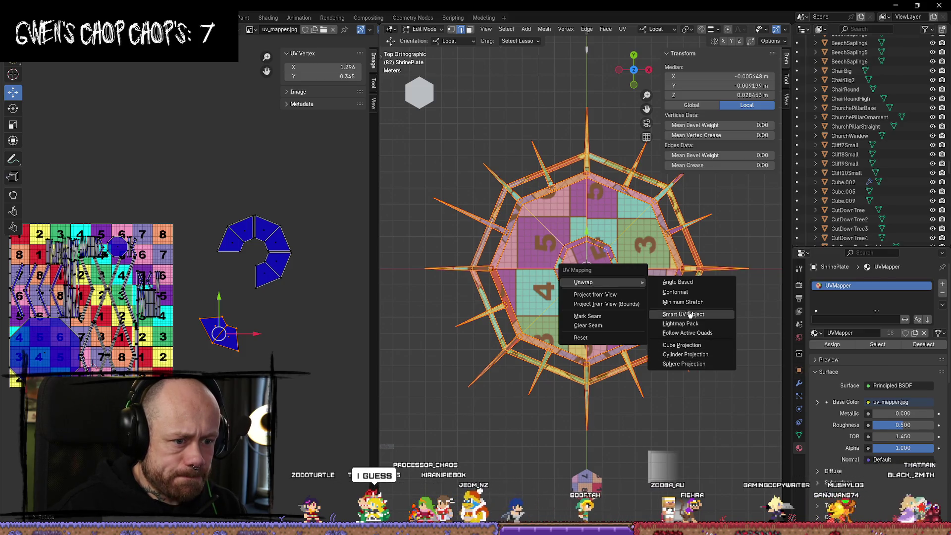
click(691, 282)
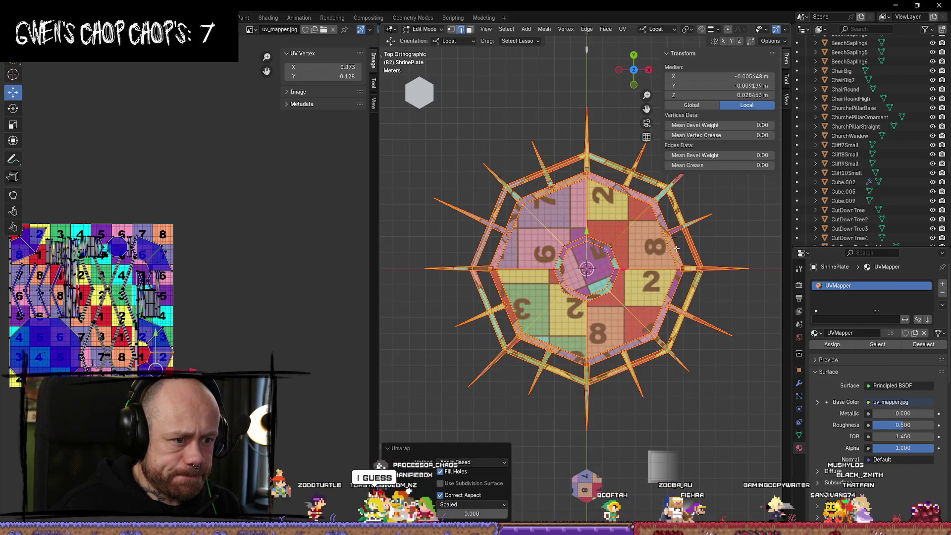
Project the plate's UVs from the top view so the checker lies evenly across it
key(u)
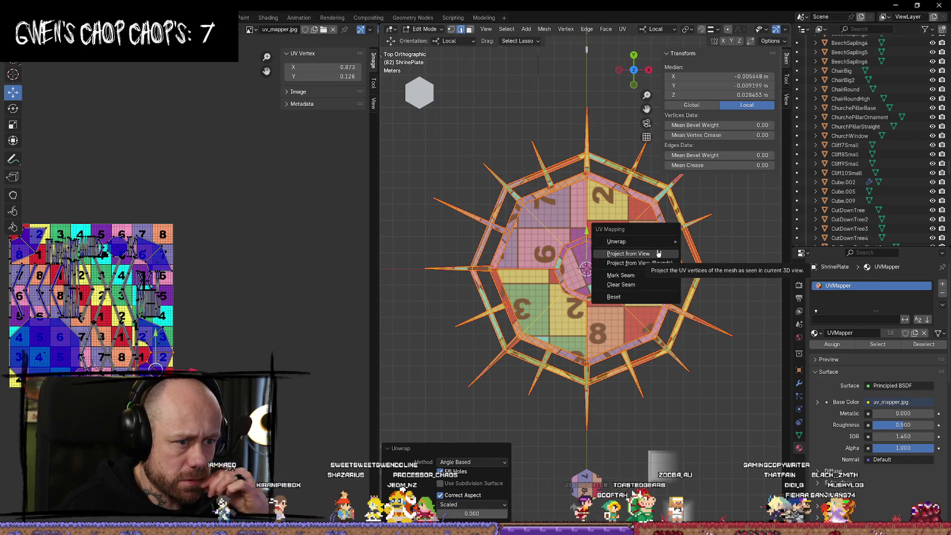
click(659, 254)
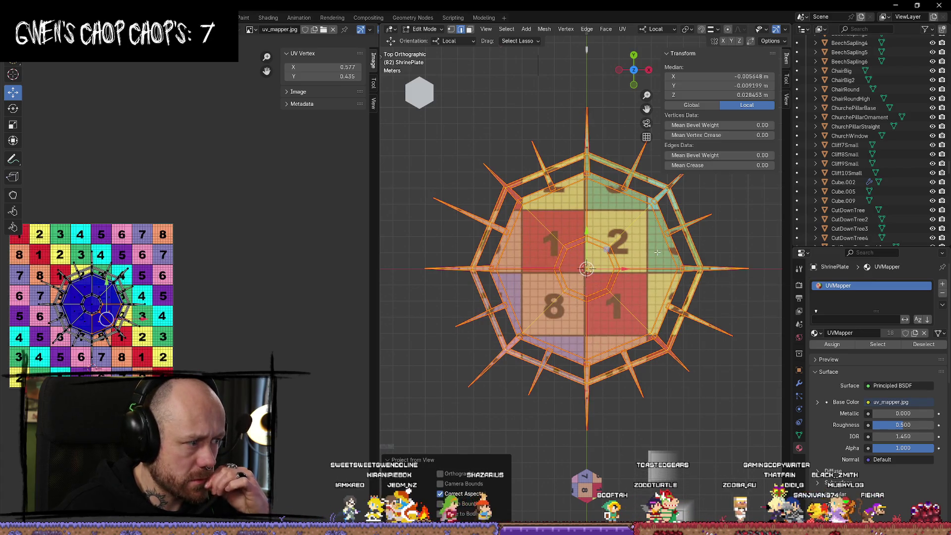
scroll(94, 312, up, 8)
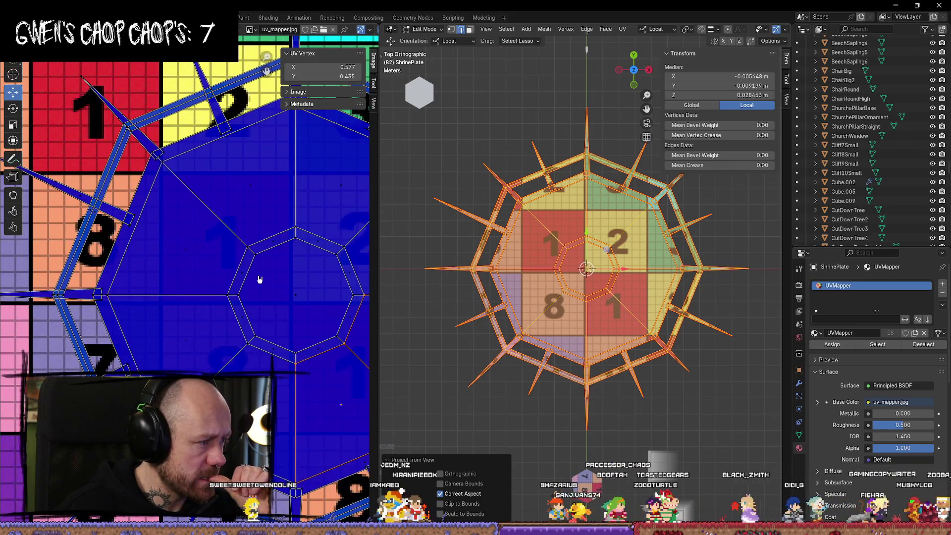
scroll(260, 285, down, 4)
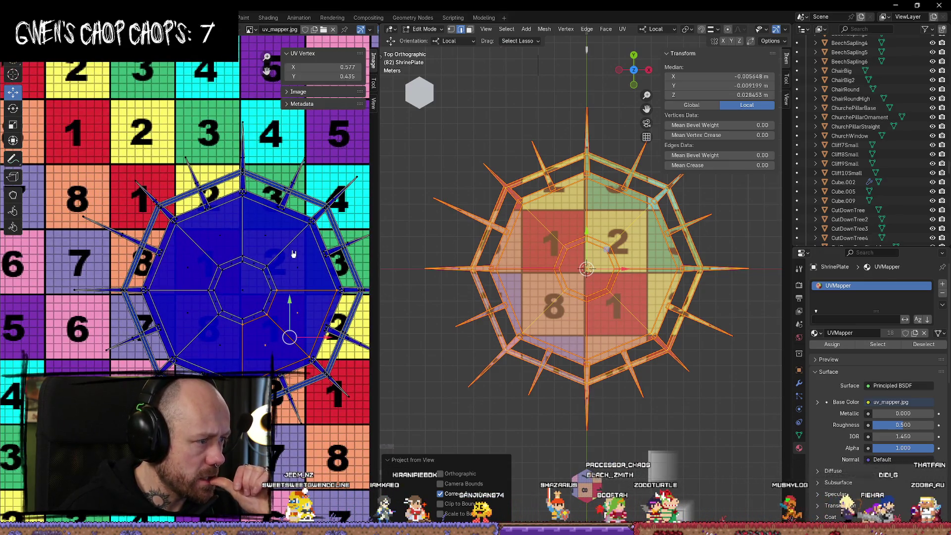
click(453, 203)
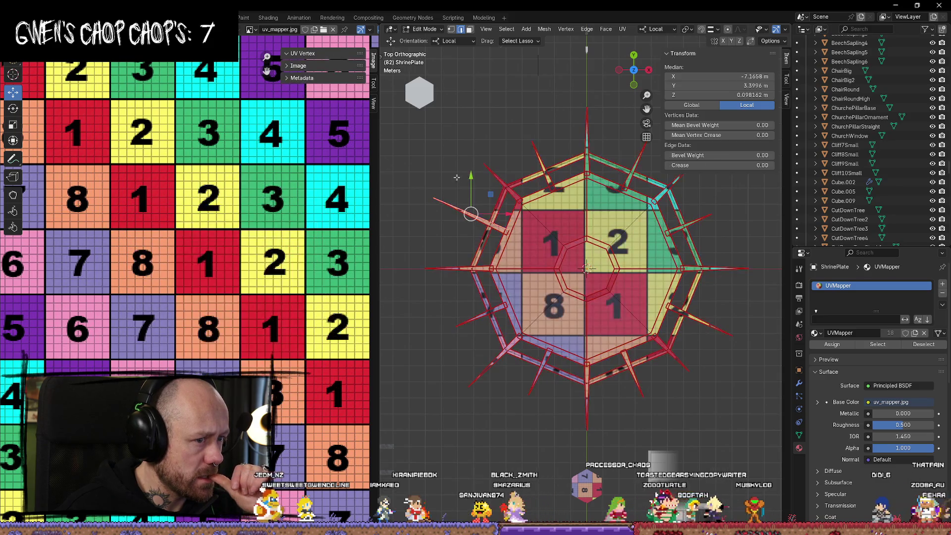
click(442, 158)
scroll(442, 158, down, 3)
scroll(561, 276, up, 5)
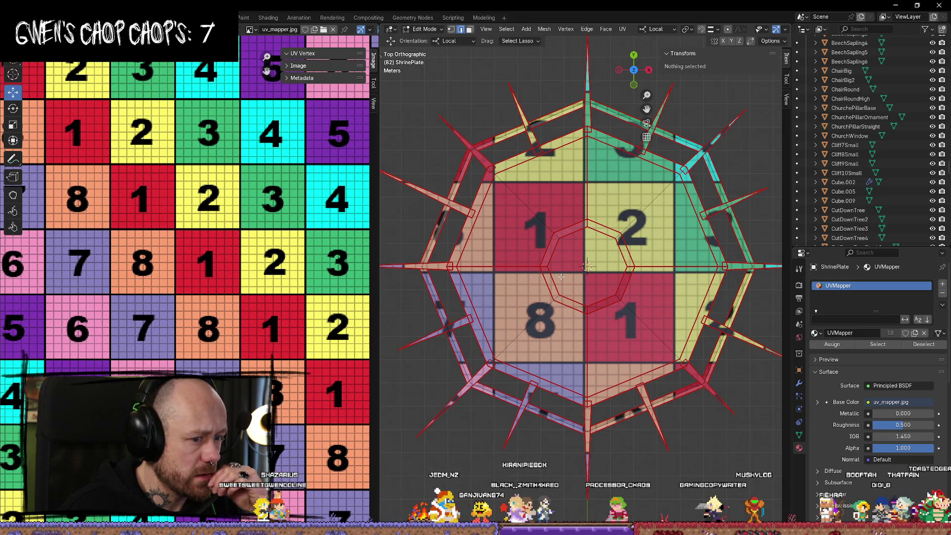
scroll(561, 277, down, 2)
scroll(568, 274, up, 2)
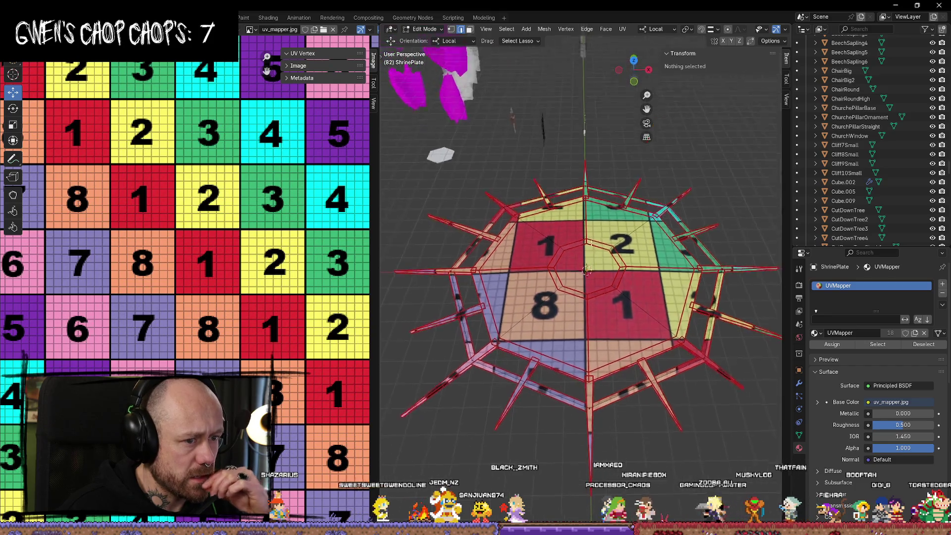